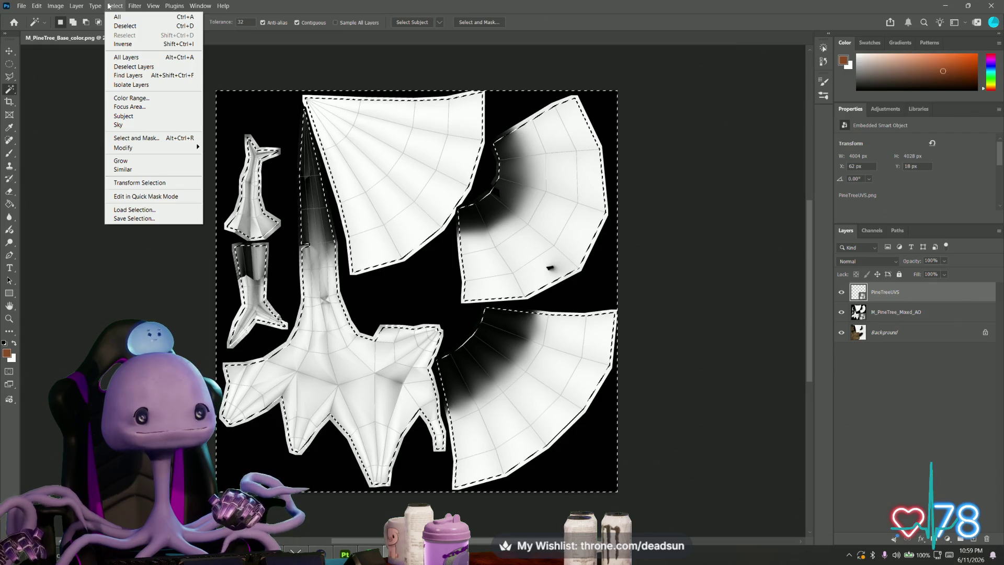
# Step: Expand the UV-island selection by 1 pixel and add a new empty Layer 1 above PineTreeUVS
pyautogui.moveTo(130, 7)
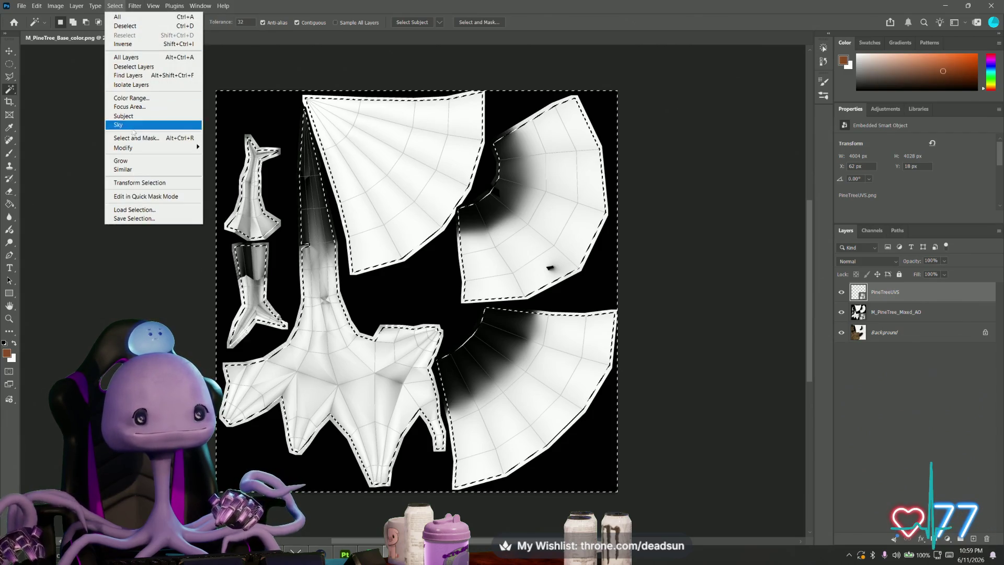
pyautogui.moveTo(139, 148)
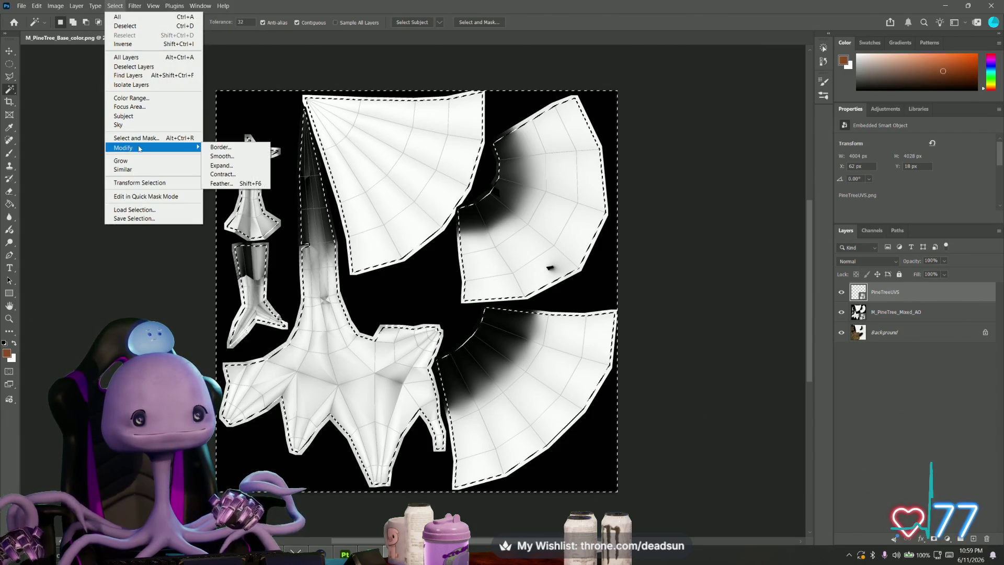
pyautogui.click(243, 167)
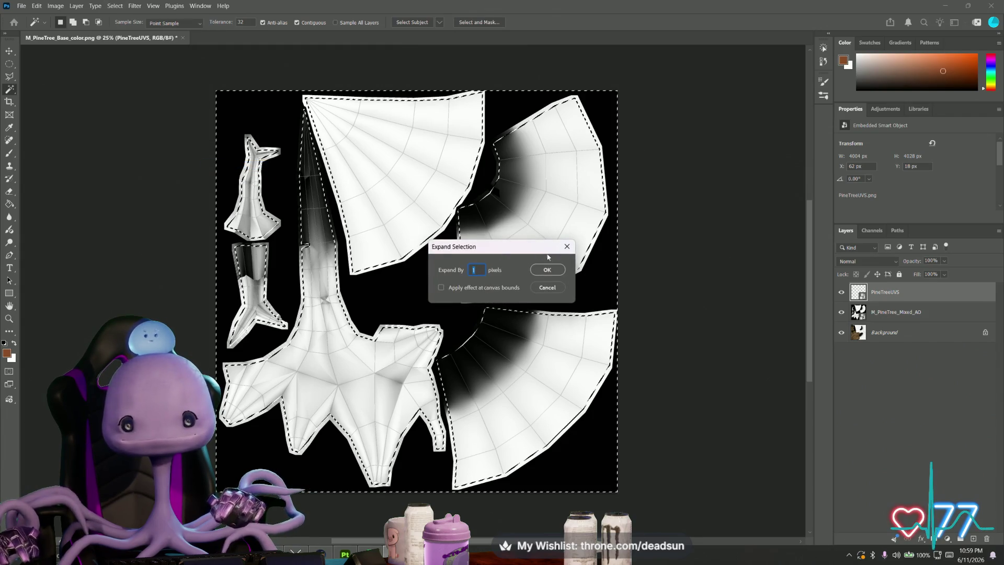
pyautogui.click(547, 269)
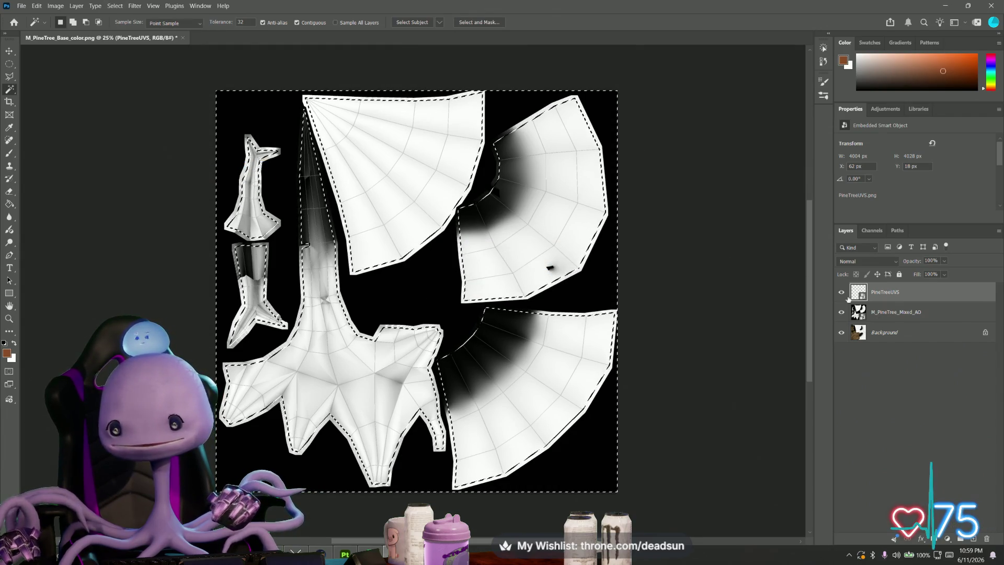
pyautogui.hotkey('ctrl', 'shift', 'alt', 'n')
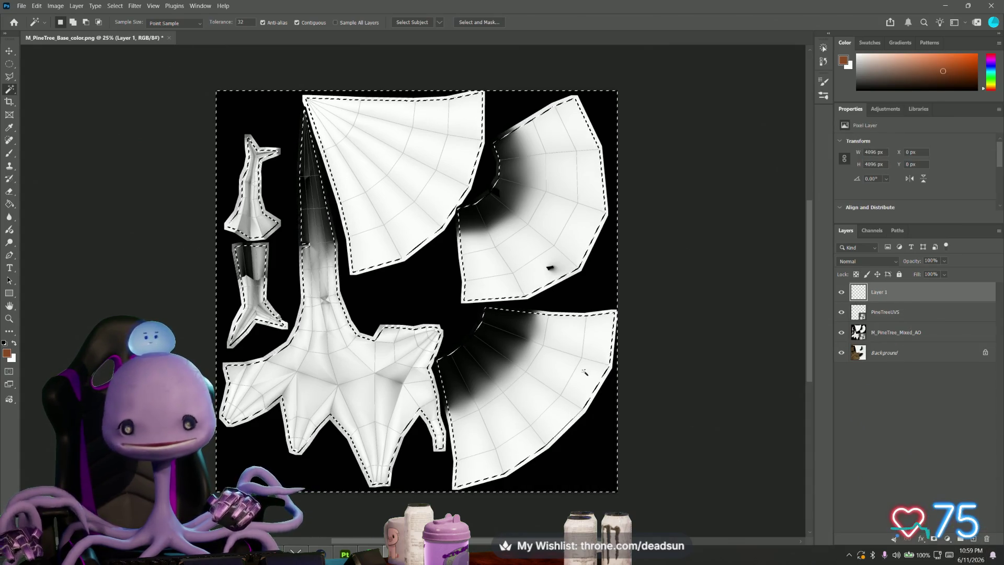
# Step: Fill the area around the UV islands with black on Layer 1 using the Paint Bucket
pyautogui.click(5, 207)
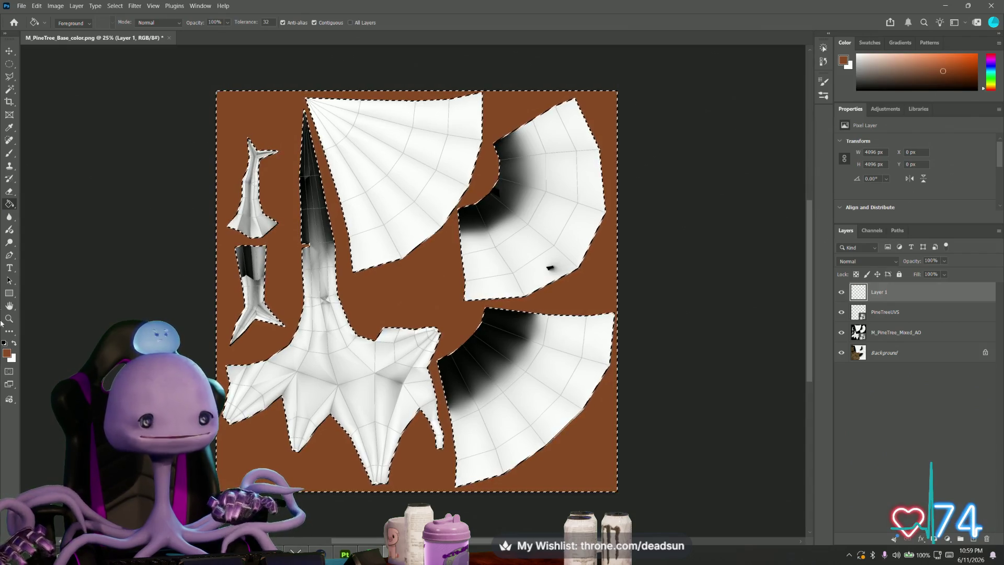
pyautogui.hotkey('ctrl', 'z')
pyautogui.click(5, 343)
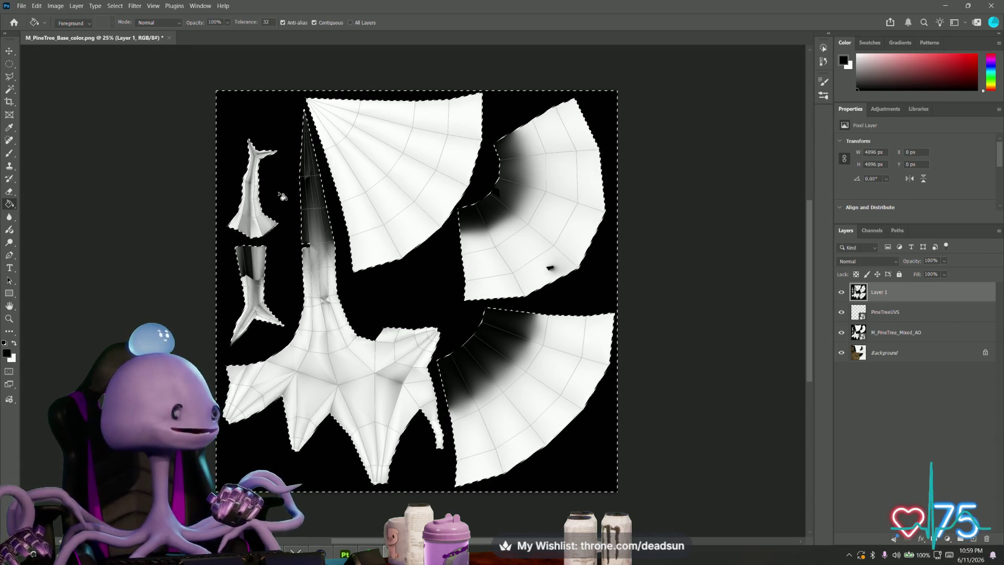
pyautogui.keyDown('alt'); pyautogui.scroll(5, 368, 218); pyautogui.keyUp('alt')
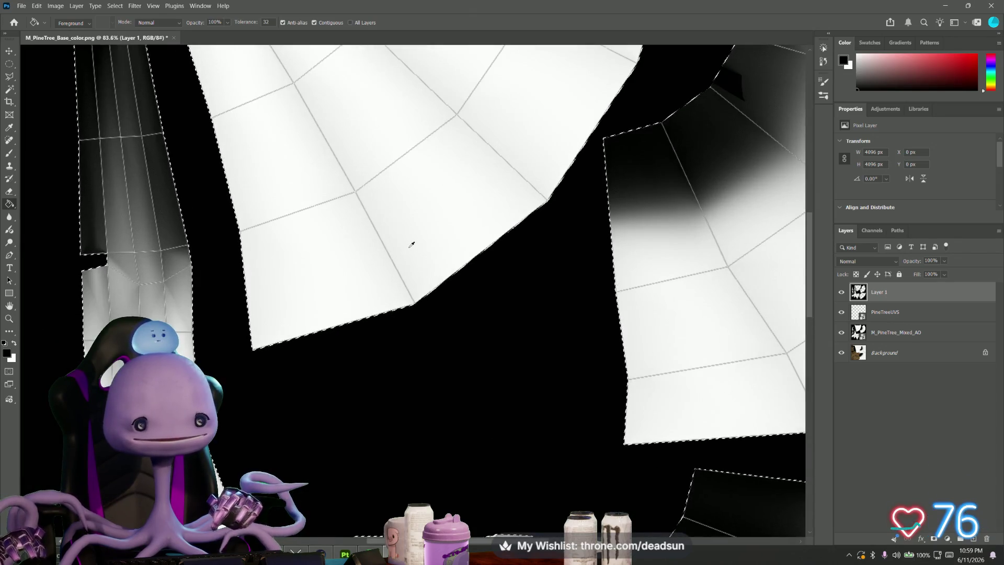
pyautogui.keyDown('alt'); pyautogui.scroll(-4, 412, 245); pyautogui.keyUp('alt')
pyautogui.keyDown('alt'); pyautogui.scroll(4, 303, 302); pyautogui.keyUp('alt')
pyautogui.keyDown('alt'); pyautogui.scroll(-3, 301, 293); pyautogui.keyUp('alt')
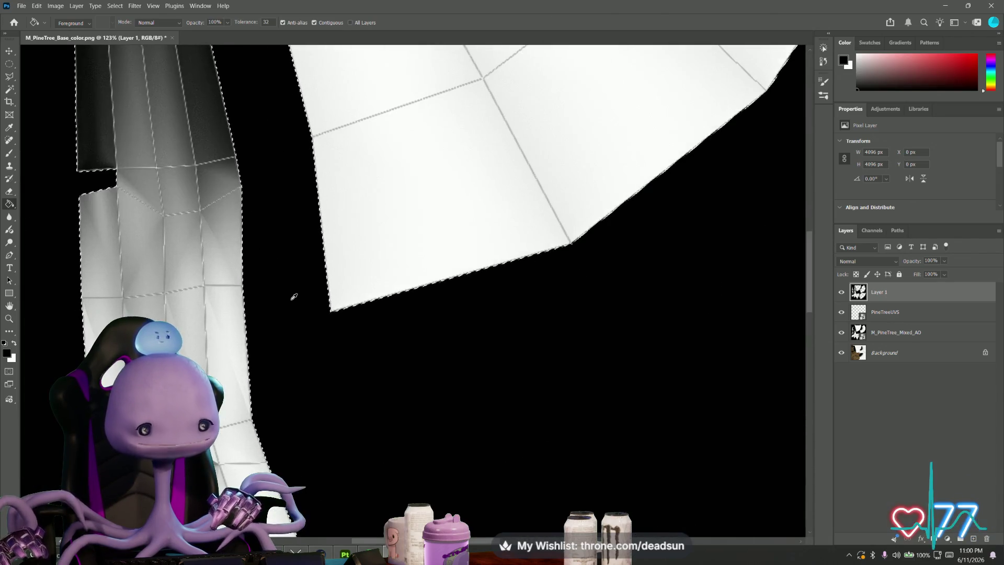
pyautogui.keyDown('alt'); pyautogui.scroll(-2, 299, 284); pyautogui.keyUp('alt')
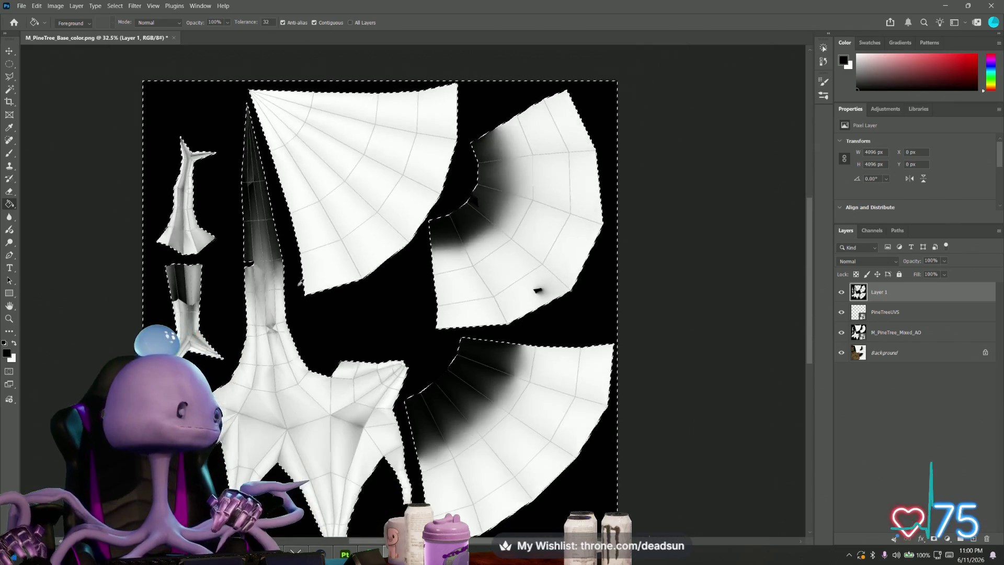
pyautogui.keyDown('alt'); pyautogui.scroll(1, 348, 283); pyautogui.keyUp('alt')
pyautogui.keyDown('alt'); pyautogui.scroll(1, 348, 284); pyautogui.keyUp('alt')
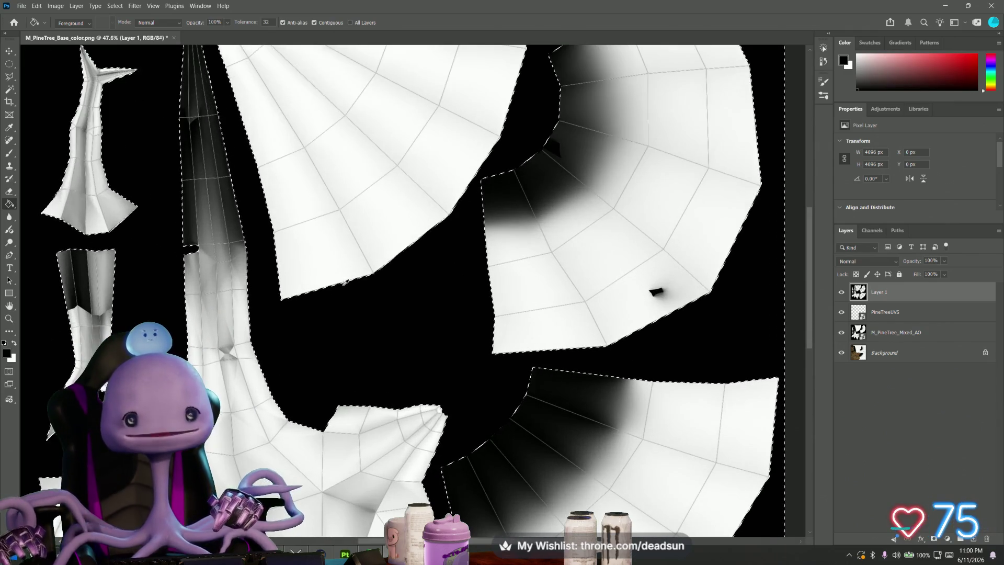
pyautogui.keyDown('alt'); pyautogui.scroll(-2, 389, 258); pyautogui.keyUp('alt')
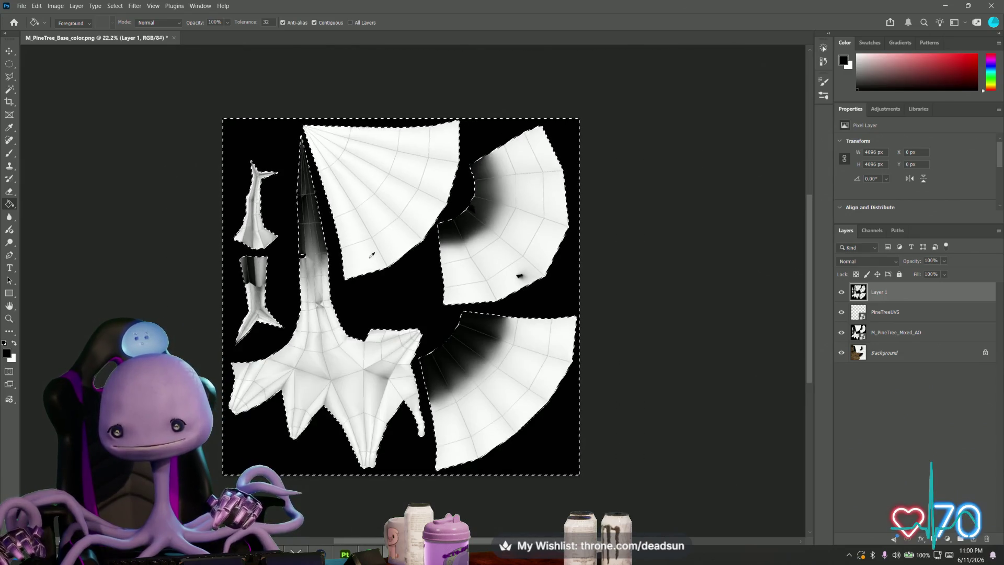
pyautogui.keyDown('alt'); pyautogui.scroll(3, 361, 264); pyautogui.keyUp('alt')
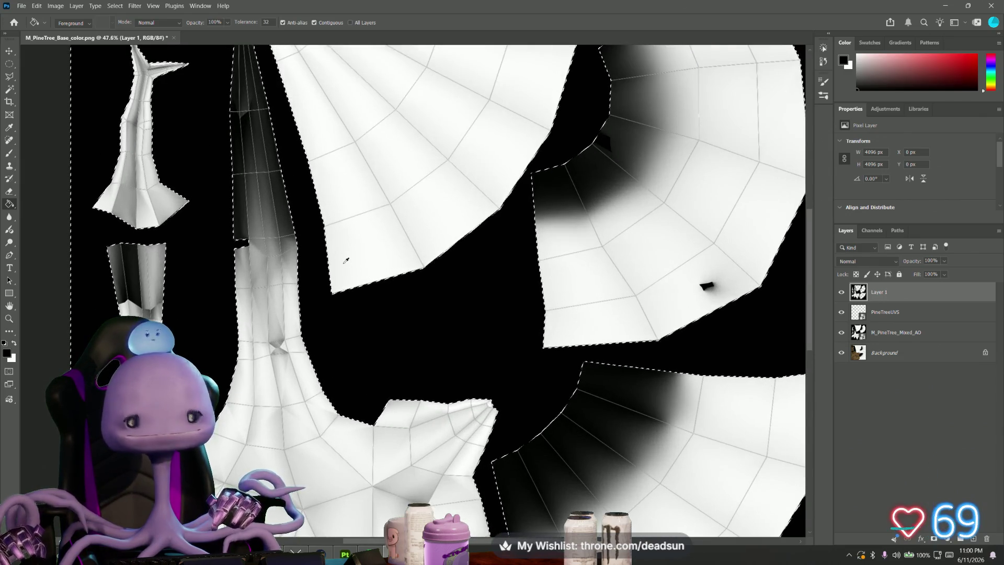
pyautogui.keyDown('alt'); pyautogui.scroll(-2, 418, 258); pyautogui.keyUp('alt')
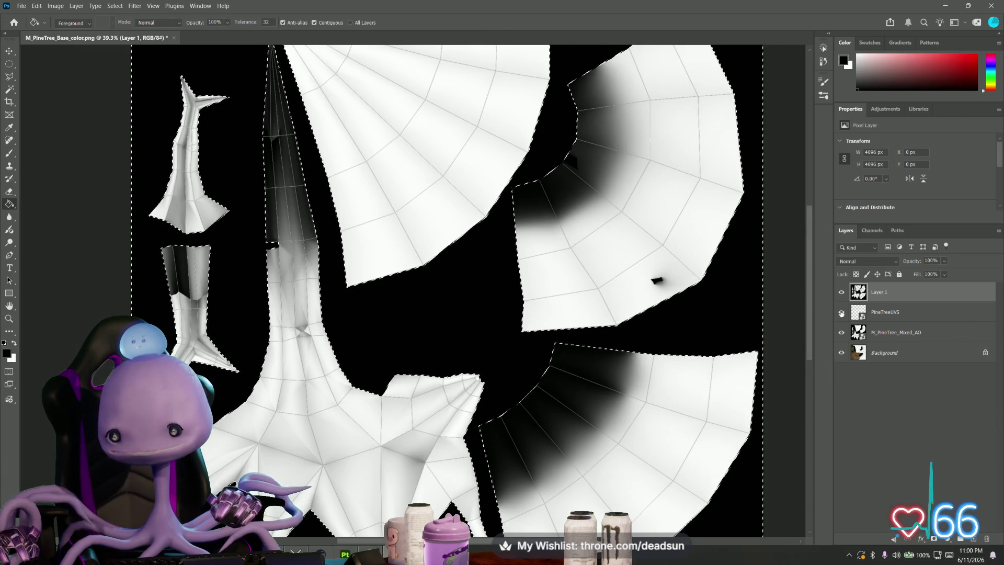
# Step: Hide the PineTreeUVS and M_PineTree_Mixed_AO layers to reveal the bark, then deselect
pyautogui.click(842, 312)
pyautogui.keyDown('alt'); pyautogui.scroll(-3, 454, 285); pyautogui.keyUp('alt')
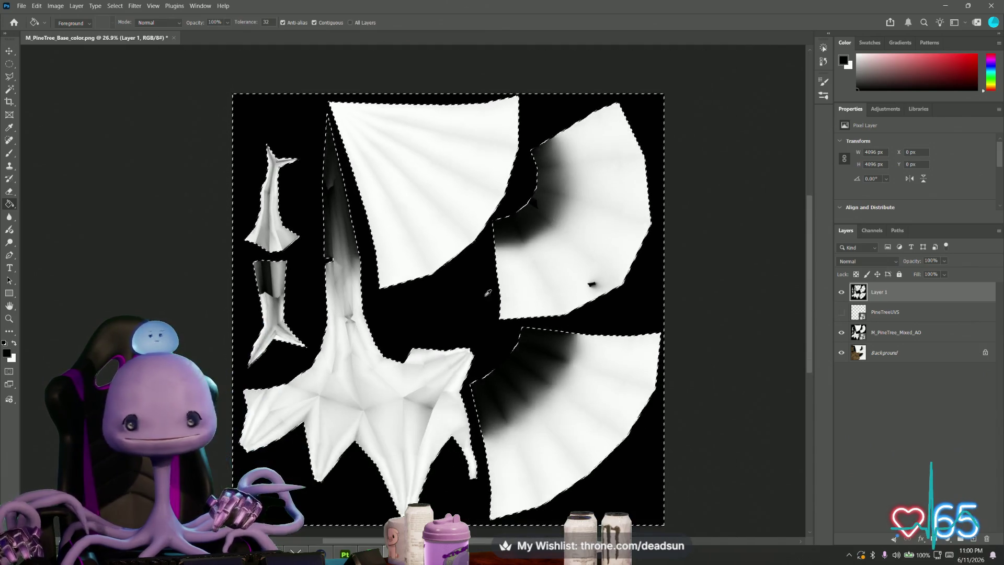
pyautogui.click(840, 333)
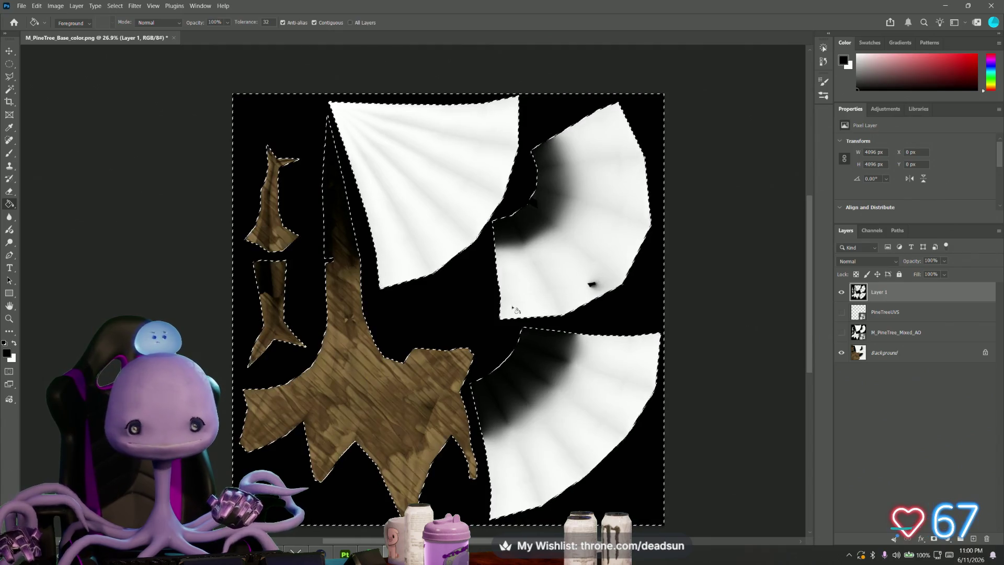
pyautogui.click(9, 63)
pyautogui.hotkey('ctrl', 'd')
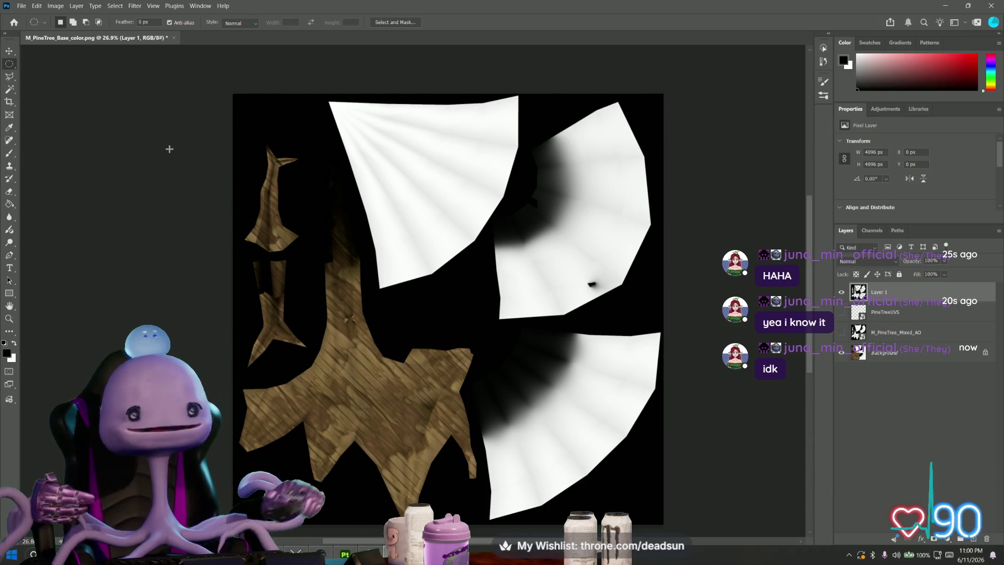
# Step: Review the bark and white foliage islands on black, then pick the Magic Wand tool
pyautogui.keyDown('alt'); pyautogui.scroll(5, 395, 311); pyautogui.keyUp('alt')
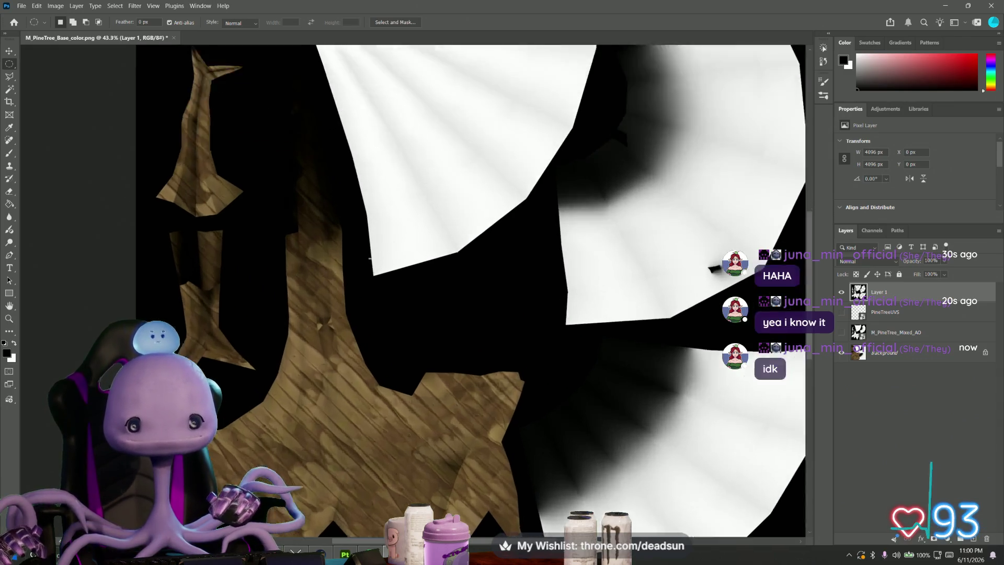
pyautogui.keyDown('alt'); pyautogui.scroll(-4, 367, 278); pyautogui.keyUp('alt')
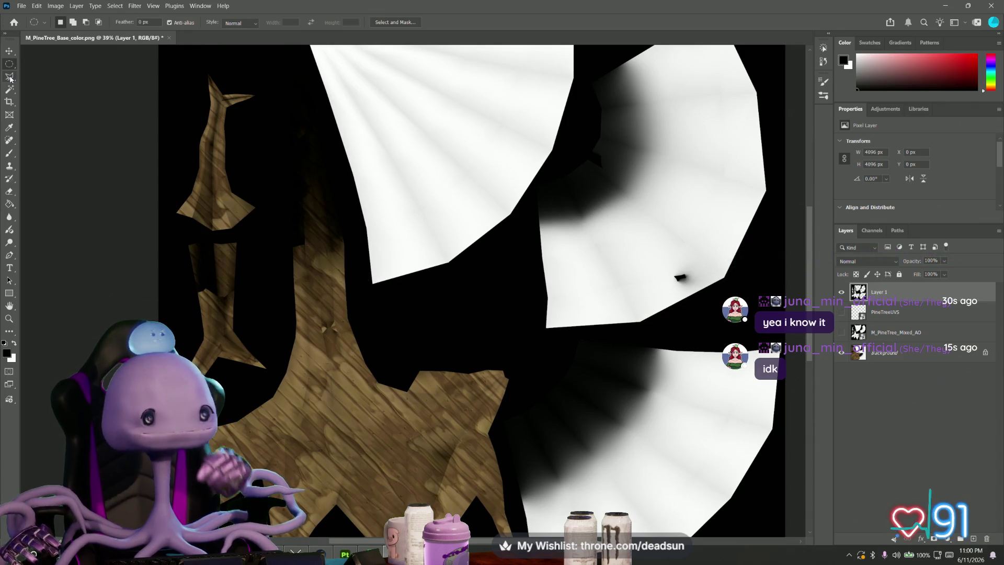
pyautogui.keyDown('alt'); pyautogui.scroll(-1, 329, 185); pyautogui.keyUp('alt')
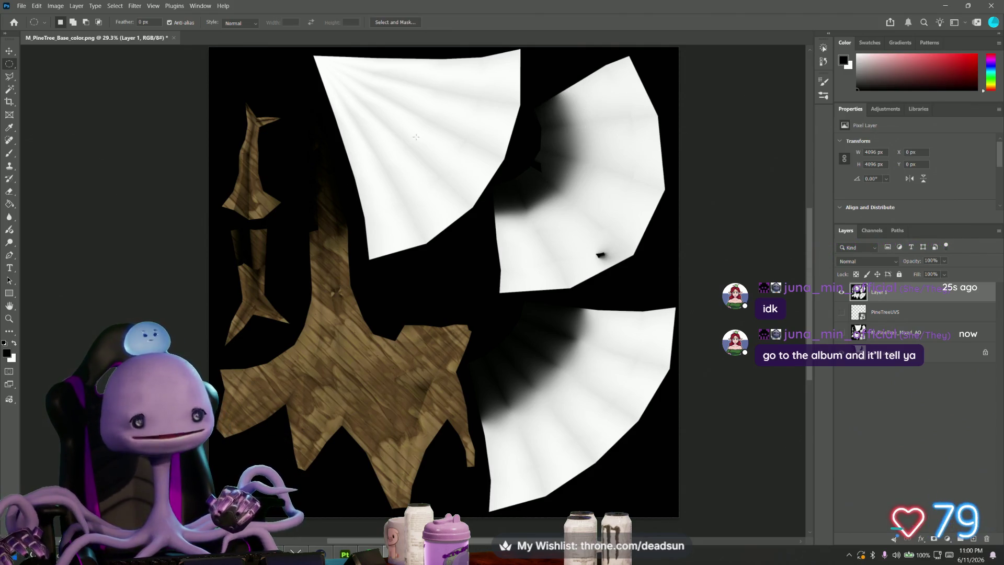
pyautogui.click(11, 89)
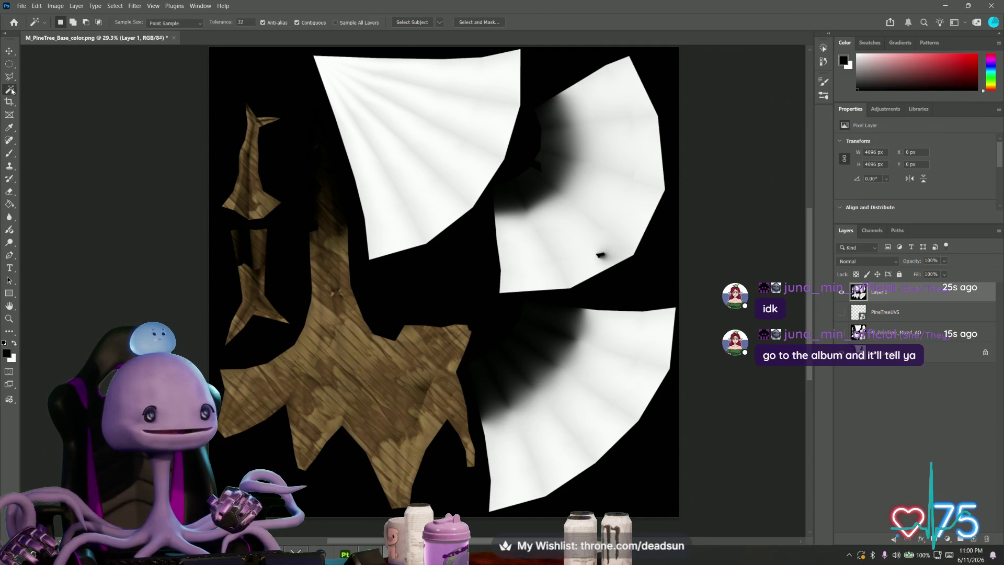
# Step: Select the three large white UV islands and add an empty Layer 2
pyautogui.click(410, 180)
pyautogui.keyDown('shift'); pyautogui.click(511, 193); pyautogui.keyUp('shift')
pyautogui.keyDown('shift'); pyautogui.click(566, 370); pyautogui.keyUp('shift')
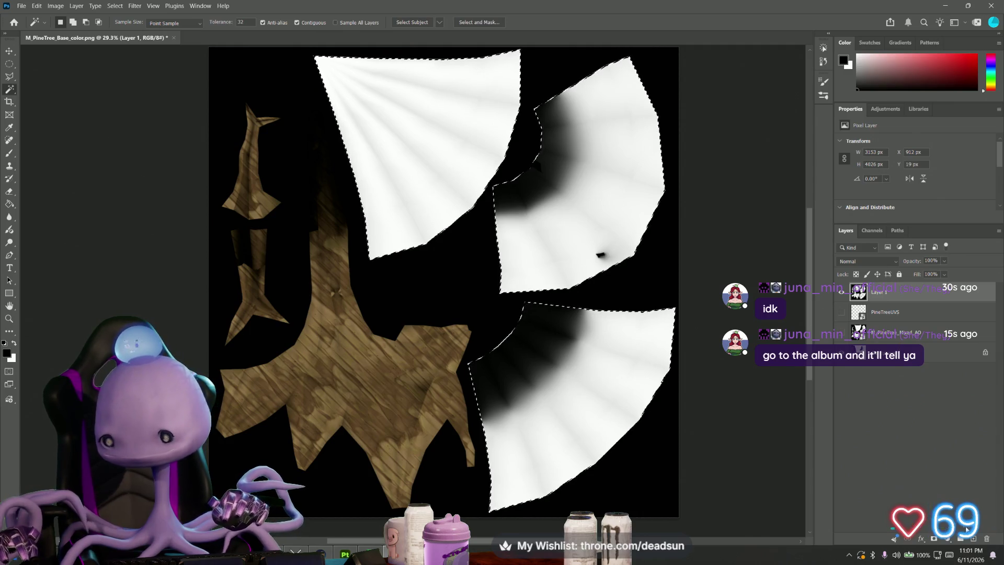
pyautogui.click(973, 541)
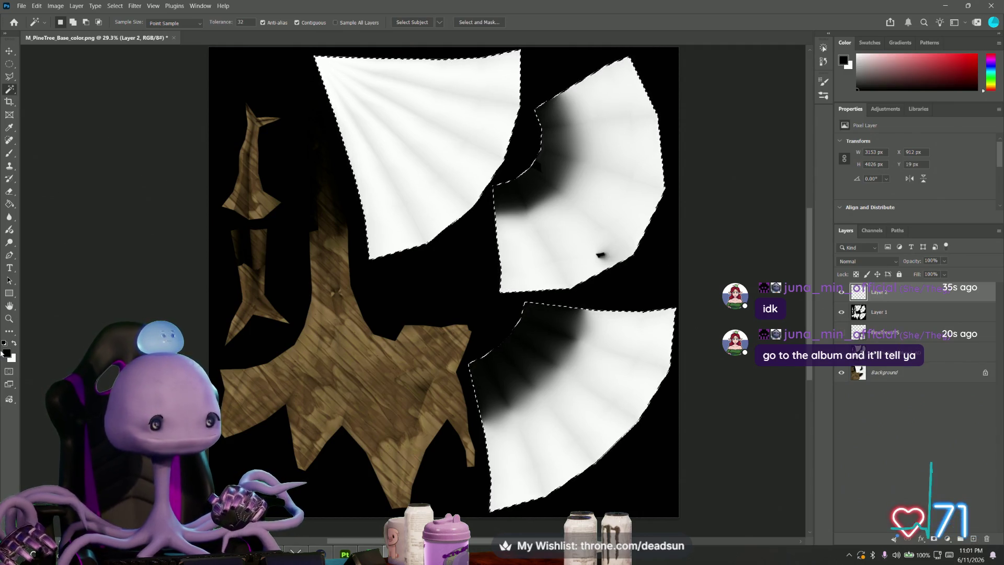
# Step: Set the foreground colour to dark green 3a6b12 in the Color Picker
pyautogui.press('i')
pyautogui.click(843, 61)
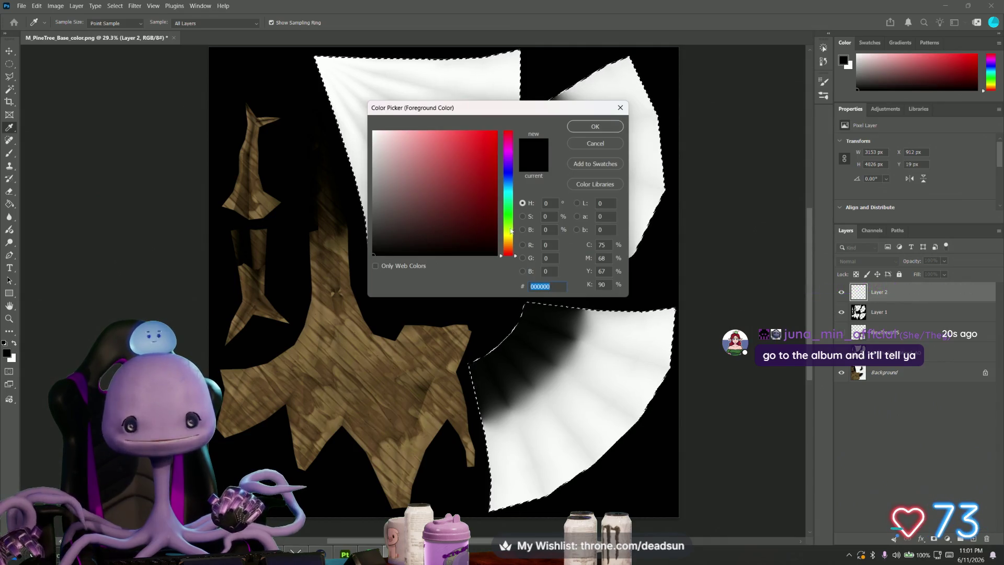
pyautogui.click(511, 226)
pyautogui.moveTo(462, 206); pyautogui.dragTo(471, 204)
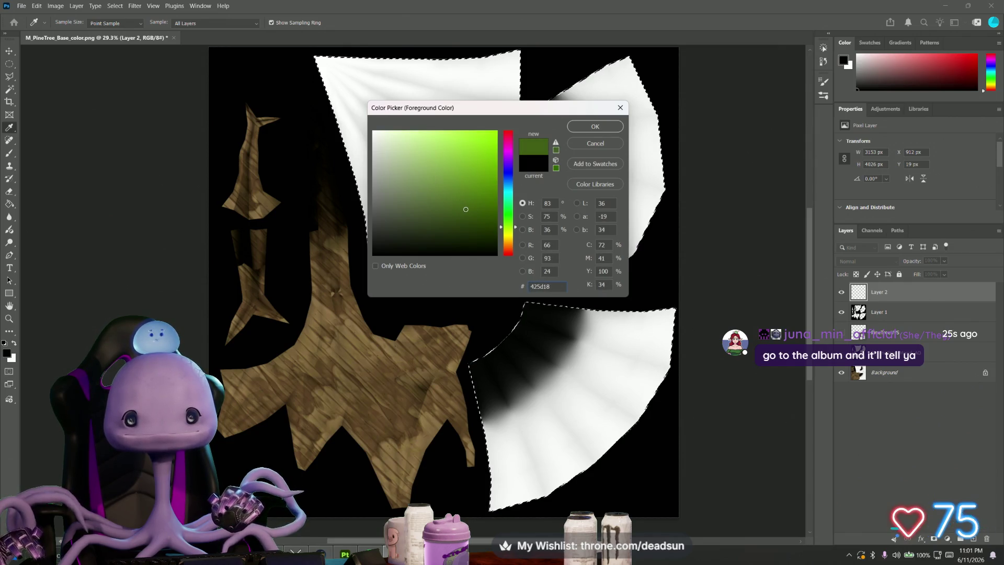
pyautogui.moveTo(508, 226); pyautogui.dragTo(510, 229)
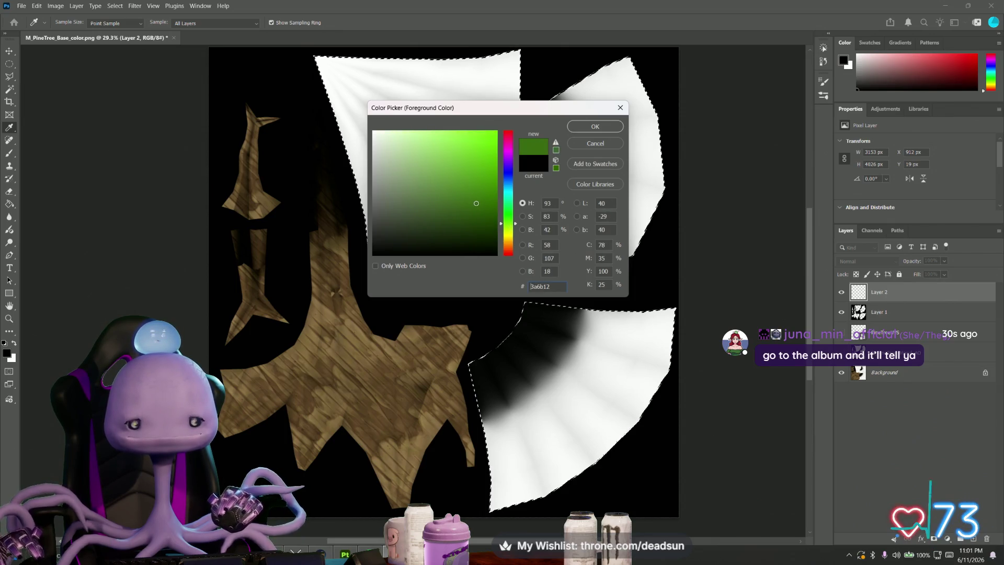
pyautogui.click(590, 127)
# Step: Fill the three selected islands with the 3a6b12 green on Layer 2
pyautogui.press('w')
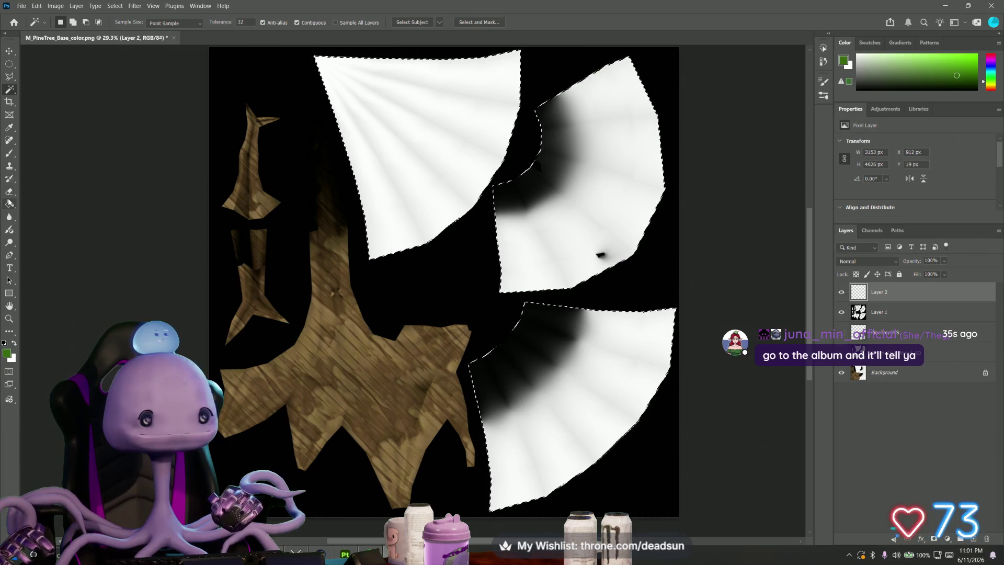
pyautogui.click(10, 203)
pyautogui.click(404, 181)
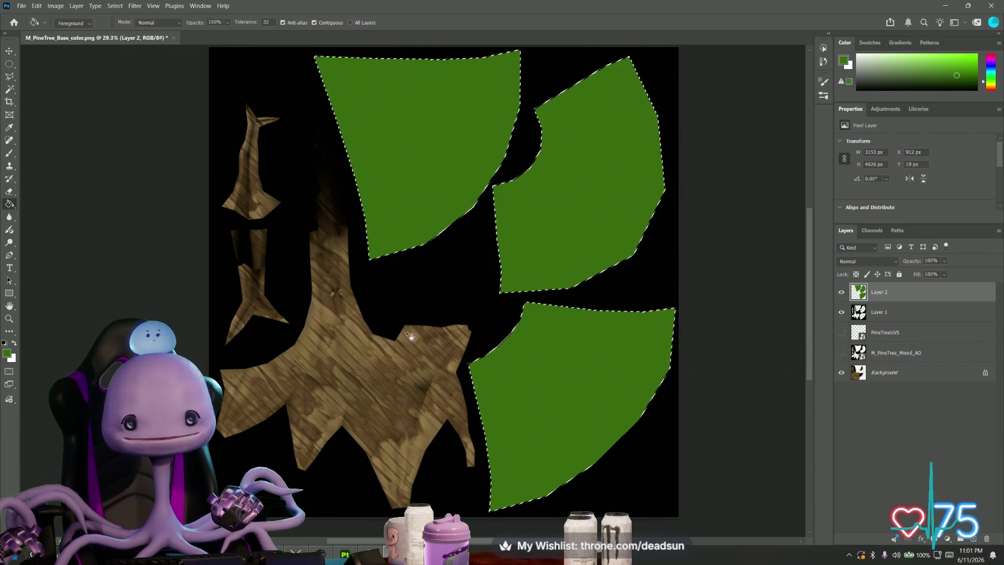
pyautogui.keyDown('alt'); pyautogui.scroll(-3, 409, 324); pyautogui.keyUp('alt')
pyautogui.keyDown('alt'); pyautogui.scroll(1, 406, 303); pyautogui.keyUp('alt')
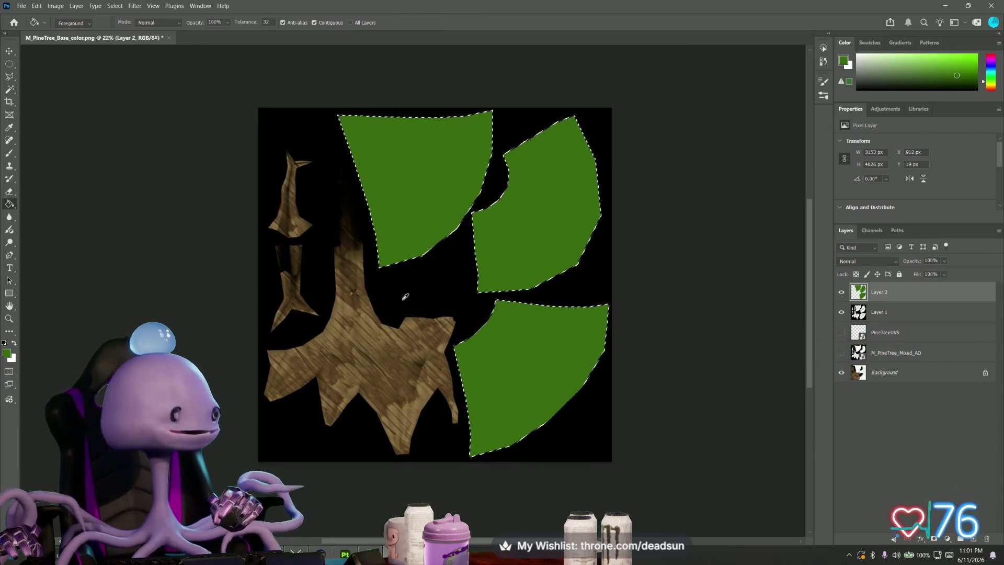
pyautogui.keyDown('alt'); pyautogui.scroll(1, 405, 304); pyautogui.keyUp('alt')
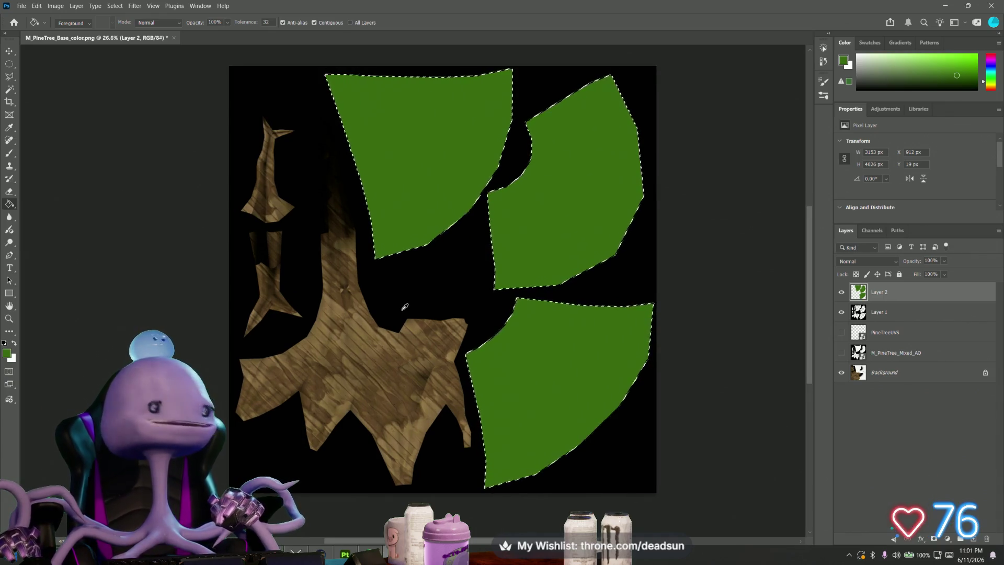
pyautogui.keyDown('alt'); pyautogui.scroll(1, 417, 319); pyautogui.keyUp('alt')
pyautogui.keyDown('alt'); pyautogui.scroll(-1, 424, 296); pyautogui.keyUp('alt')
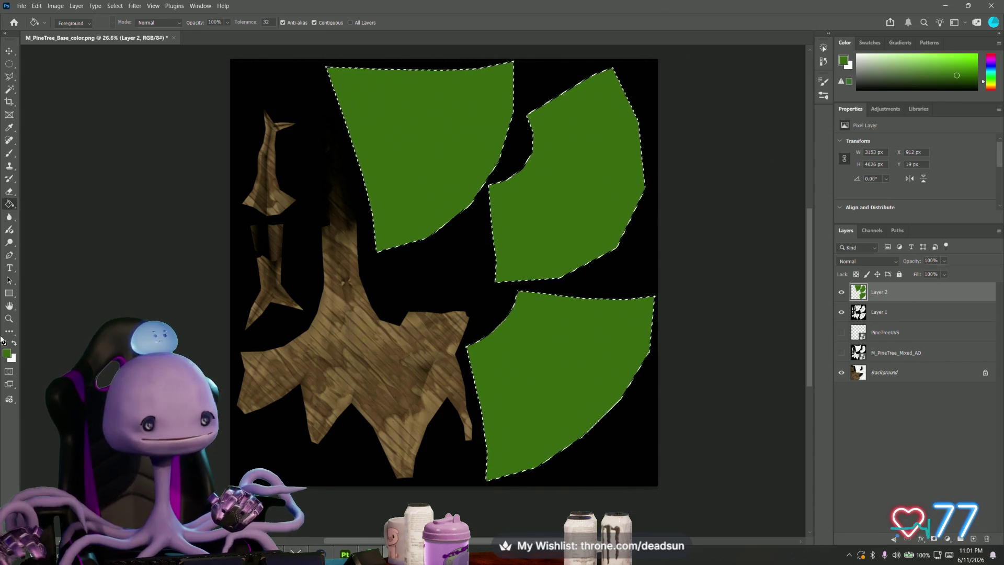
# Step: Refill the upper-left, right-middle and bottom foliage shapes with a darker, muted olive green
pyautogui.click(7, 354)
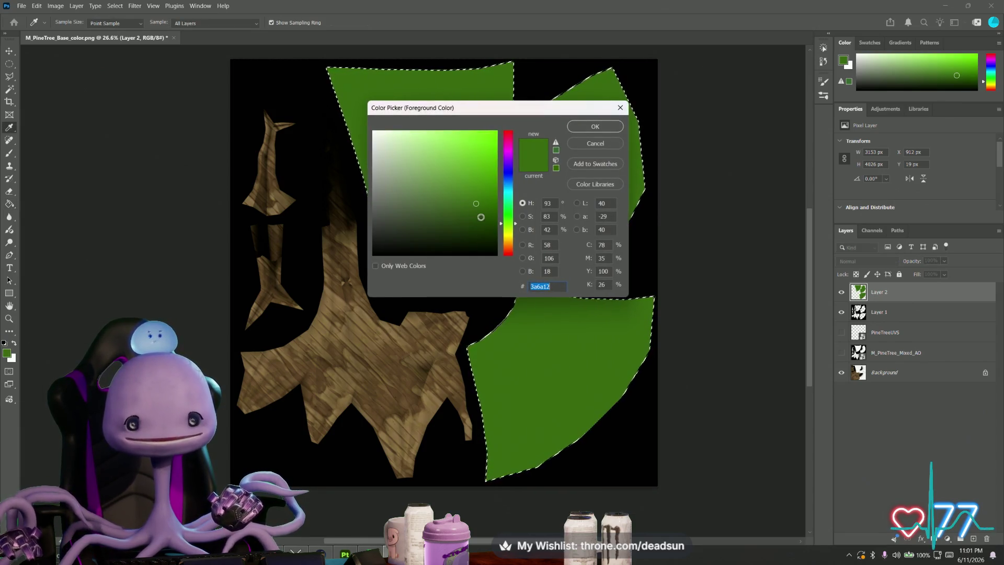
pyautogui.click(506, 226)
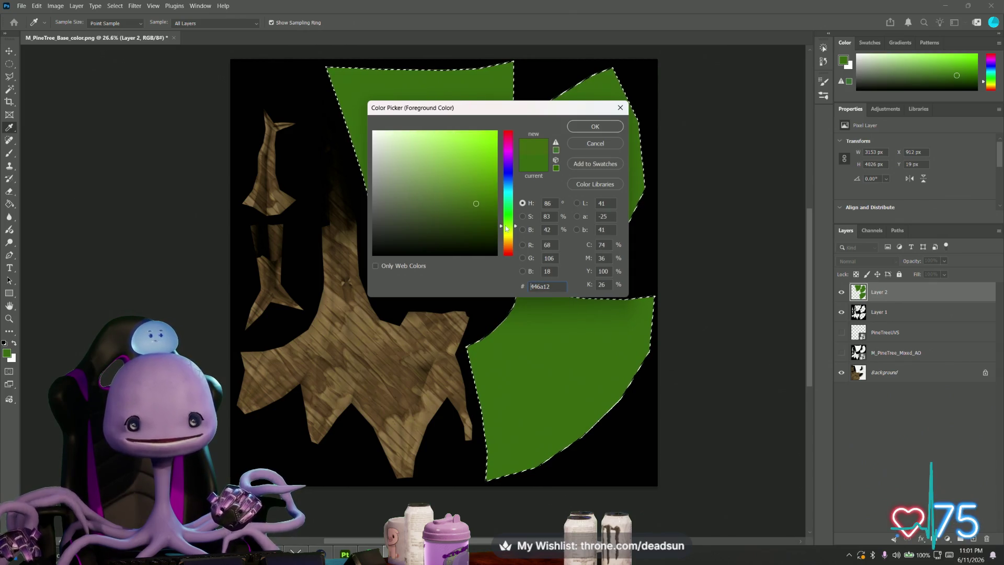
pyautogui.moveTo(463, 207); pyautogui.dragTo(456, 217)
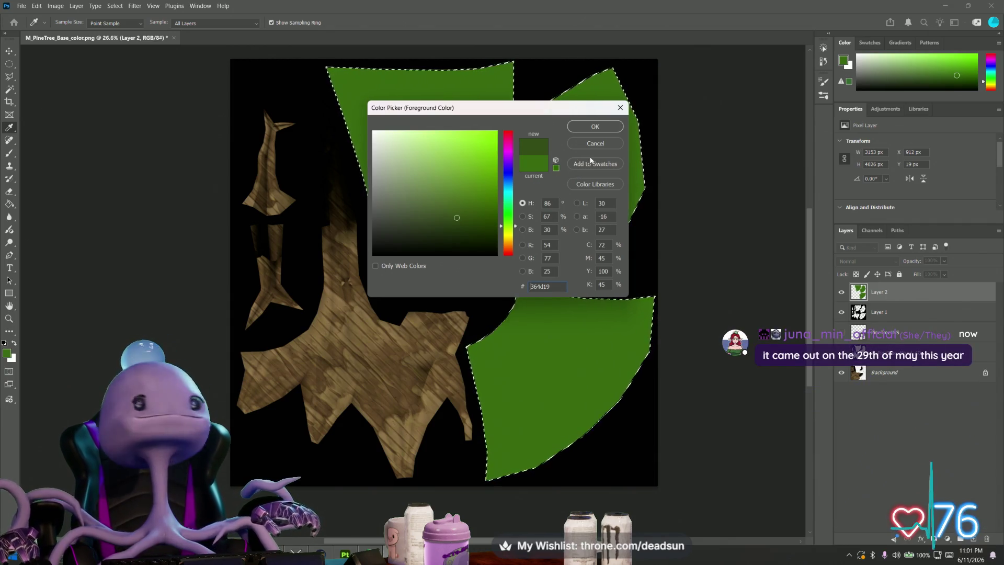
pyautogui.click(595, 126)
pyautogui.press('g')
pyautogui.click(426, 209)
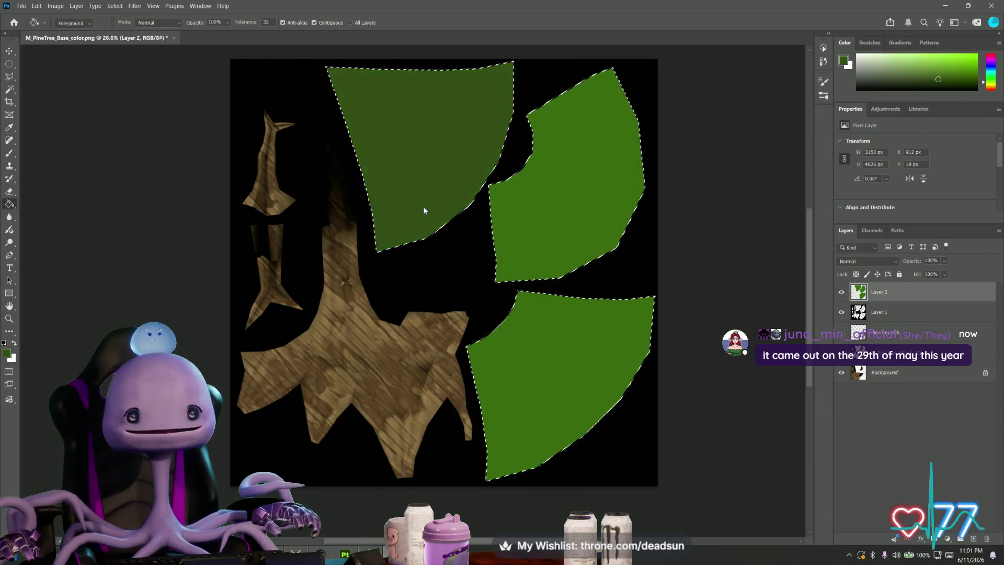
pyautogui.click(514, 240)
pyautogui.click(518, 340)
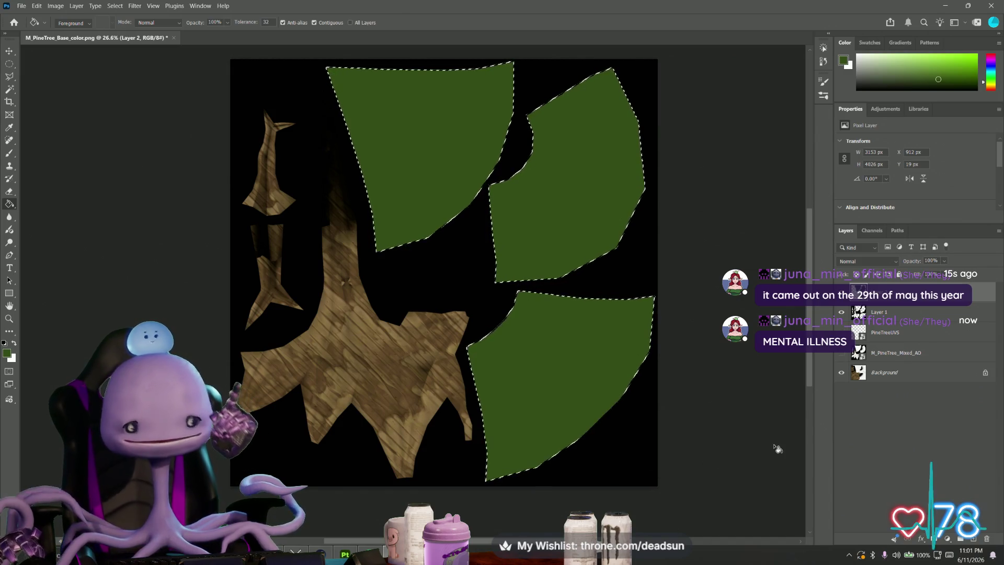
pyautogui.hotkey('alt', 'Tab')
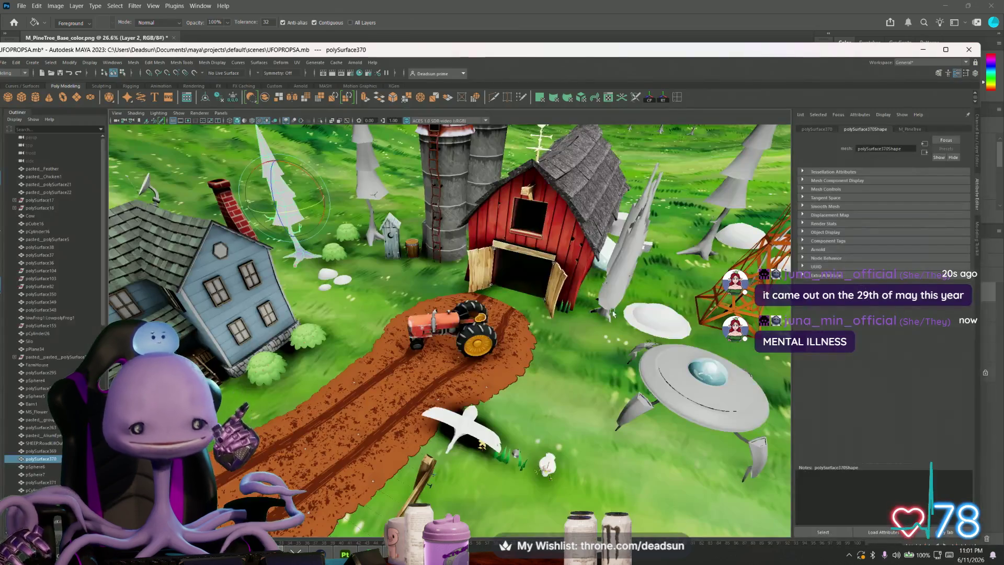
# Step: Maximize Maya, then open animals.png from the UFO ClawGame folder in the image viewer
pyautogui.click(946, 49)
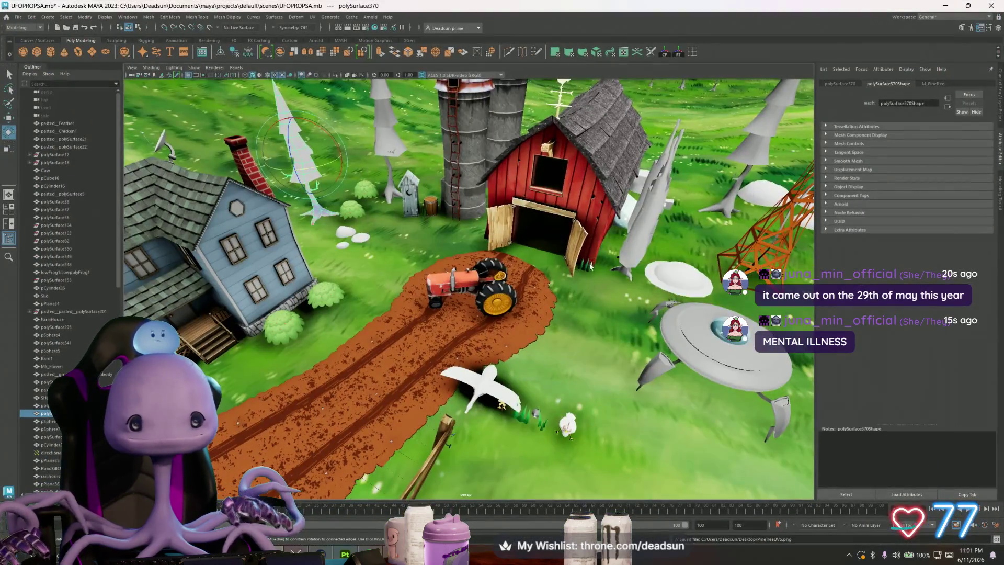
pyautogui.hotkey('alt', 'Tab')
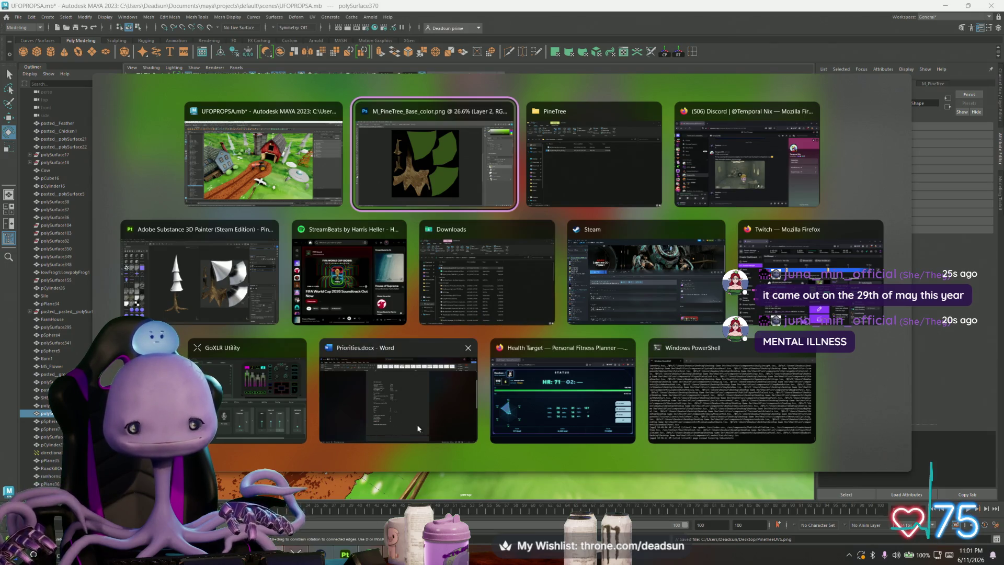
pyautogui.press('Escape')
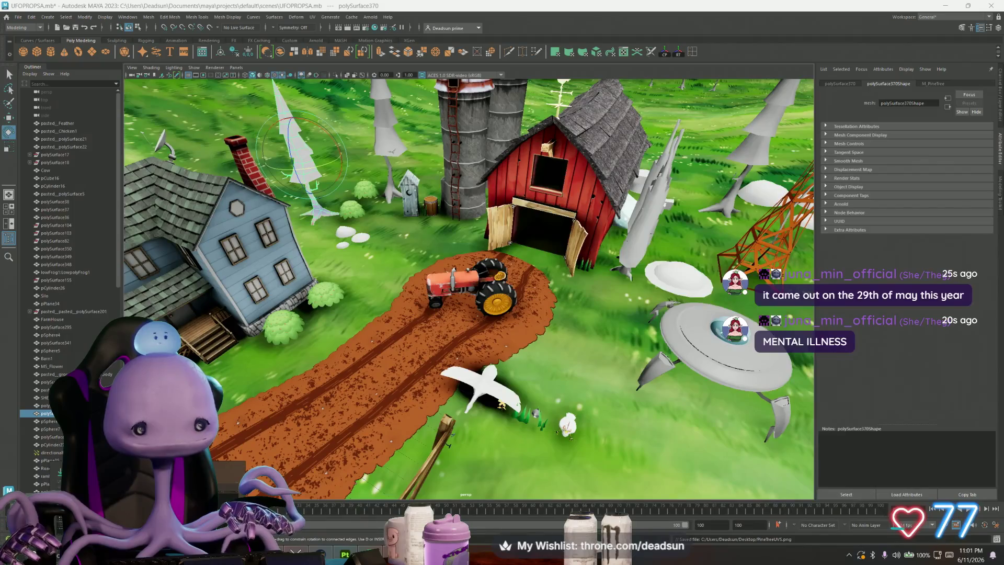
pyautogui.hotkey('alt', 'Tab')
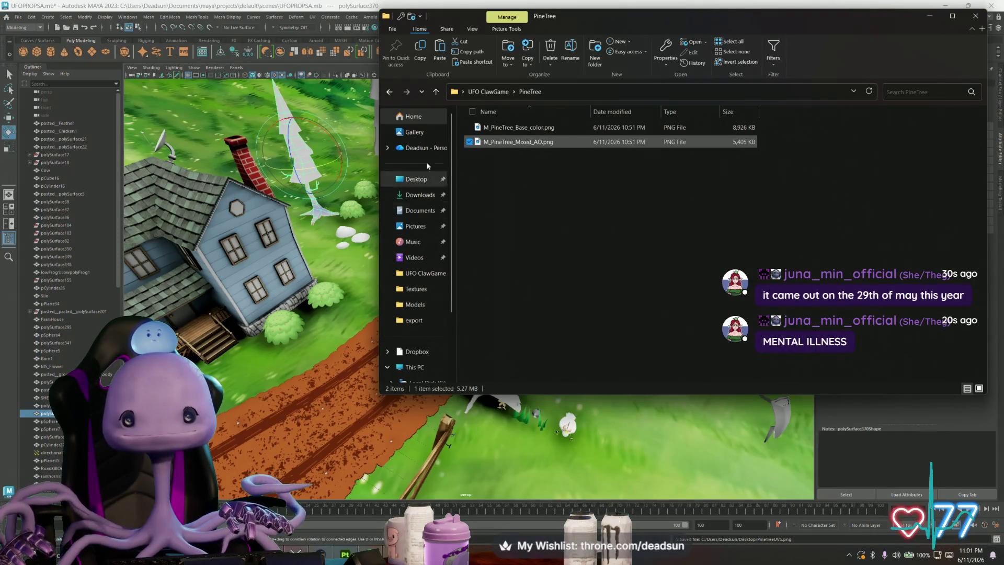
pyautogui.click(434, 95)
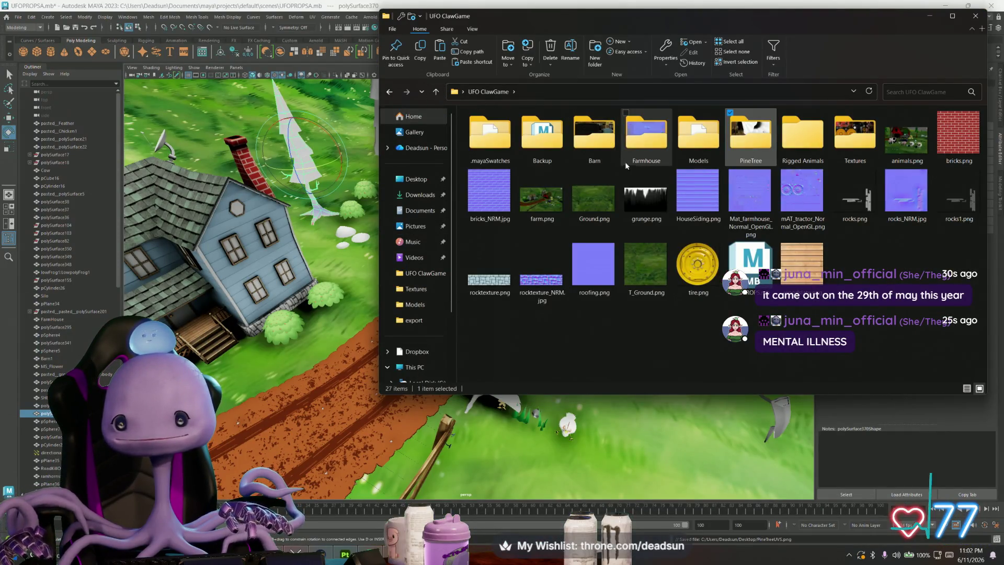
pyautogui.click(923, 137)
pyautogui.doubleClick(923, 137)
pyautogui.scroll(5, 598, 129)
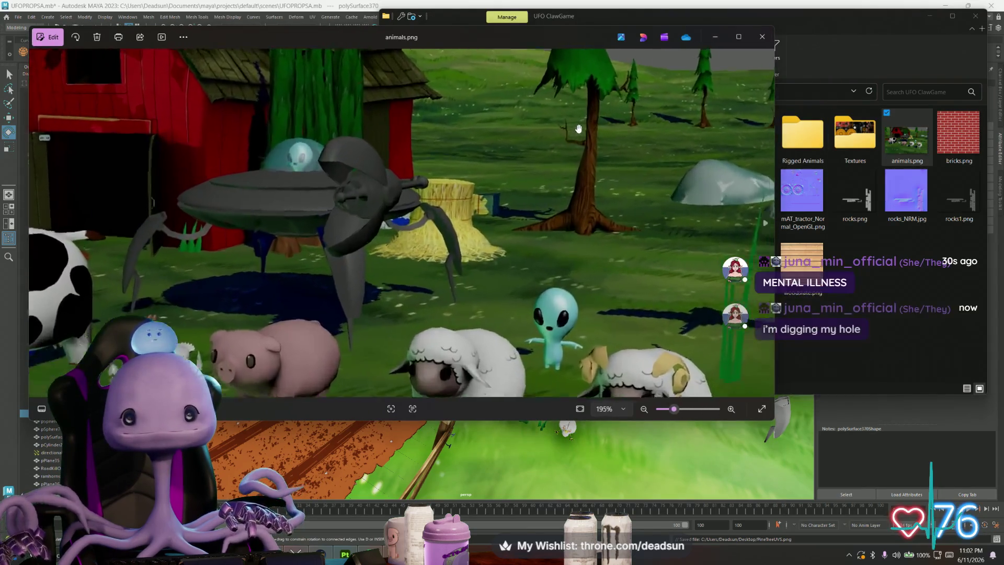
pyautogui.scroll(-5, 599, 128)
pyautogui.scroll(8, 423, 134)
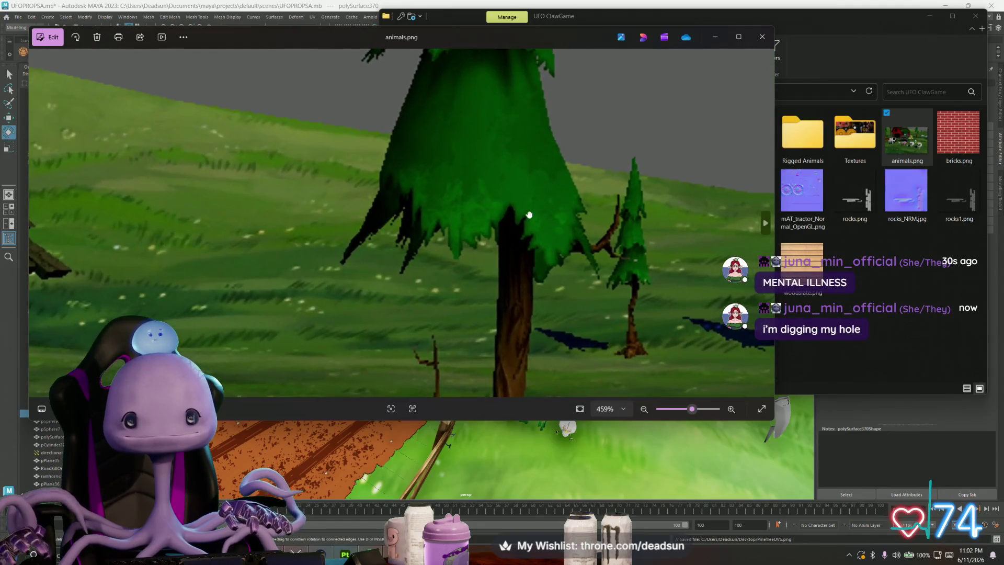
pyautogui.scroll(-4, 430, 245)
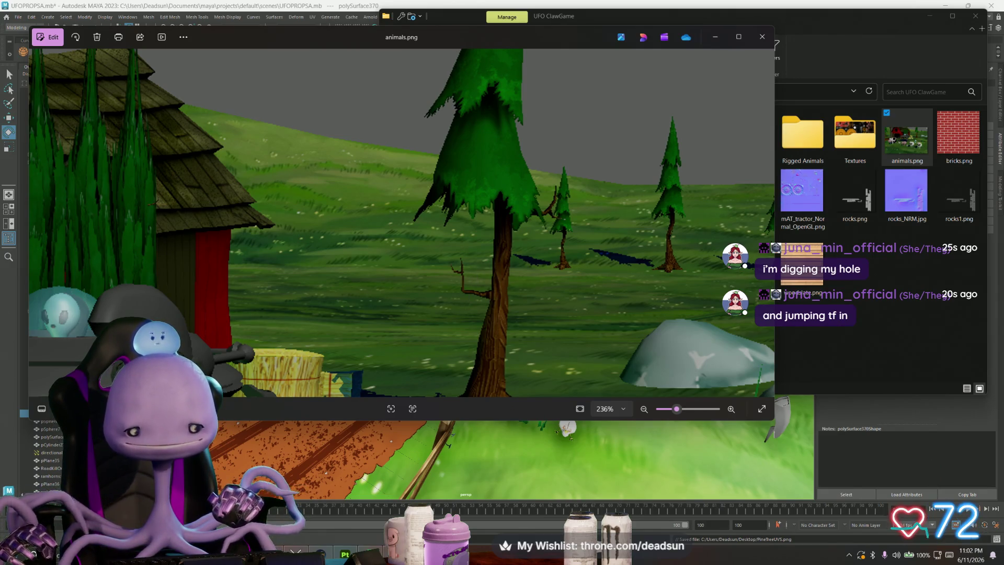
pyautogui.hotkey('alt', 'Tab')
# Step: Start a Polygonal Lasso outline at the lower corner of the upper-left green UV shape
pyautogui.keyDown('alt'); pyautogui.scroll(5, 388, 273); pyautogui.keyUp('alt')
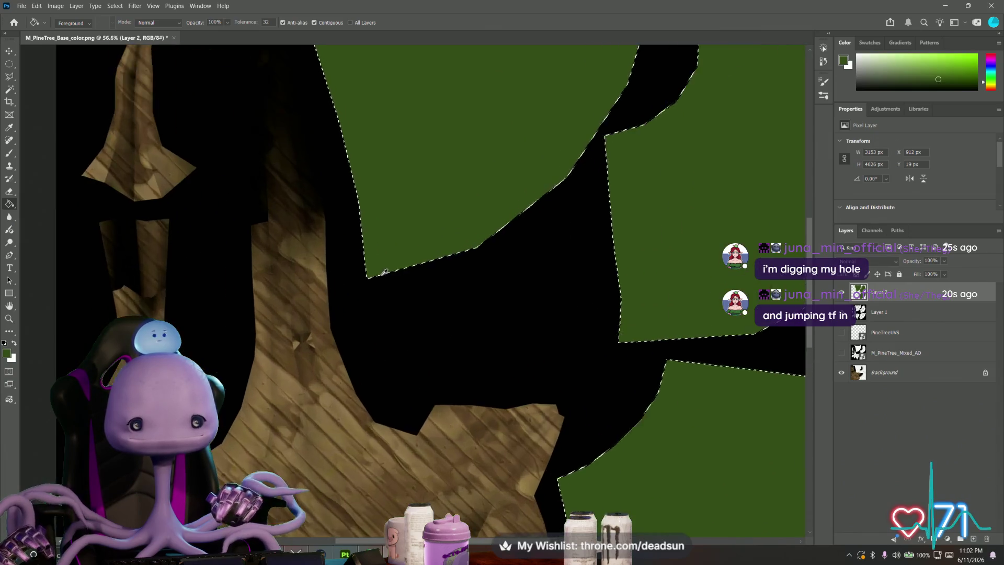
pyautogui.keyDown('alt'); pyautogui.scroll(3, 384, 272); pyautogui.keyUp('alt')
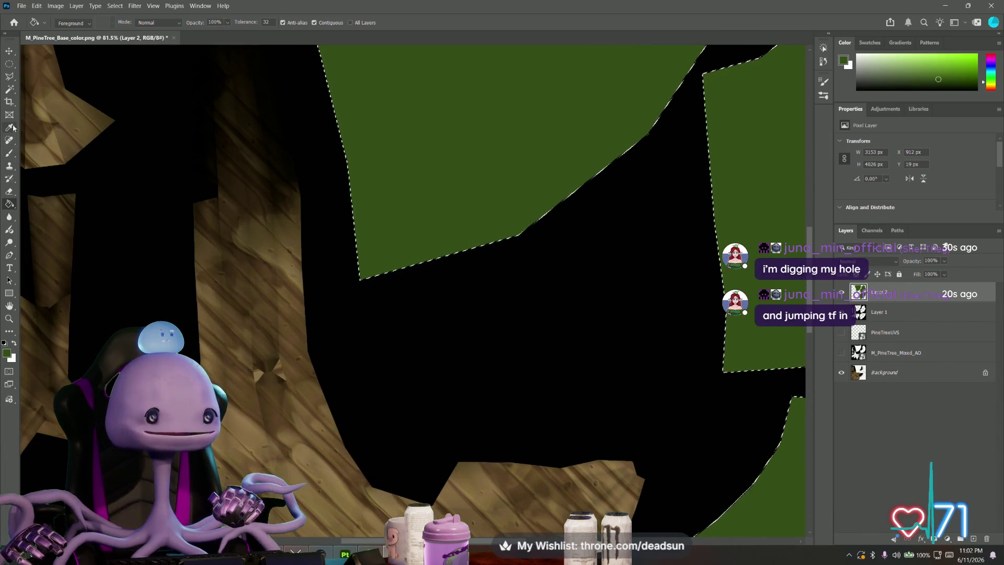
pyautogui.press('l')
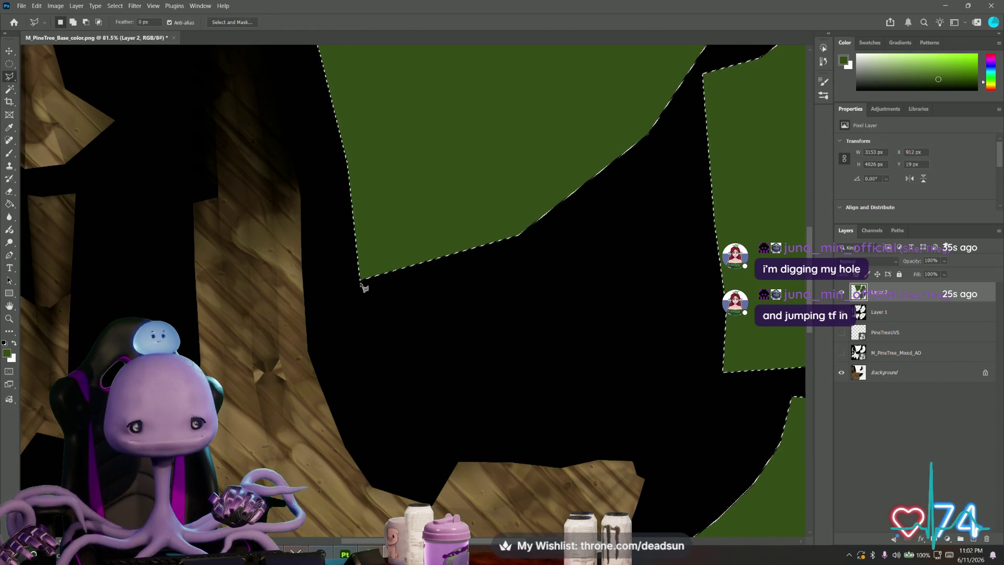
pyautogui.click(359, 281)
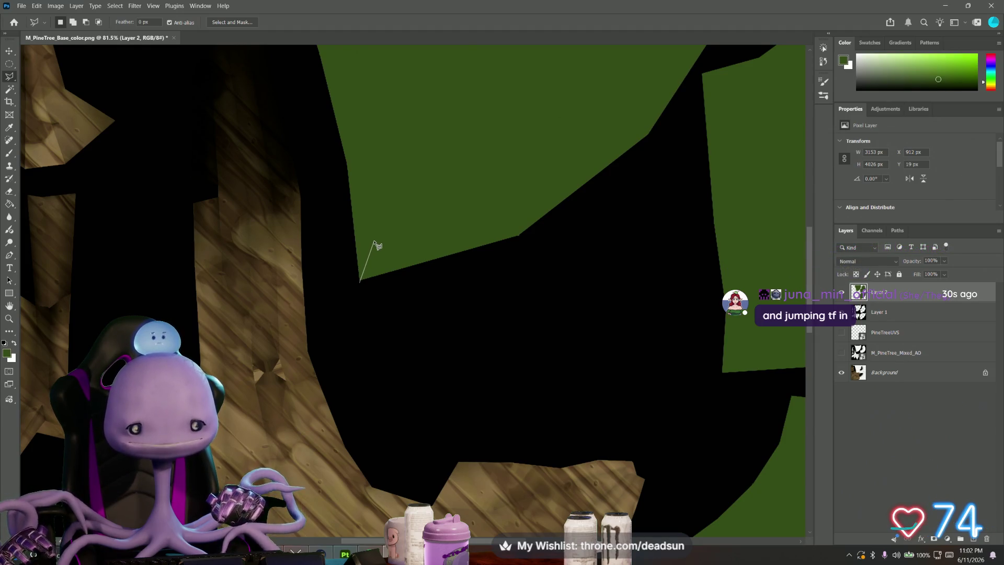
pyautogui.hotkey('ctrl', '-')
pyautogui.hotkey('ctrl', '-')
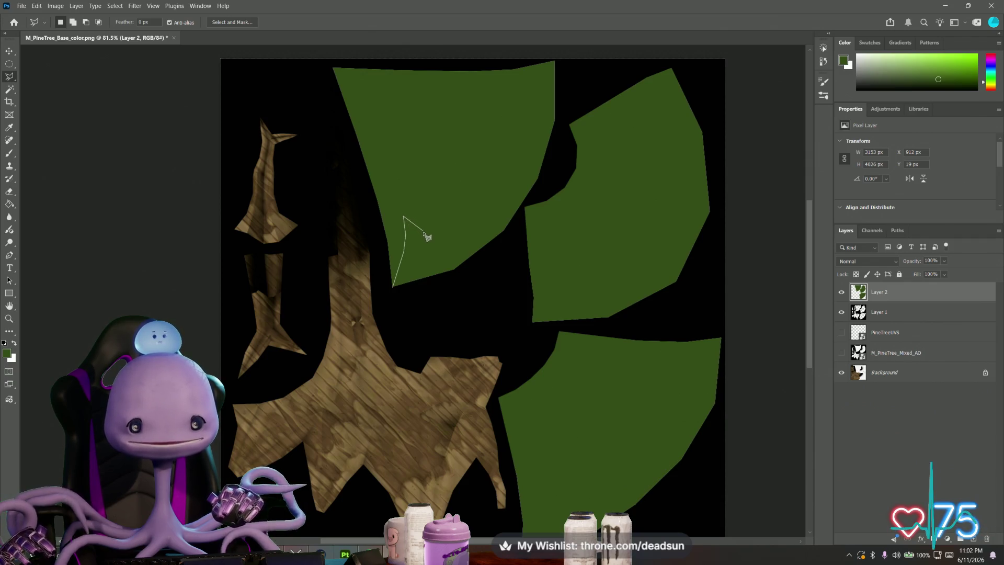
# Step: Trace a closed sawtooth zigzag selection along the upper-left foliage island's right edge
pyautogui.click(472, 256)
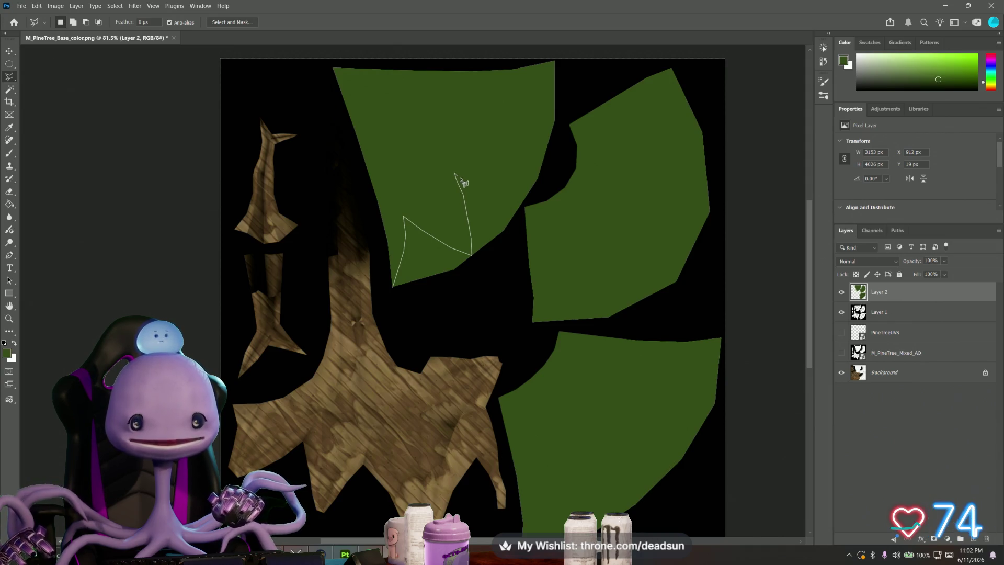
pyautogui.click(454, 173)
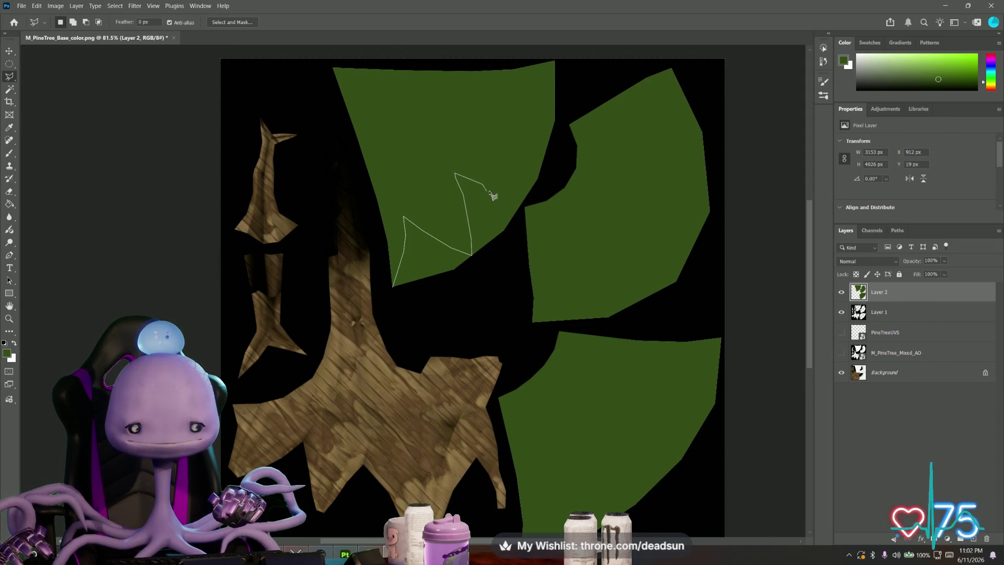
pyautogui.click(514, 193)
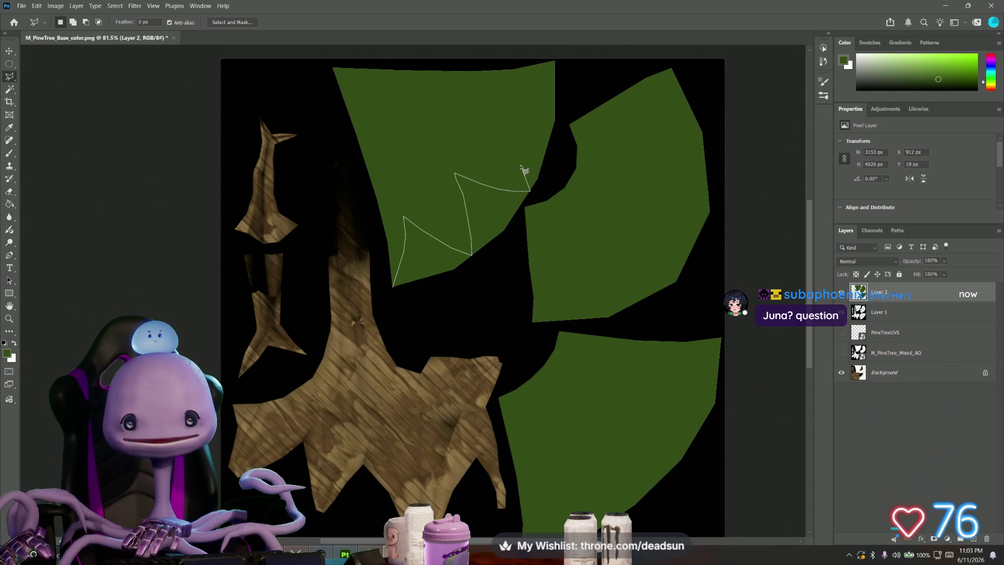
pyautogui.click(510, 135)
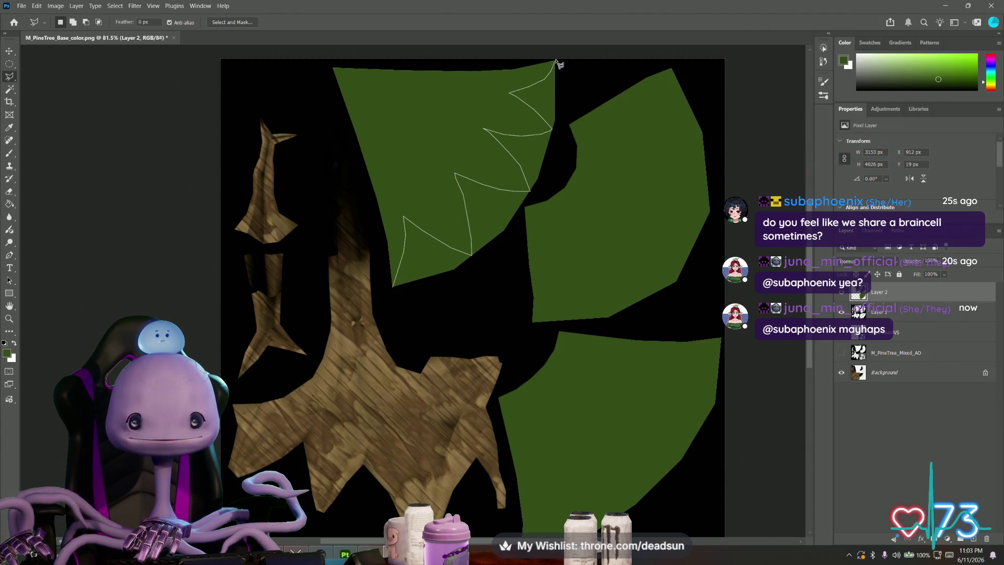
pyautogui.click(561, 90)
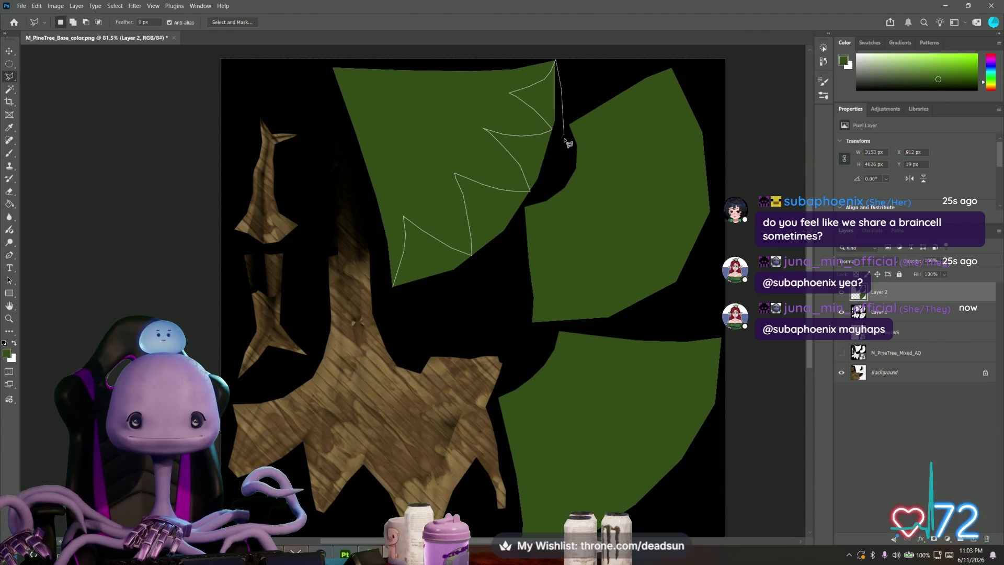
pyautogui.click(559, 162)
pyautogui.click(527, 204)
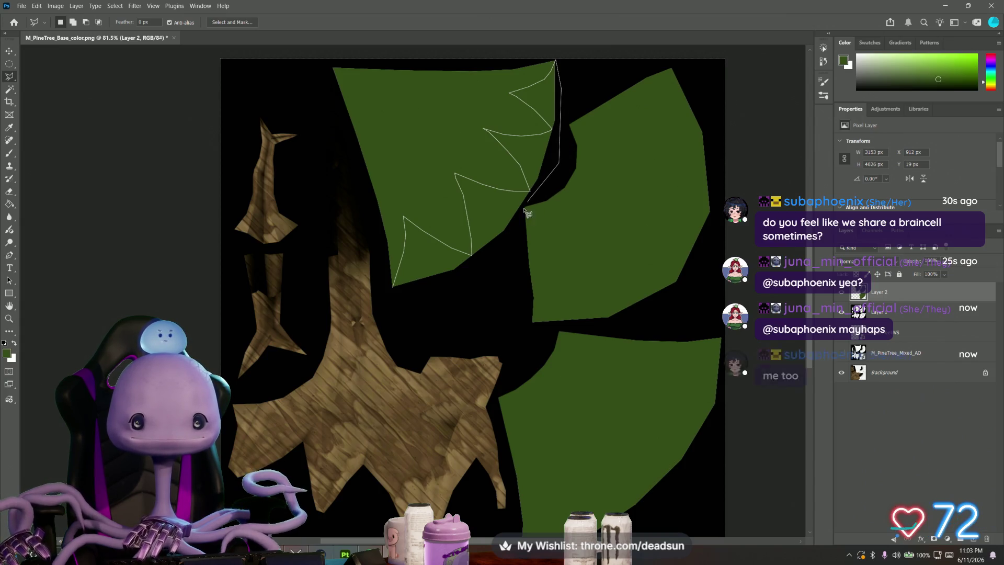
pyautogui.click(505, 233)
pyautogui.click(454, 282)
pyautogui.click(393, 295)
# Step: Fill the spiky selection with white, then apply content-aware fill on the Background layer
pyautogui.hotkey('ctrl', 'BackSpace')
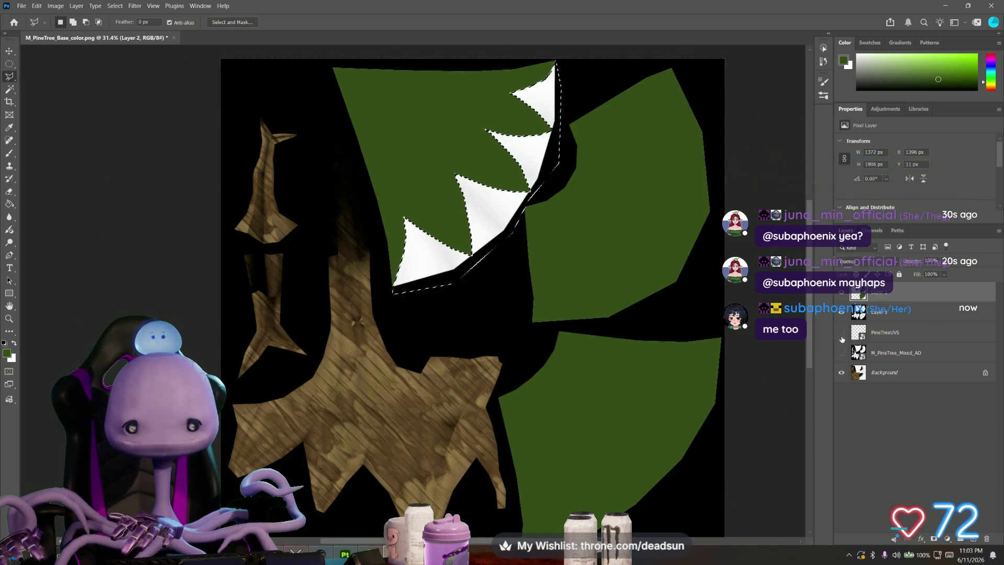
pyautogui.click(885, 316)
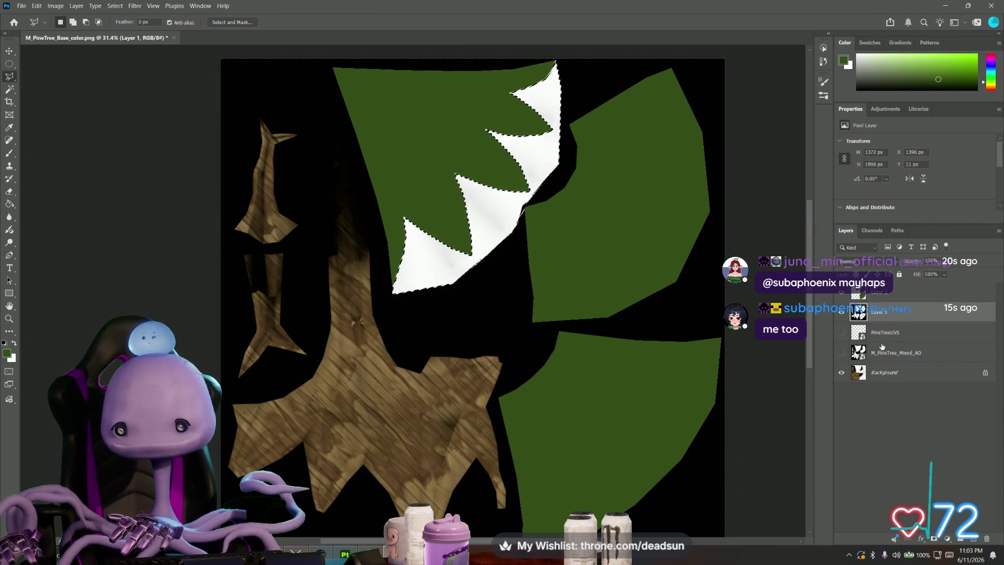
pyautogui.click(886, 348)
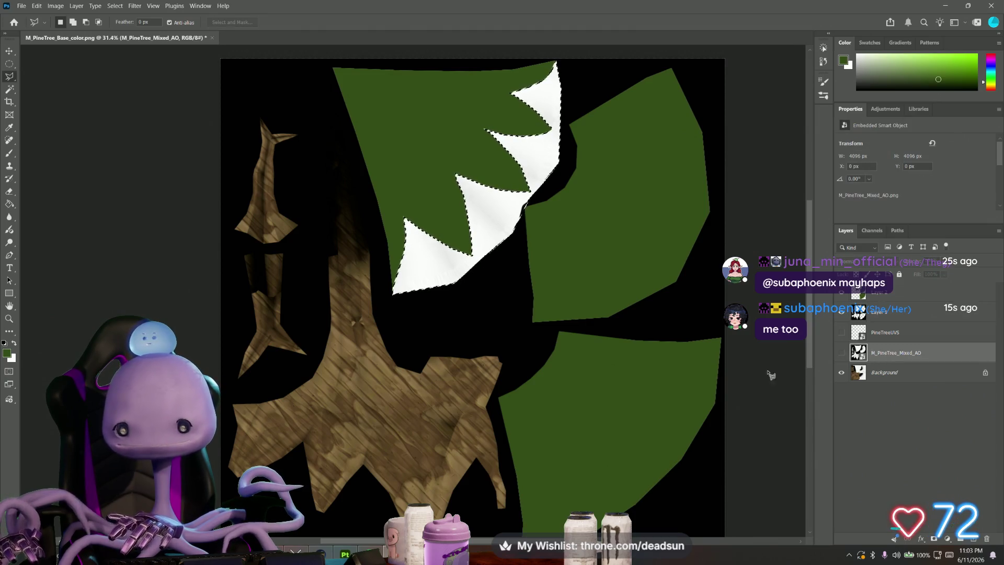
pyautogui.click(879, 372)
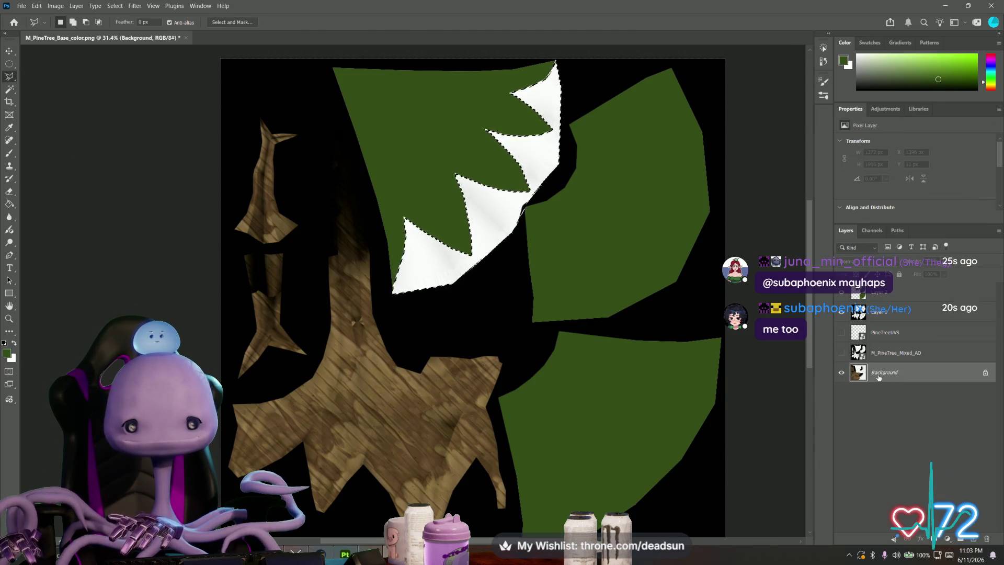
pyautogui.press('i')
pyautogui.press('Delete')
pyautogui.click(564, 147)
# Step: Unlock Background as Layer 0 above new Layer 3, cut the spikes out, then open Layer 2's style
pyautogui.press('l')
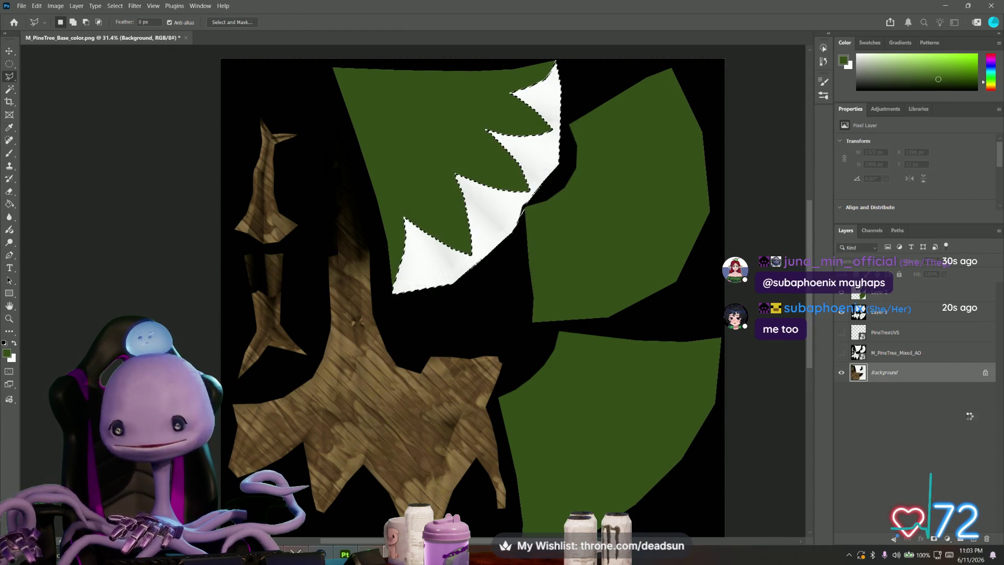
pyautogui.hotkey('ctrl', 'shift', 'alt', 'n')
pyautogui.moveTo(897, 379); pyautogui.dragTo(905, 406)
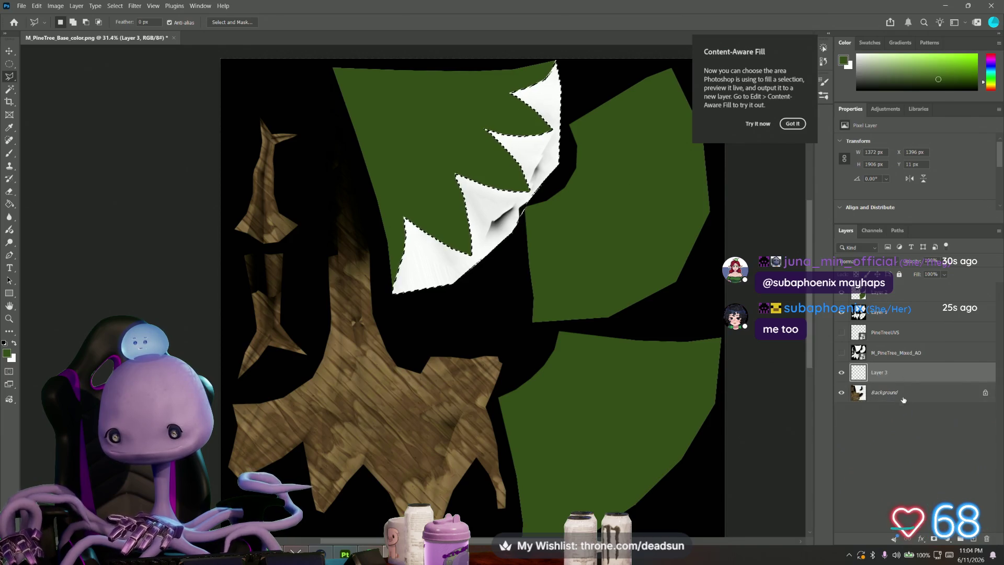
pyautogui.click(985, 393)
pyautogui.moveTo(945, 378); pyautogui.dragTo(909, 406)
pyautogui.click(908, 372)
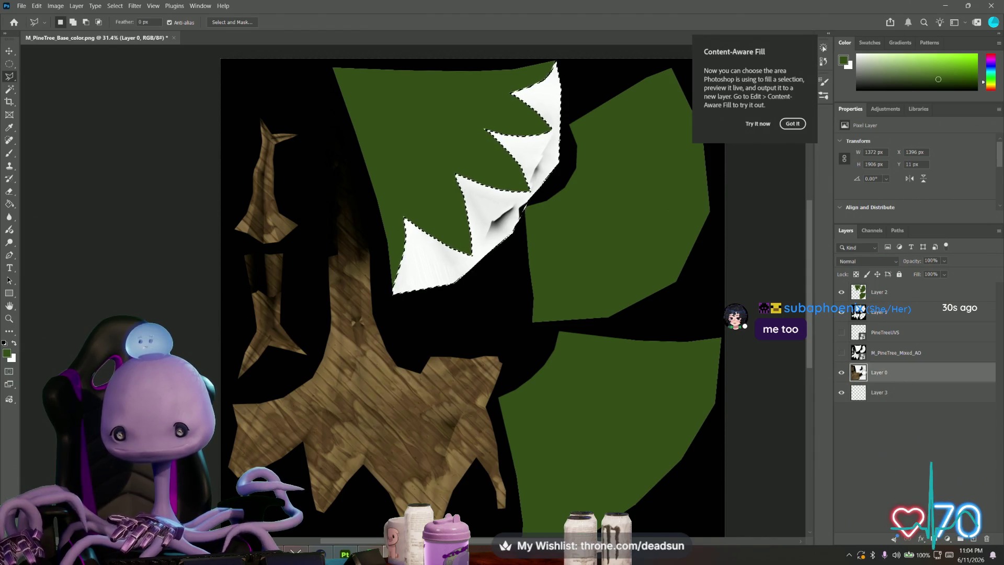
pyautogui.press('Delete')
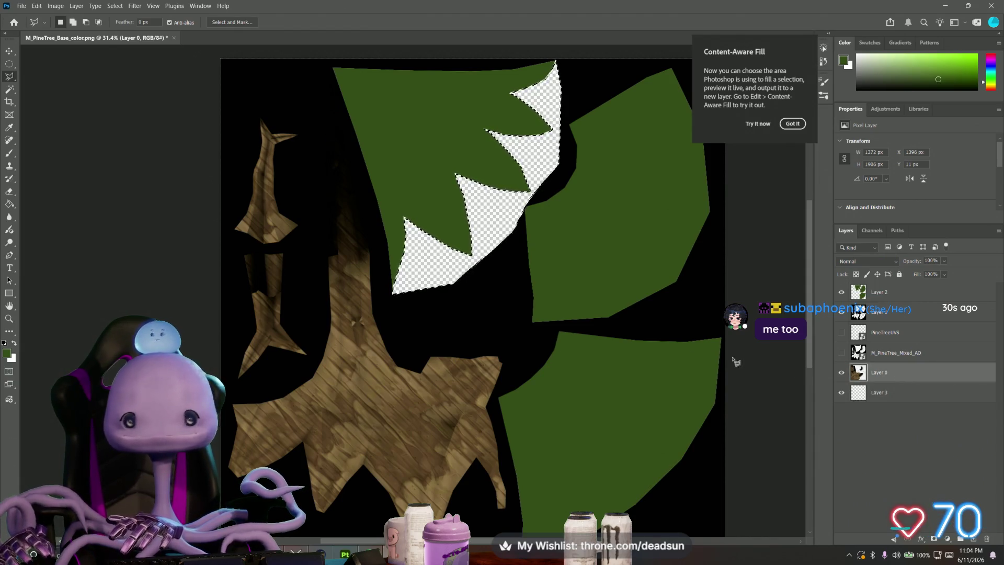
pyautogui.click(883, 294)
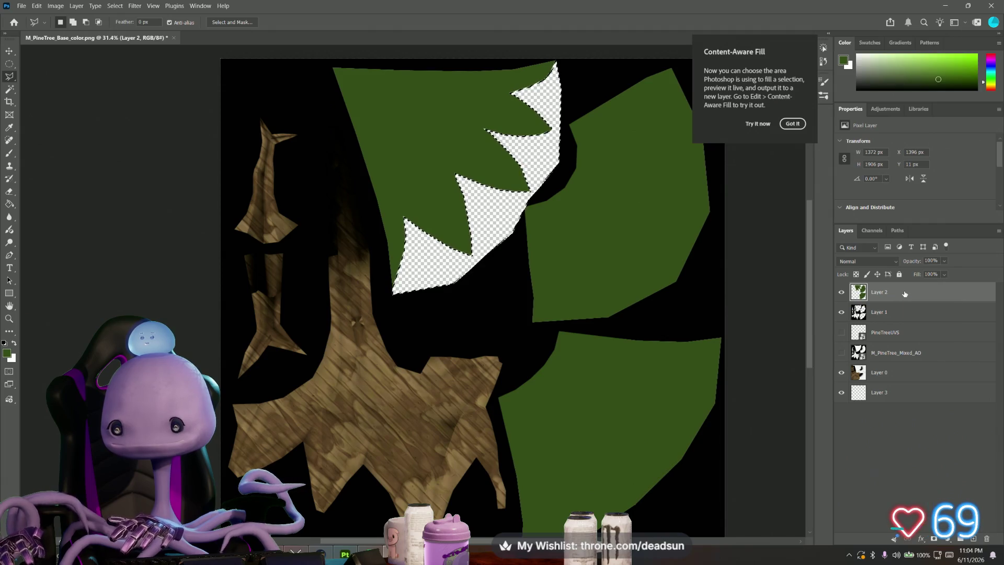
pyautogui.doubleClick(872, 295)
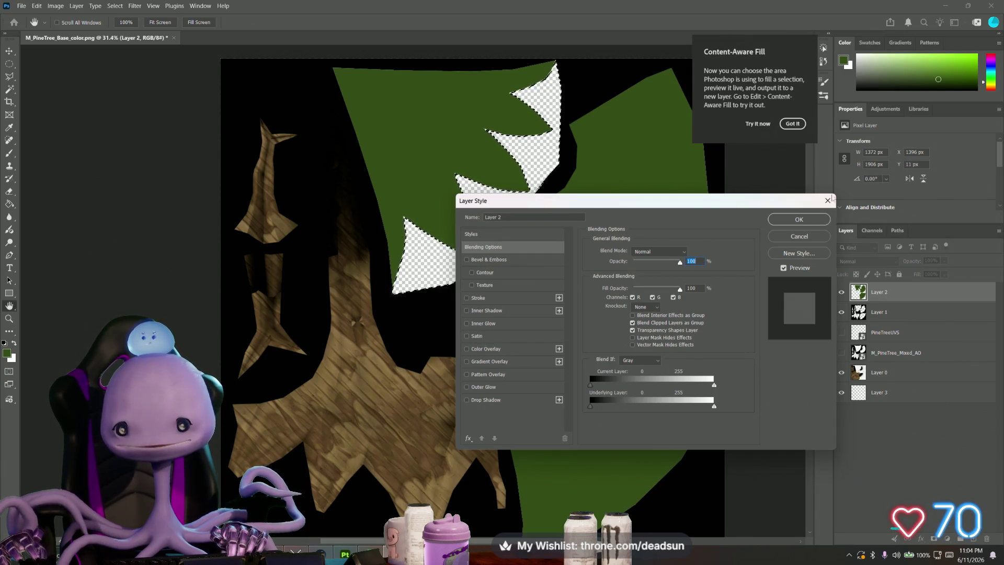
# Step: Close Layer Style unchanged and set Layer 2's blend mode to Multiply
pyautogui.click(828, 200)
pyautogui.click(868, 261)
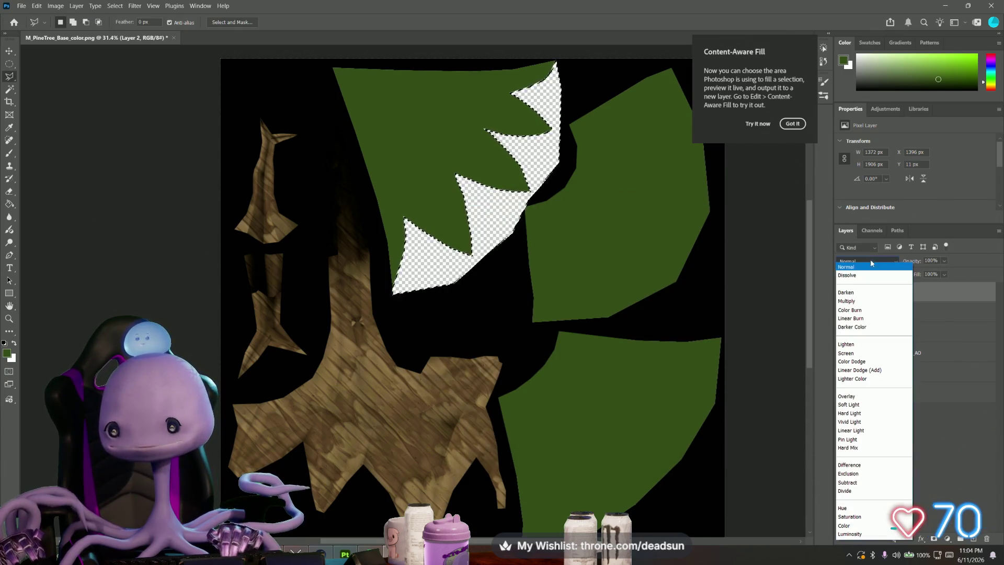
pyautogui.click(871, 302)
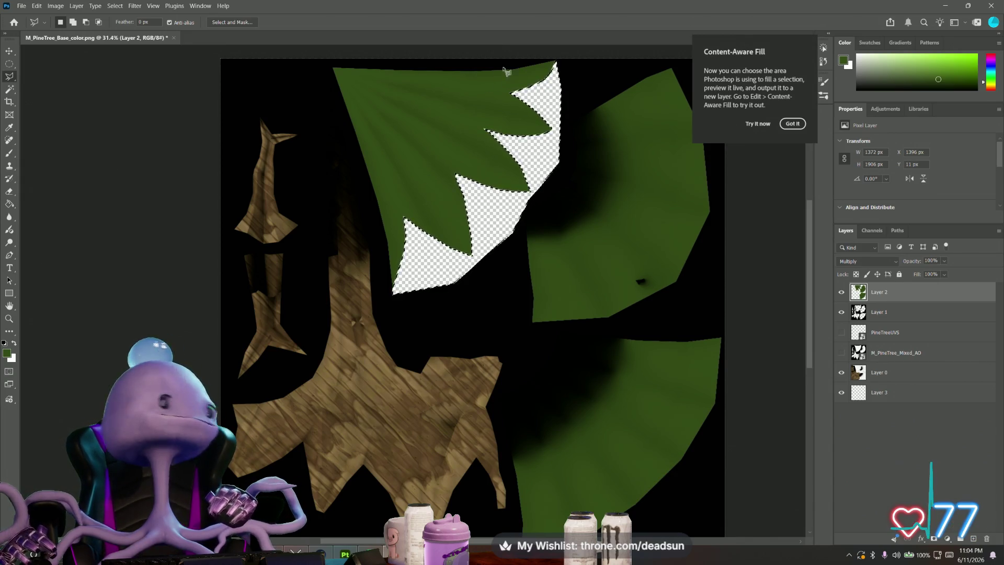
pyautogui.click(793, 125)
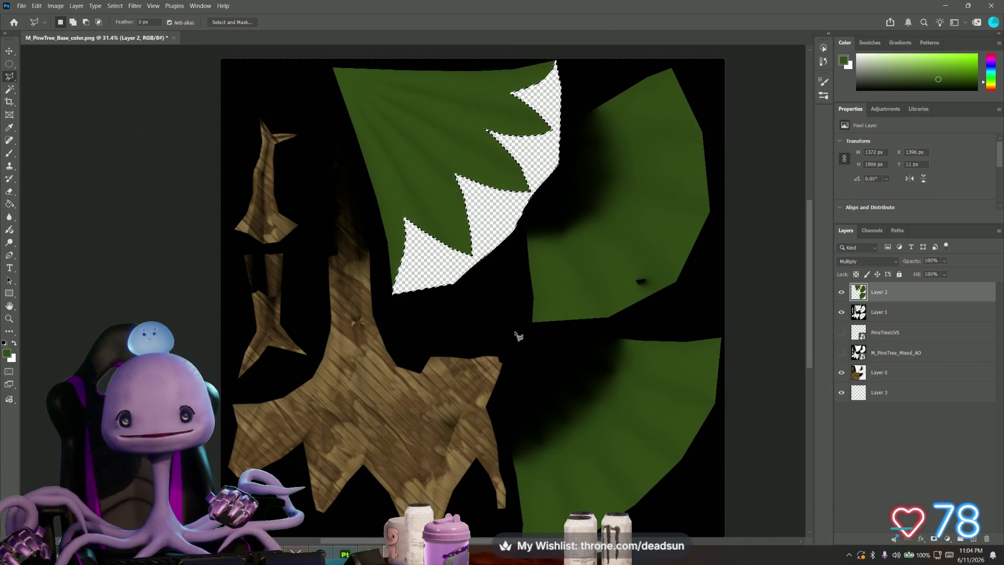
pyautogui.keyDown('alt'); pyautogui.scroll(3, 542, 333); pyautogui.keyUp('alt')
pyautogui.keyDown('alt'); pyautogui.scroll(1, 539, 332); pyautogui.keyUp('alt')
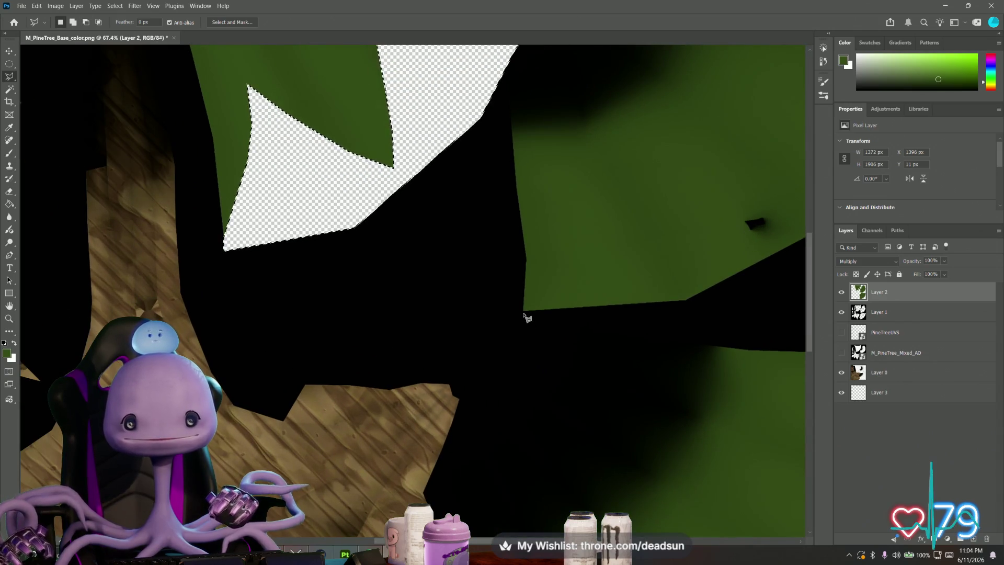
pyautogui.keyDown('alt'); pyautogui.scroll(-4, 479, 309); pyautogui.keyUp('alt')
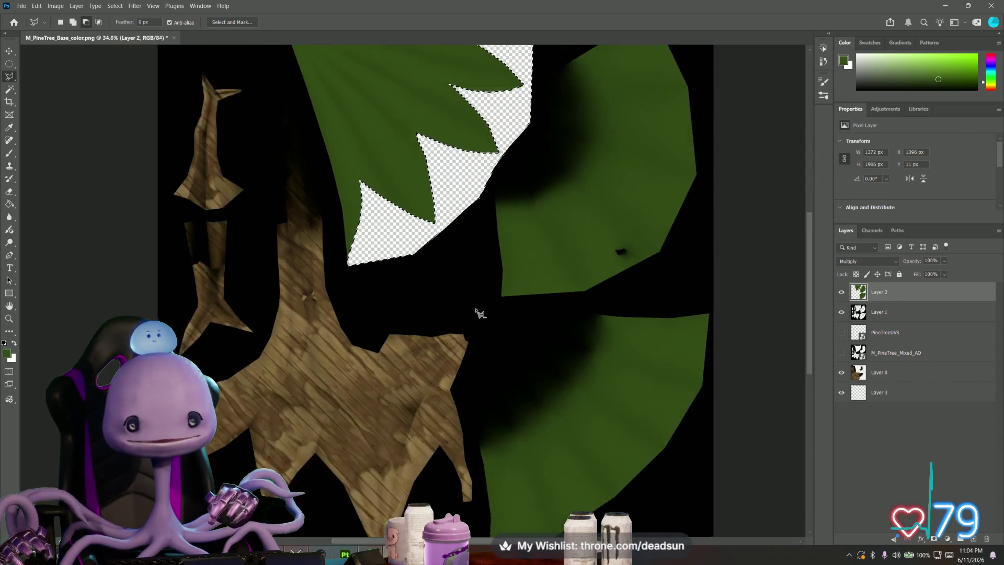
pyautogui.keyDown('alt'); pyautogui.scroll(1, 477, 311); pyautogui.keyUp('alt')
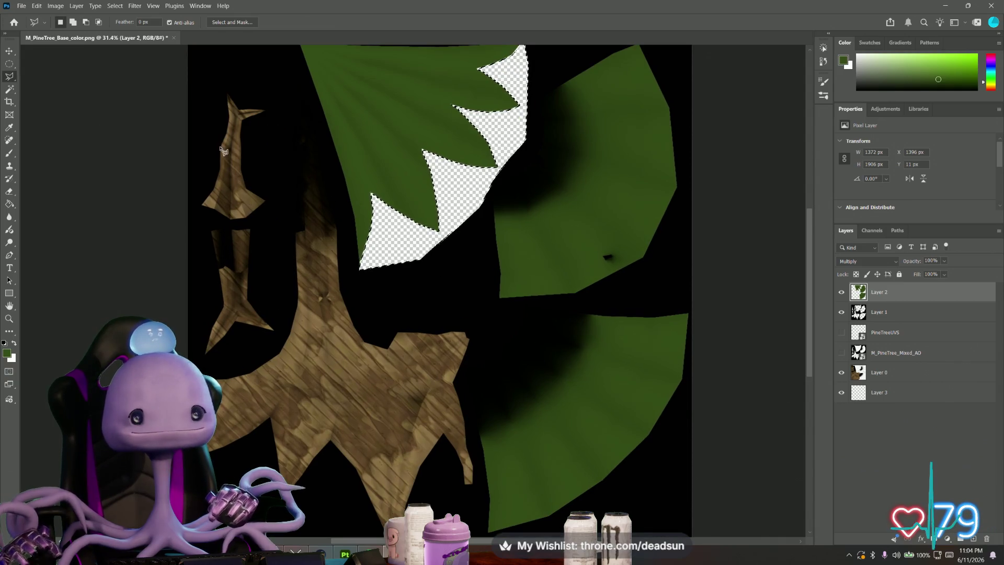
pyautogui.click(22, 6)
# Step: Try Save As, browse the format list (briefly picking Photoshop PDF), then abandon the save
pyautogui.click(47, 120)
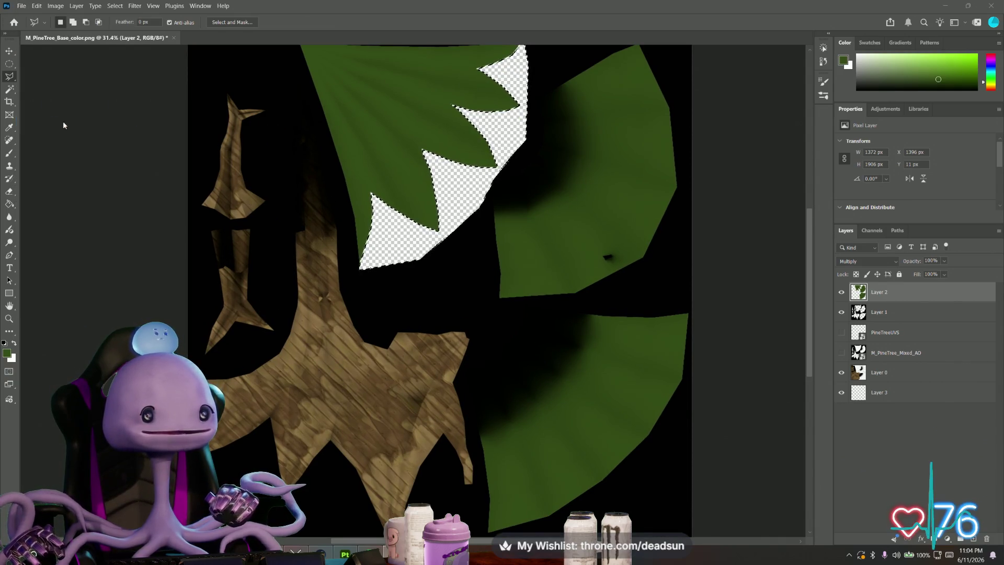
pyautogui.click(277, 223)
pyautogui.click(277, 226)
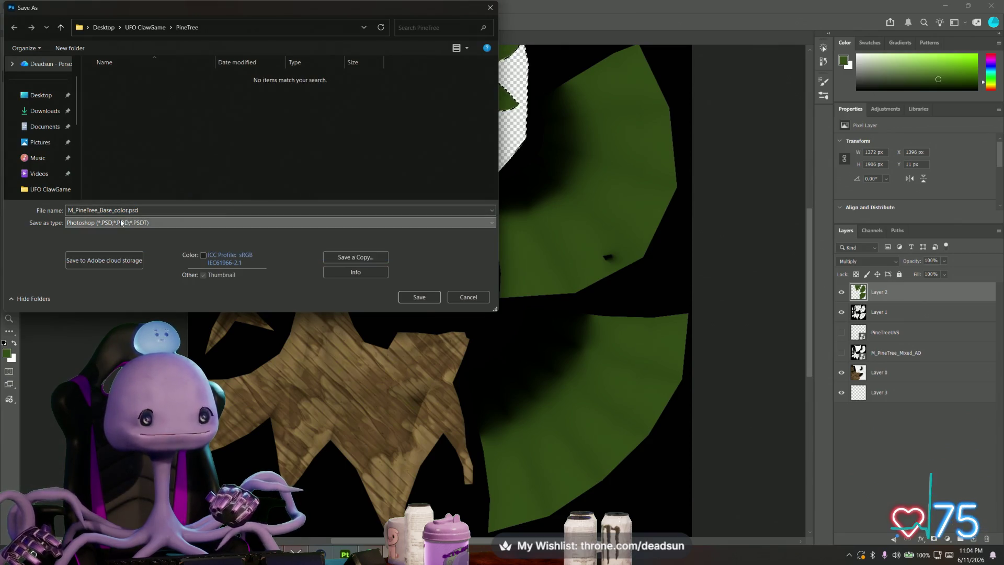
pyautogui.click(463, 296)
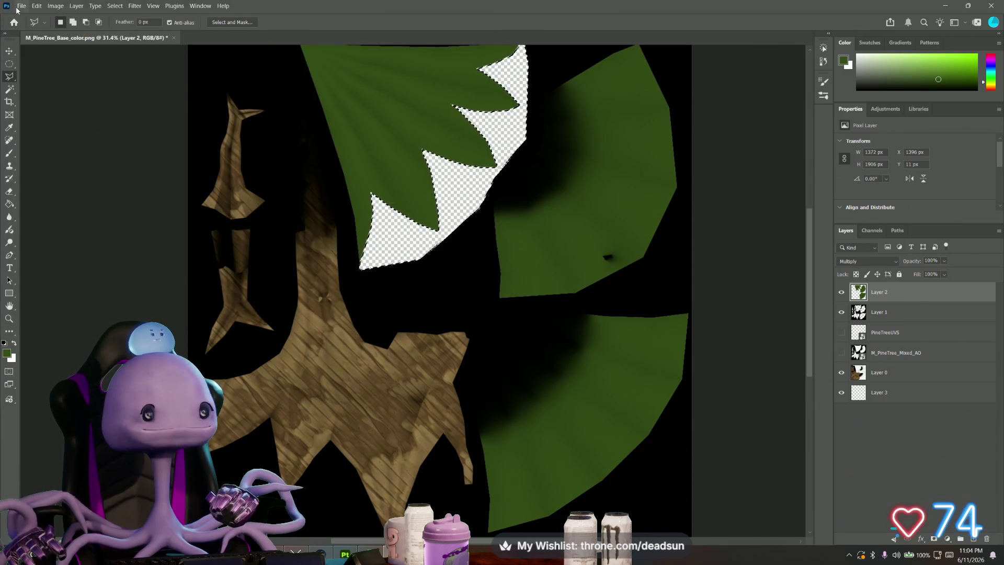
pyautogui.hotkey('alt', 'f')
pyautogui.click(61, 121)
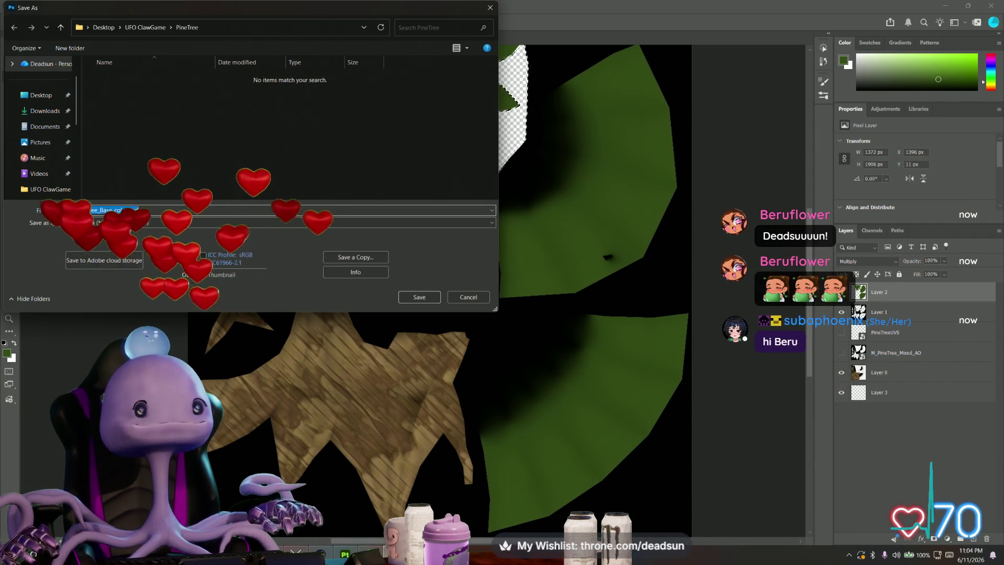
pyautogui.click(125, 223)
pyautogui.click(124, 248)
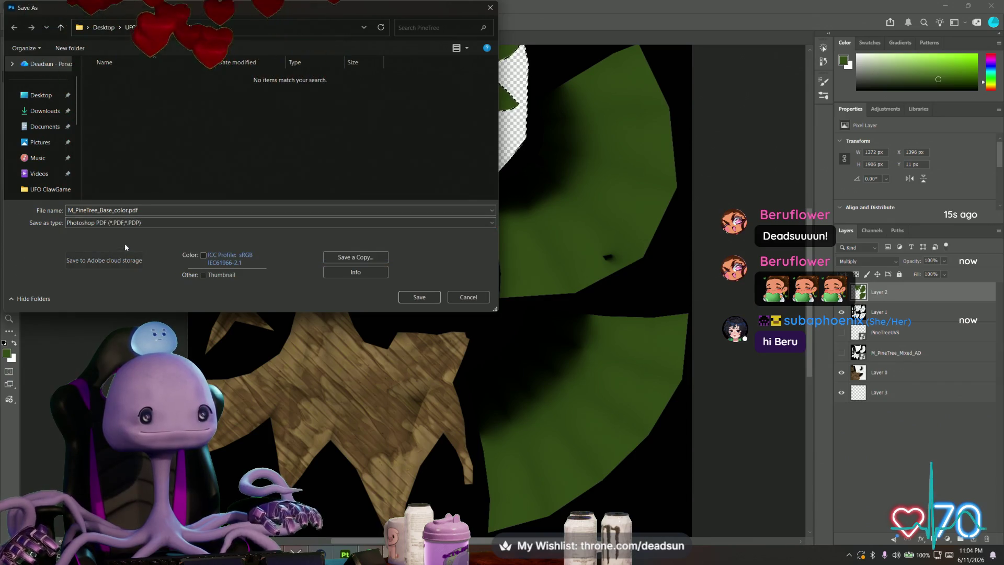
pyautogui.click(140, 224)
pyautogui.click(131, 256)
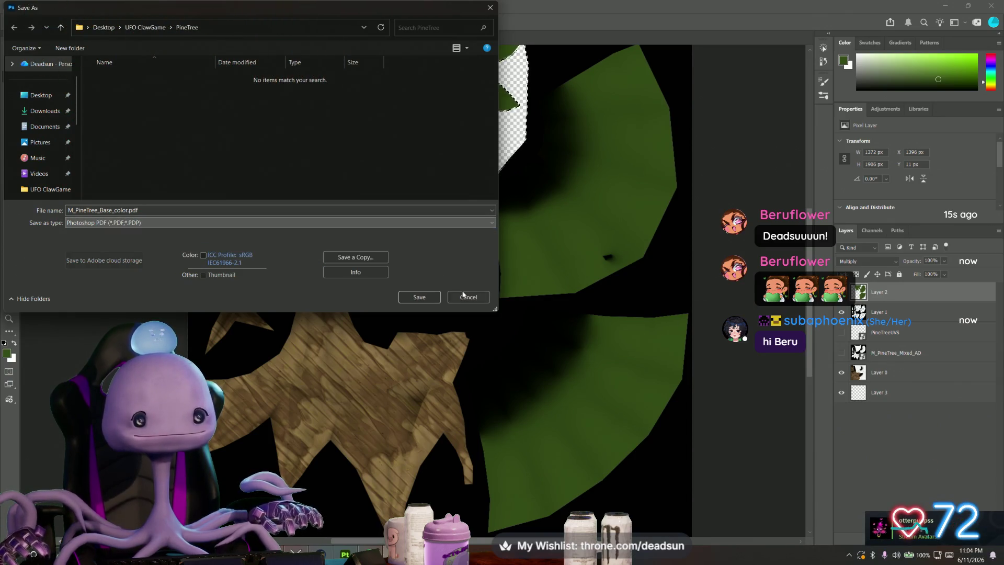
pyautogui.press('Escape')
# Step: Save a PNG copy, M_PineTree_Base_color copy.png, into the PineTree folder
pyautogui.click(22, 6)
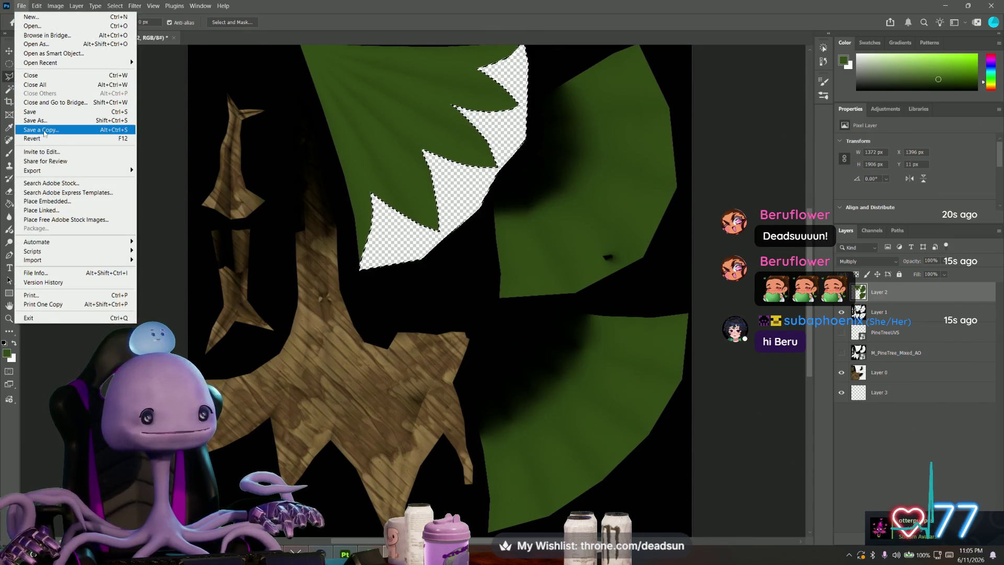
pyautogui.click(44, 130)
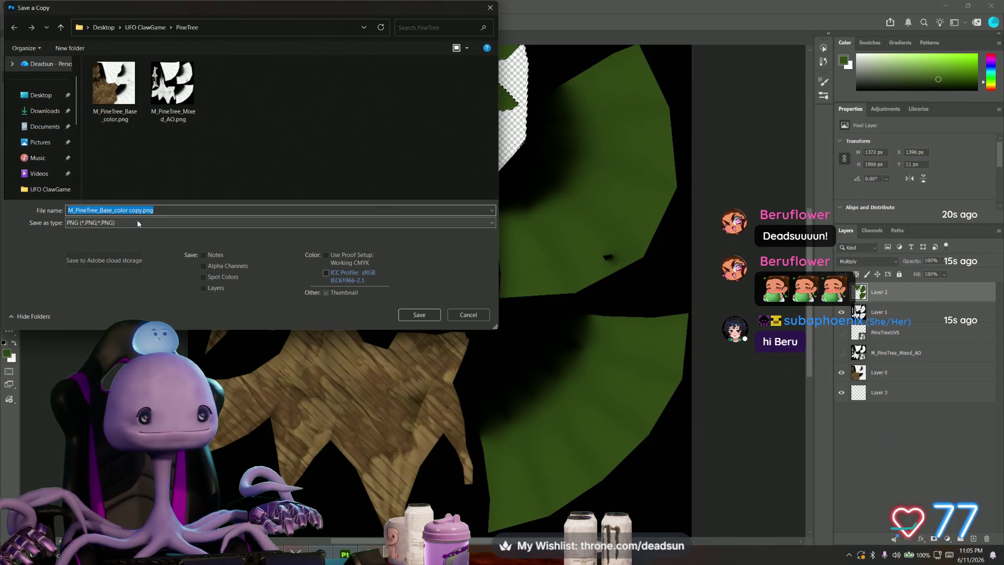
pyautogui.click(136, 221)
pyautogui.click(103, 385)
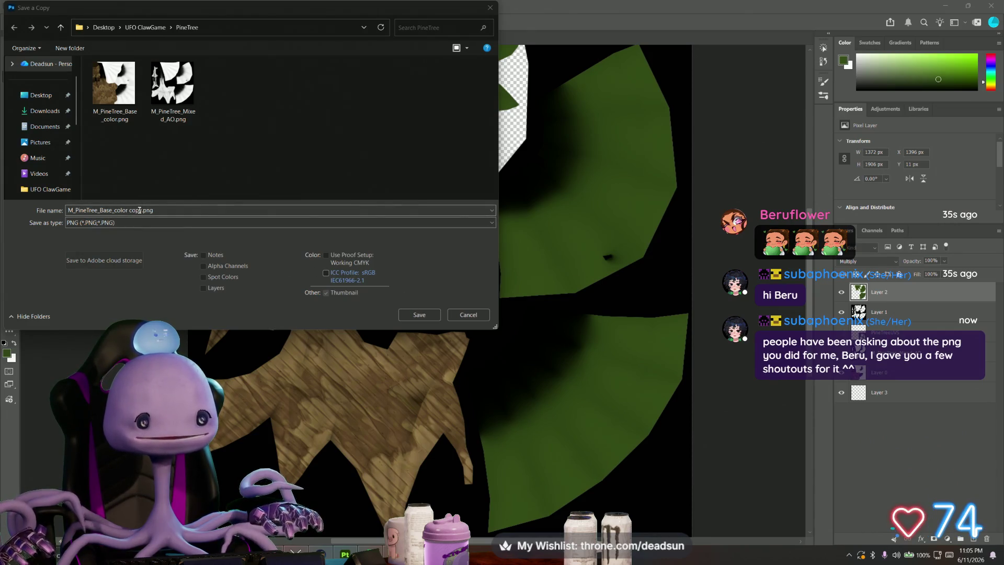
pyautogui.click(435, 315)
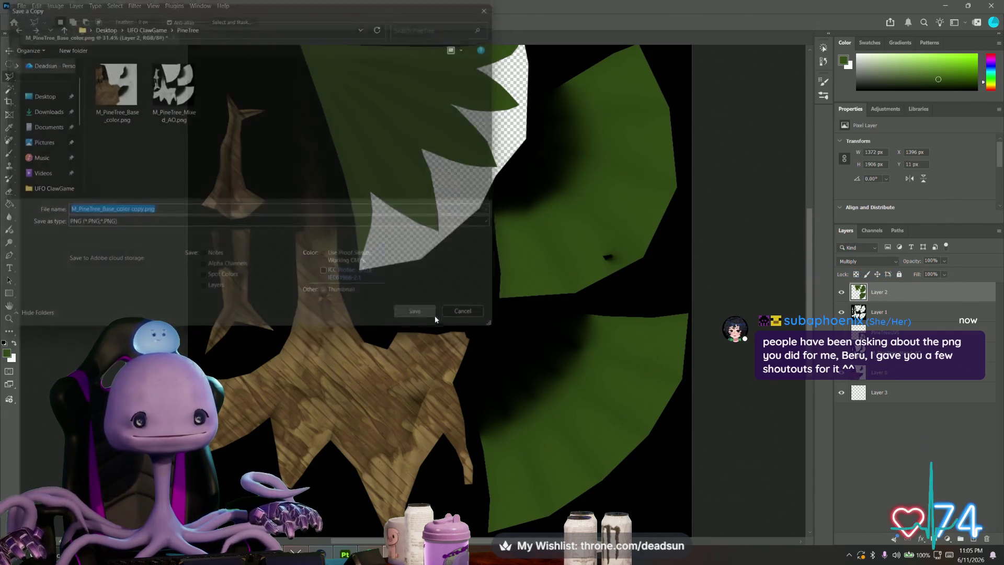
pyautogui.click(550, 163)
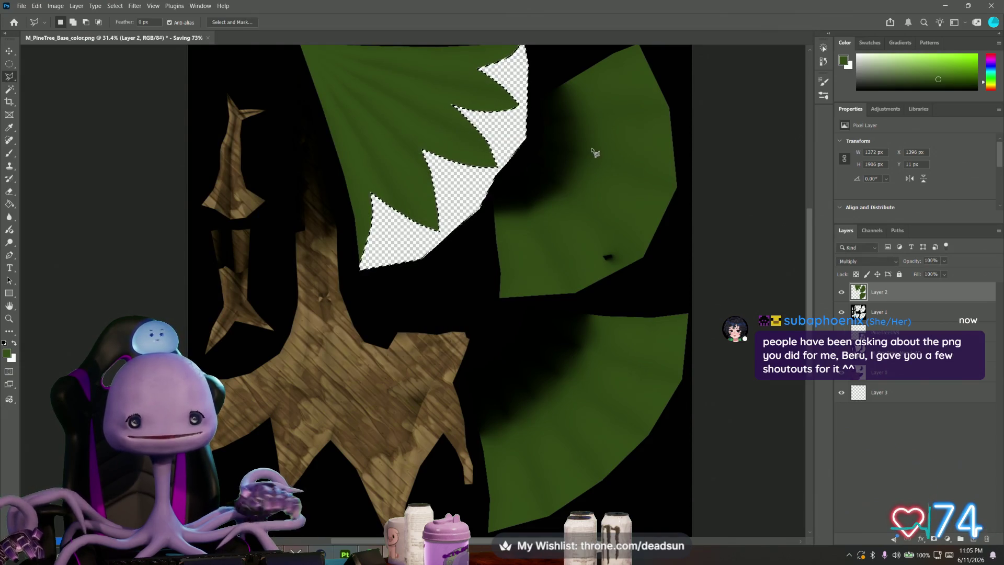
# Step: Switch to Maya and open the M_PineTree material's Color file texture node
pyautogui.hotkey('alt', 'Tab')
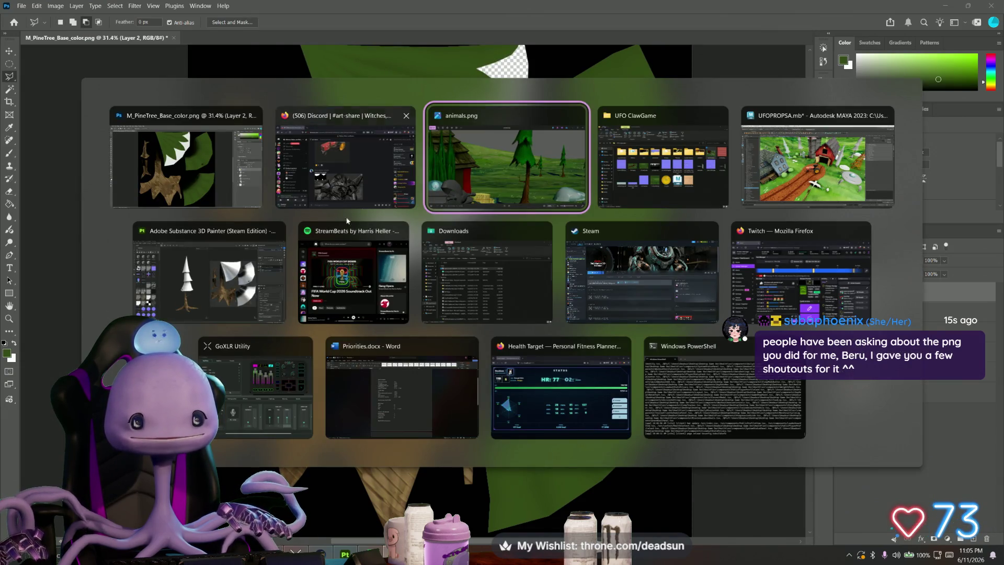
pyautogui.press('Tab')
pyautogui.press('Tab')
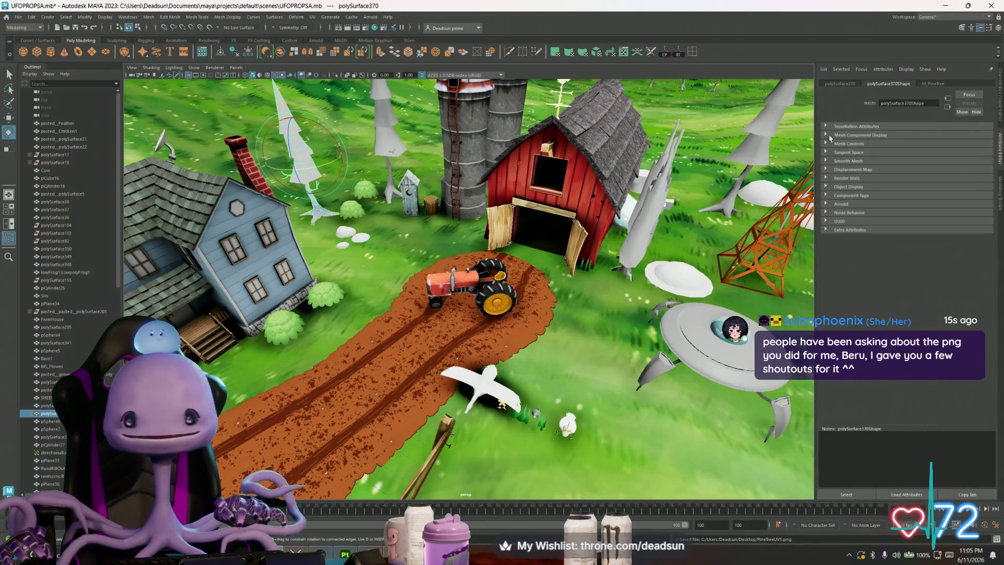
pyautogui.click(933, 83)
pyautogui.click(984, 173)
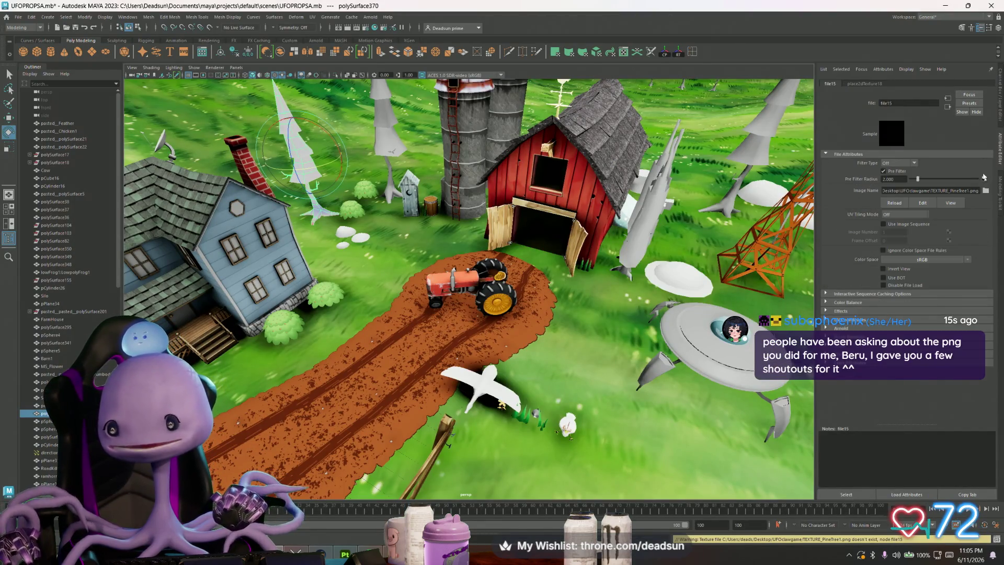
# Step: Browse Desktop > UFO ClawGame > PineTree and load M_PineTree_Base_color copy.png as the Image Name
pyautogui.click(986, 191)
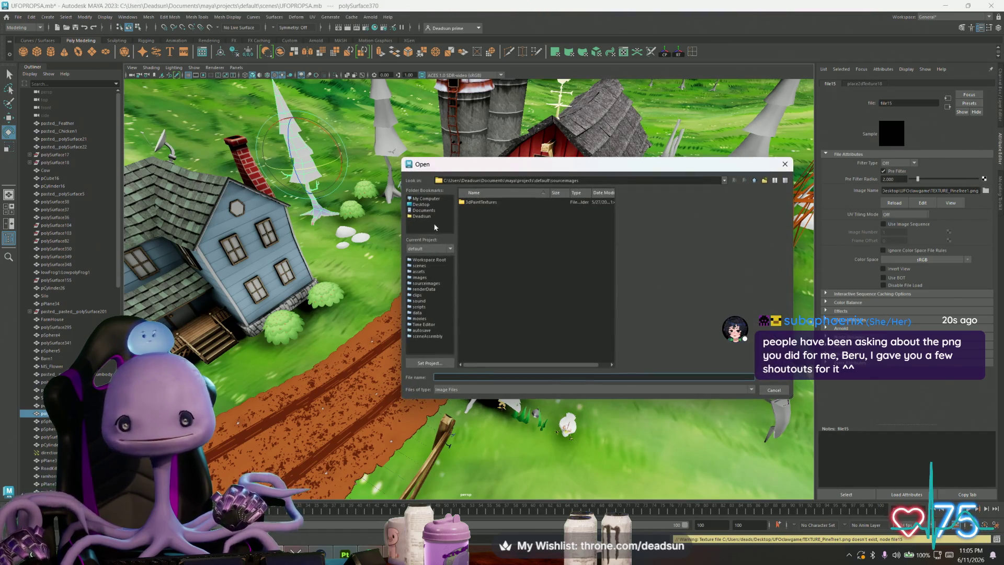
pyautogui.click(419, 205)
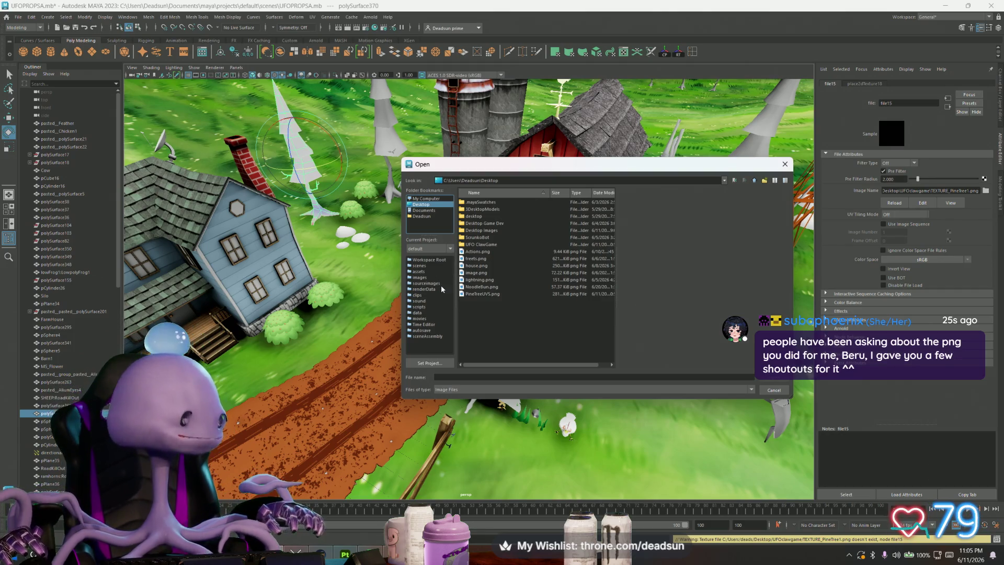
pyautogui.doubleClick(485, 245)
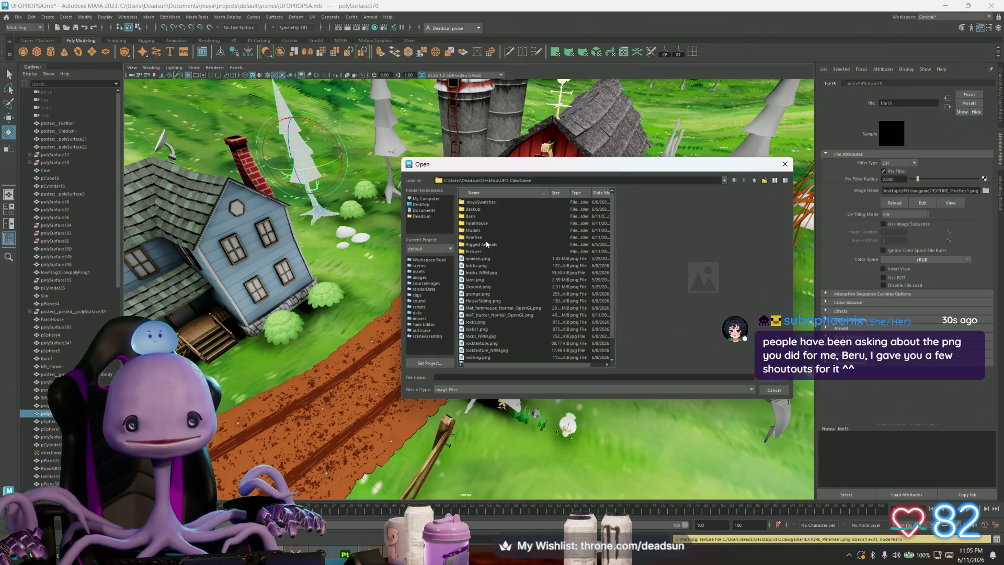
pyautogui.click(479, 224)
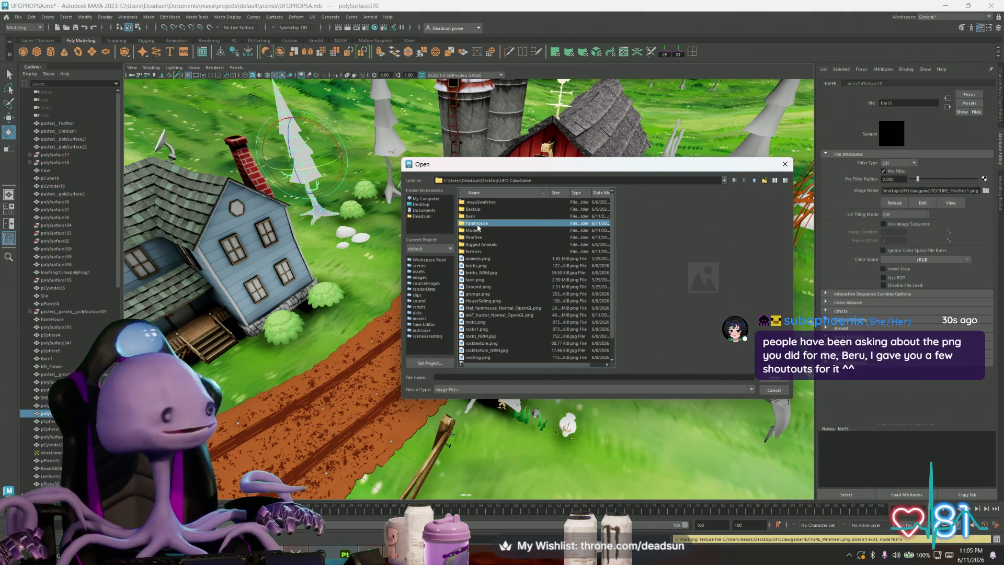
pyautogui.click(483, 229)
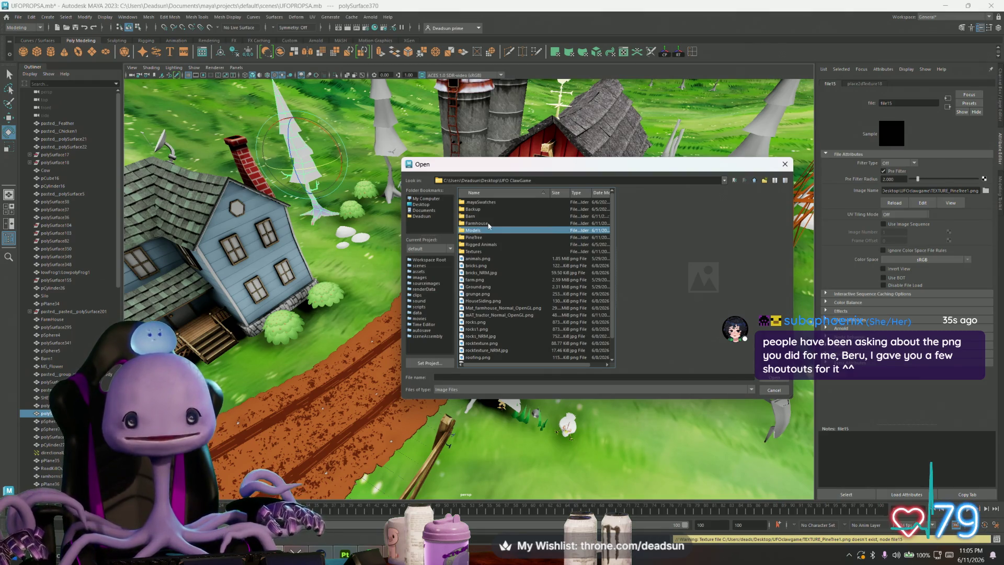
pyautogui.doubleClick(480, 252)
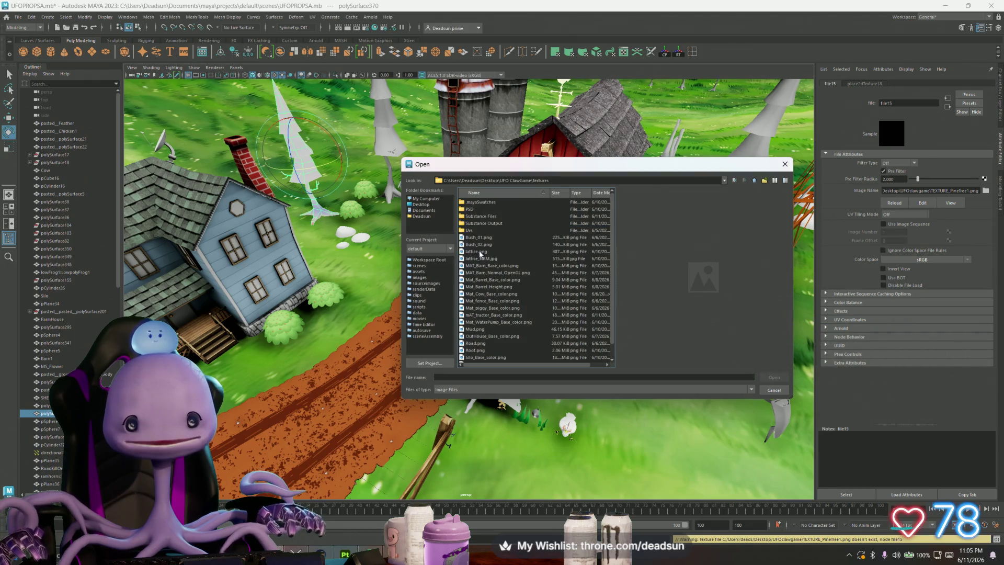
pyautogui.click(485, 232)
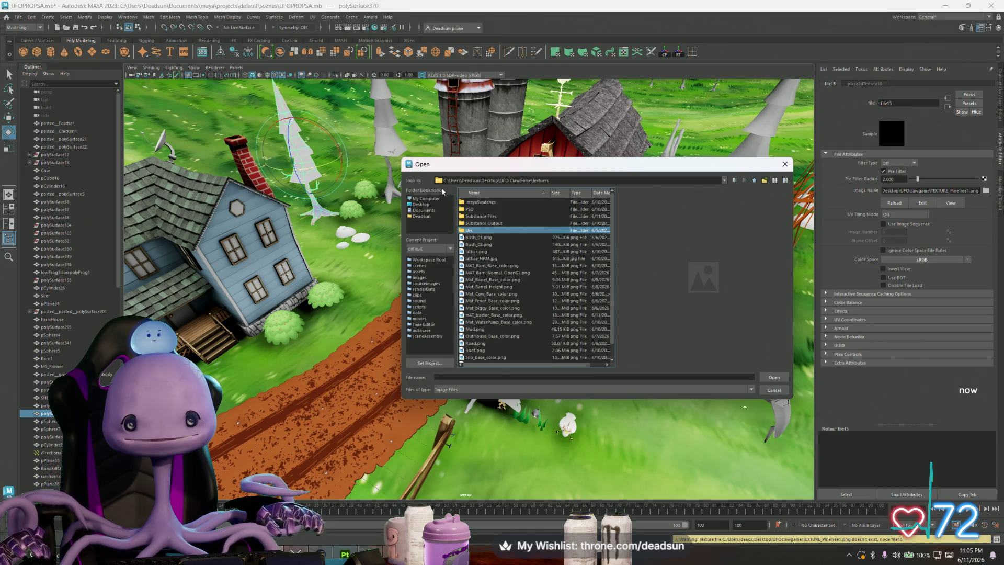
pyautogui.click(756, 181)
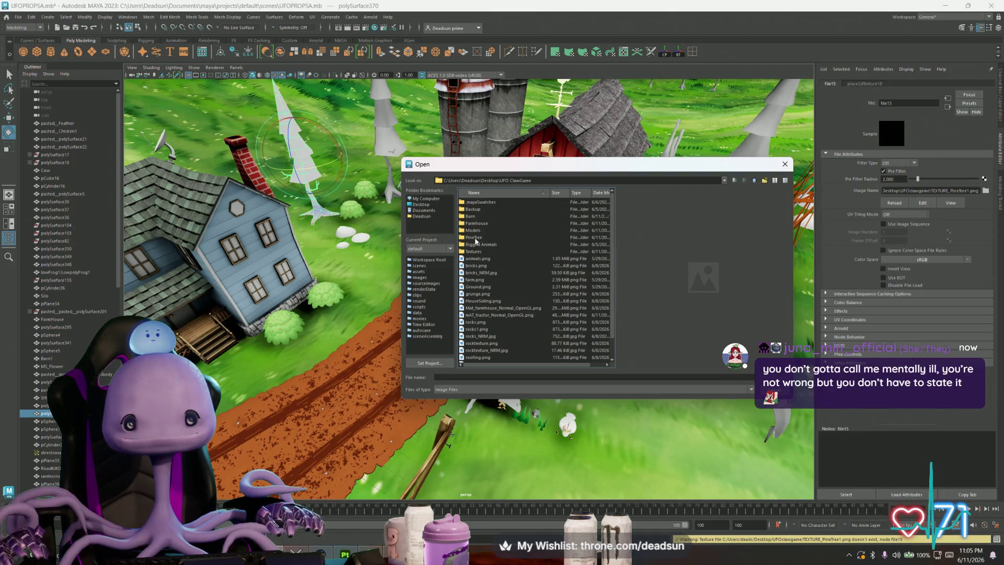
pyautogui.doubleClick(476, 238)
pyautogui.click(481, 202)
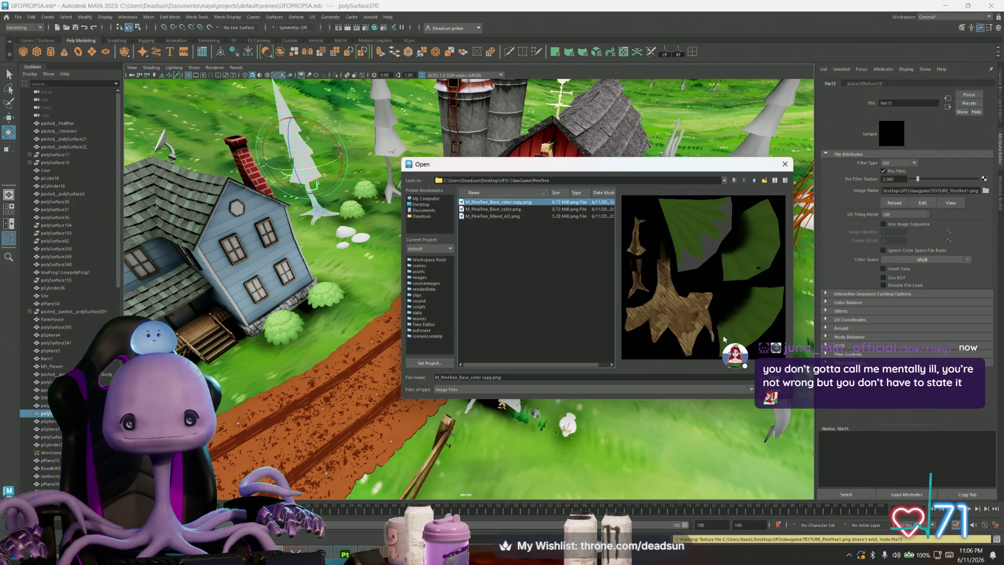
pyautogui.press('Return')
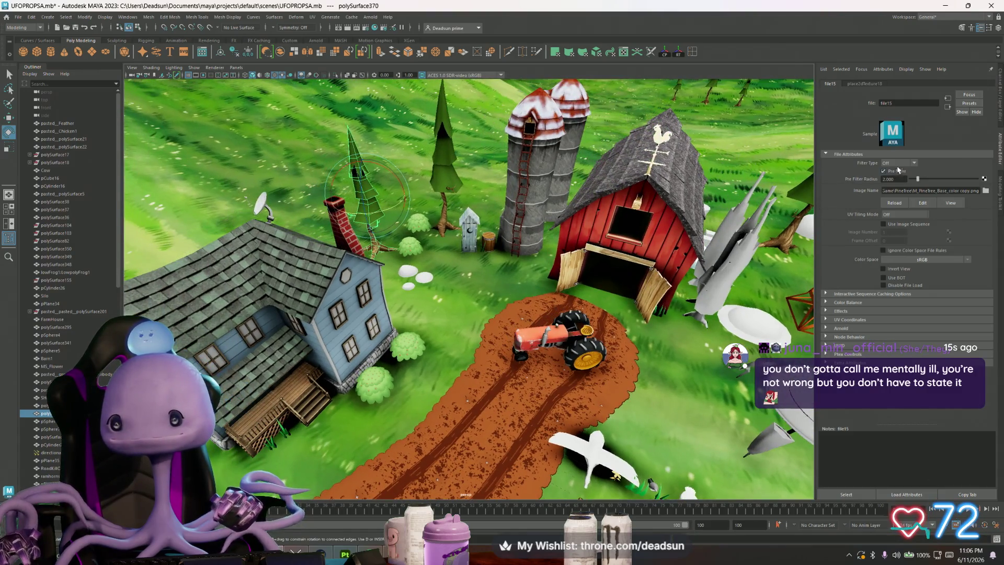
# Step: Keep Filter Type Off and select the right-hand pine tree in the farm view
pyautogui.click(904, 162)
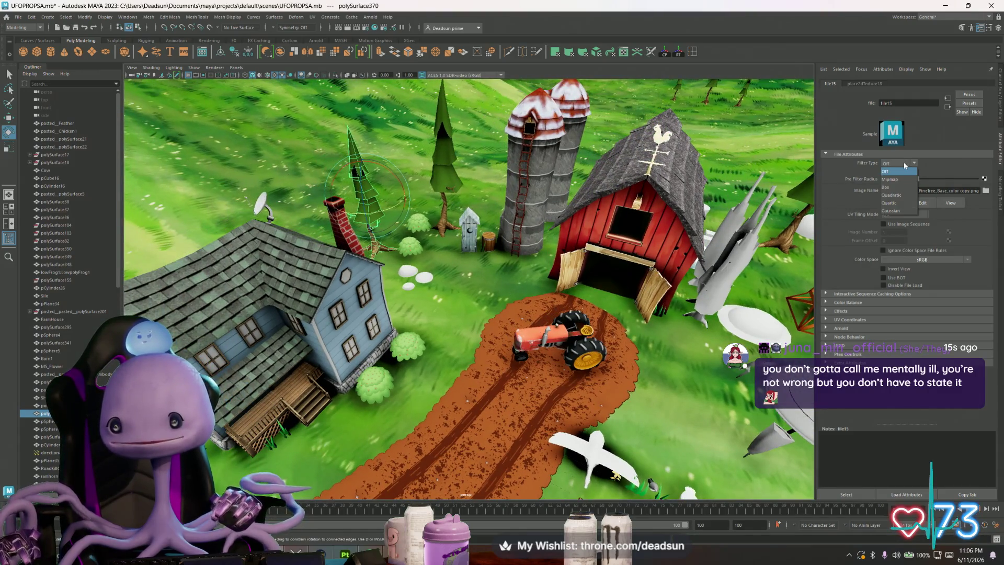
pyautogui.click(895, 171)
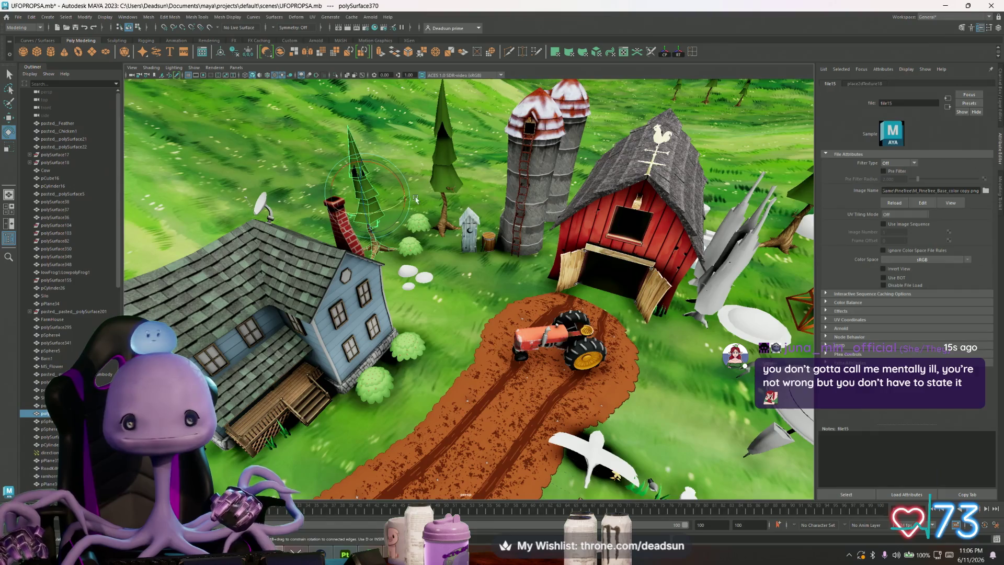
pyautogui.keyDown('alt'); pyautogui.moveTo(497, 261); pyautogui.dragTo(537, 290); pyautogui.keyUp('alt')
pyautogui.scroll(3, 443, 260)
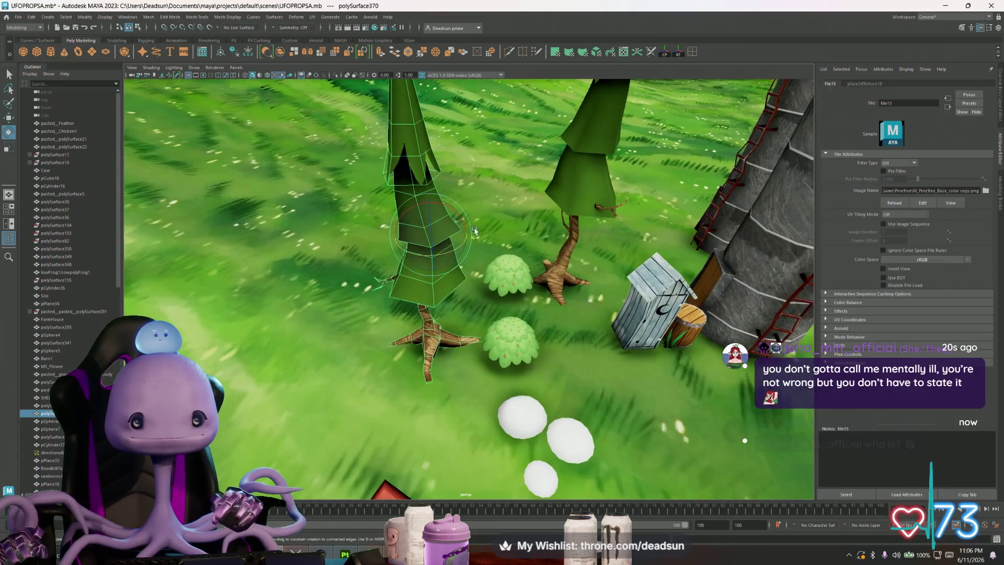
pyautogui.keyDown('alt'); pyautogui.moveTo(474, 230); pyautogui.dragTo(523, 299); pyautogui.keyUp('alt')
pyautogui.click(667, 291)
pyautogui.moveTo(667, 291)
pyautogui.keyDown('alt'); pyautogui.mouseDown()
pyautogui.moveTo(450, 314)
pyautogui.moveTo(534, 294)
pyautogui.moveTo(492, 326)
pyautogui.moveTo(486, 291)
pyautogui.moveTo(471, 282)
pyautogui.mouseUp(); pyautogui.keyUp('alt')
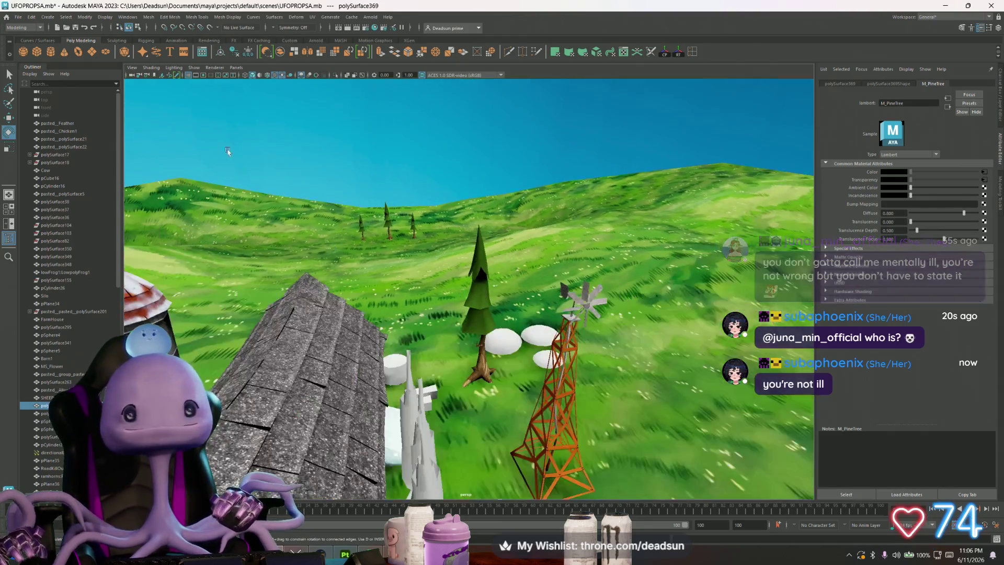
# Step: Save the farm scene, look over the pine near the sheep and chicken, and open Task View
pyautogui.click(18, 16)
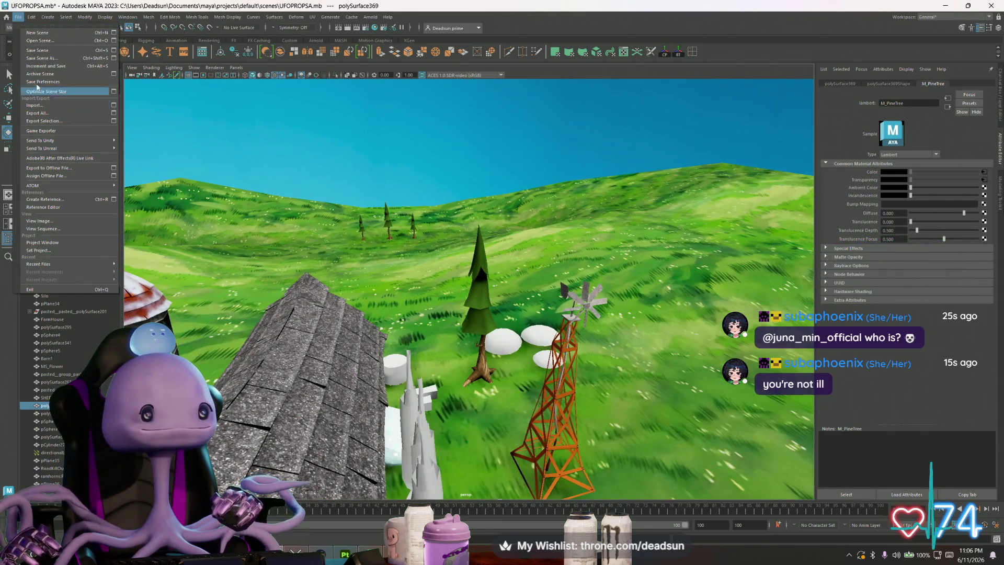
pyautogui.click(37, 50)
pyautogui.moveTo(424, 321)
pyautogui.keyDown('alt'); pyautogui.mouseDown()
pyautogui.moveTo(460, 317)
pyautogui.moveTo(409, 306)
pyautogui.moveTo(441, 298)
pyautogui.moveTo(445, 307)
pyautogui.mouseUp(); pyautogui.keyUp('alt')
pyautogui.scroll(5, 470, 315)
pyautogui.scroll(5, 467, 310)
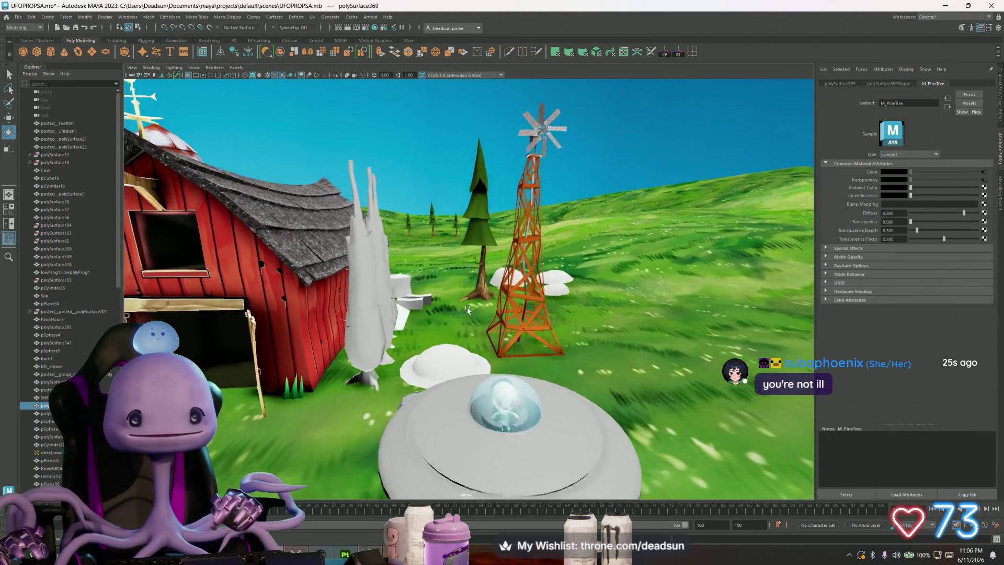
pyautogui.scroll(-6, 467, 310)
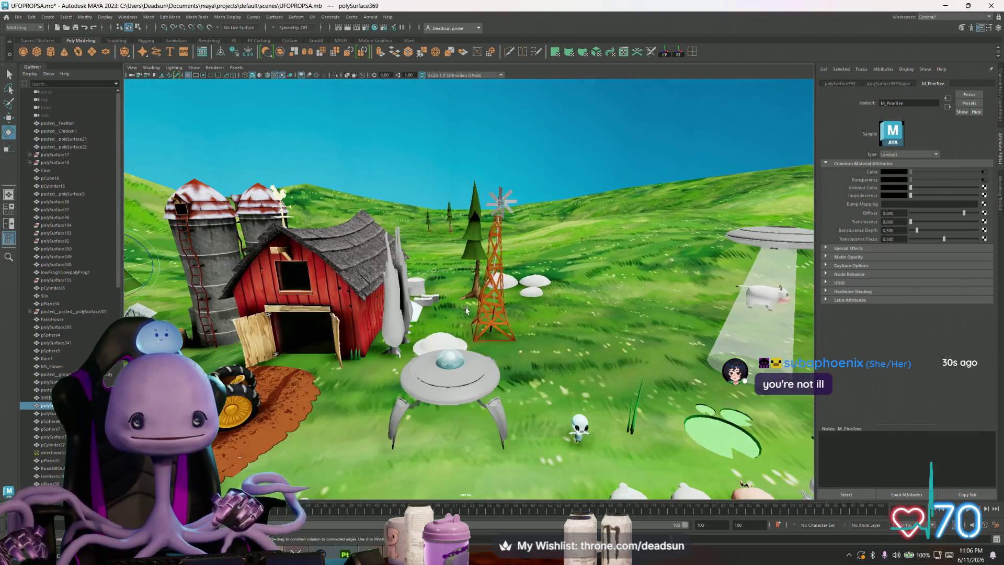
pyautogui.keyDown('alt'); pyautogui.moveTo(467, 310); pyautogui.dragTo(467, 294); pyautogui.keyUp('alt')
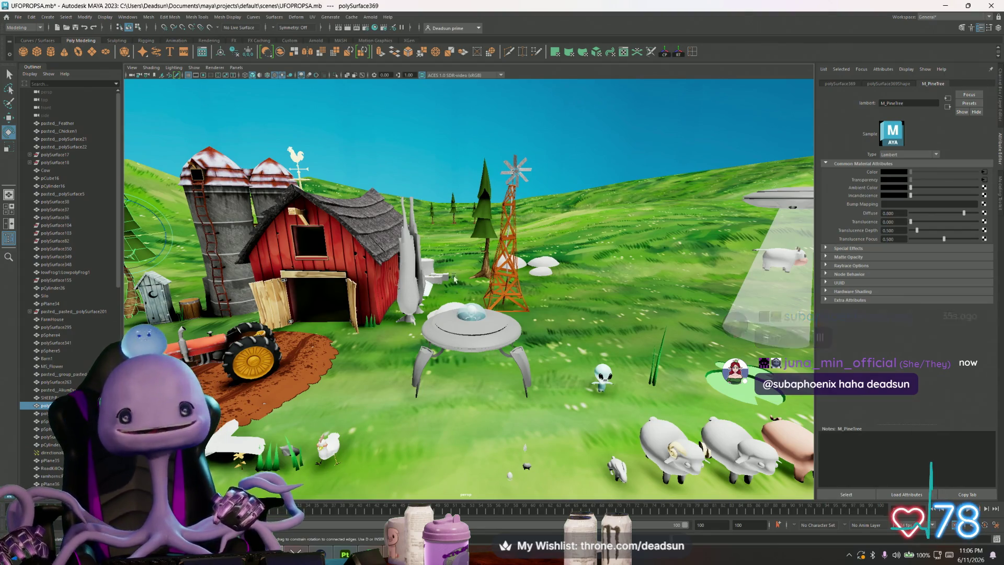
pyautogui.scroll(-5, 454, 277)
pyautogui.press('super+Tab')
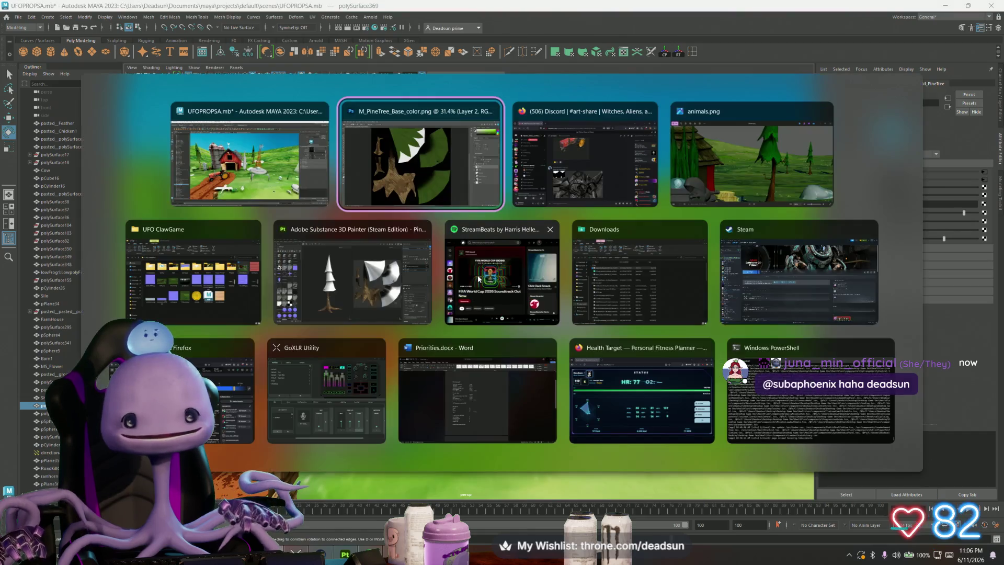
# Step: Return to the pine texture in Photoshop, zoom in, and deselect with Ctrl+D
pyautogui.press('Return')
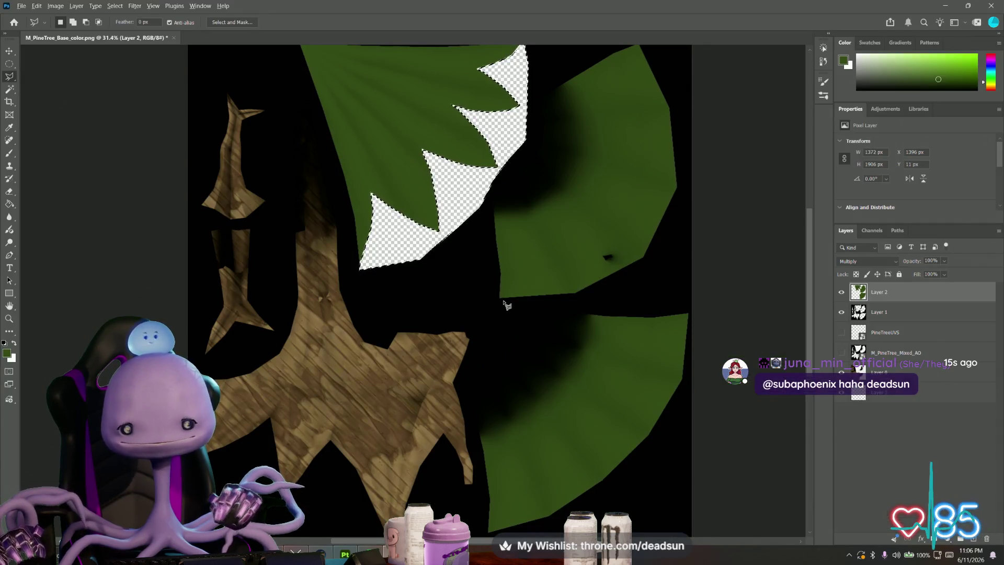
pyautogui.keyDown('alt'); pyautogui.scroll(2, 506, 305); pyautogui.keyUp('alt')
pyautogui.keyDown('alt'); pyautogui.scroll(1, 506, 305); pyautogui.keyUp('alt')
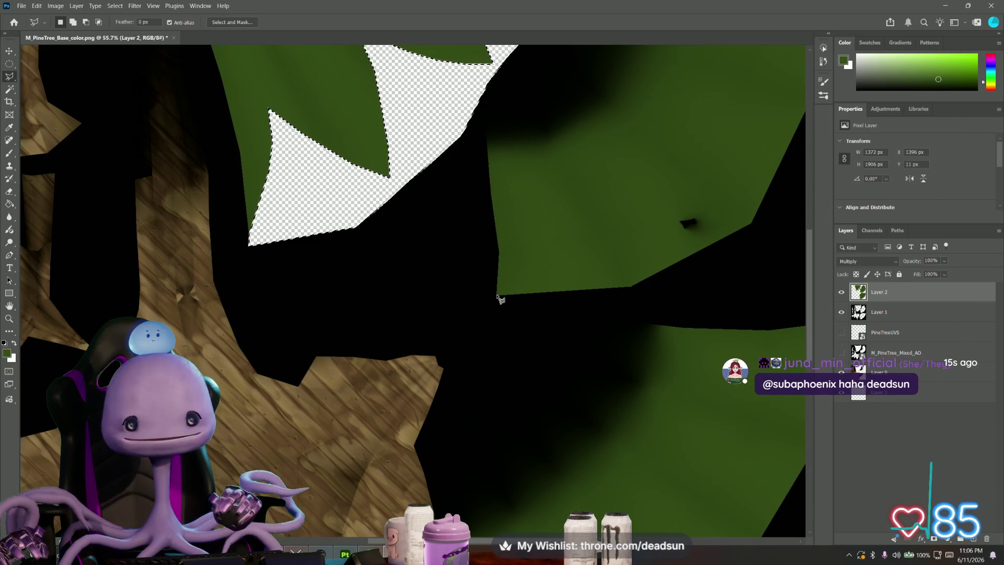
pyautogui.hotkey('ctrl', 'd')
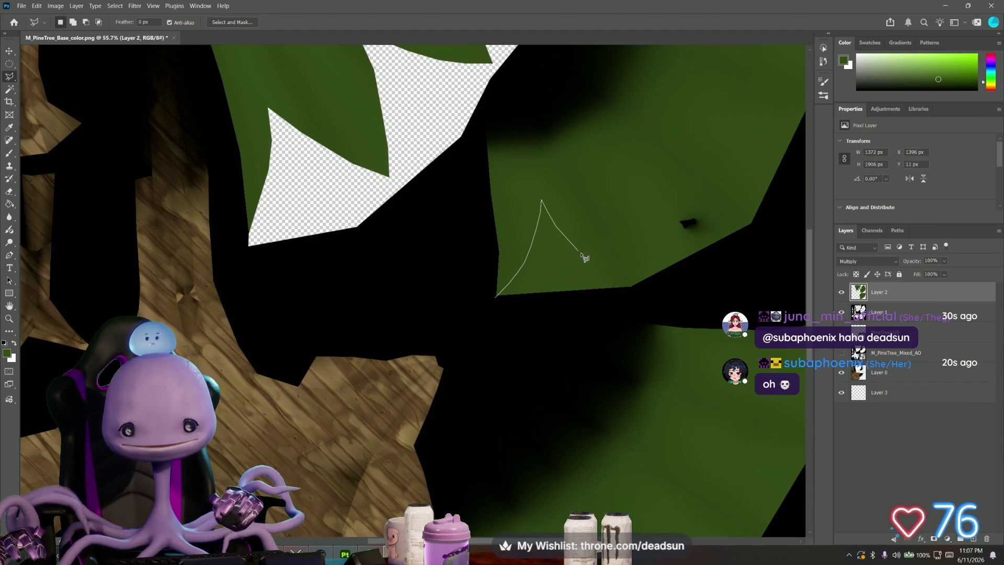
# Step: Begin a Polygonal Lasso outline of spike tips along the right leaf's edge
pyautogui.click(635, 285)
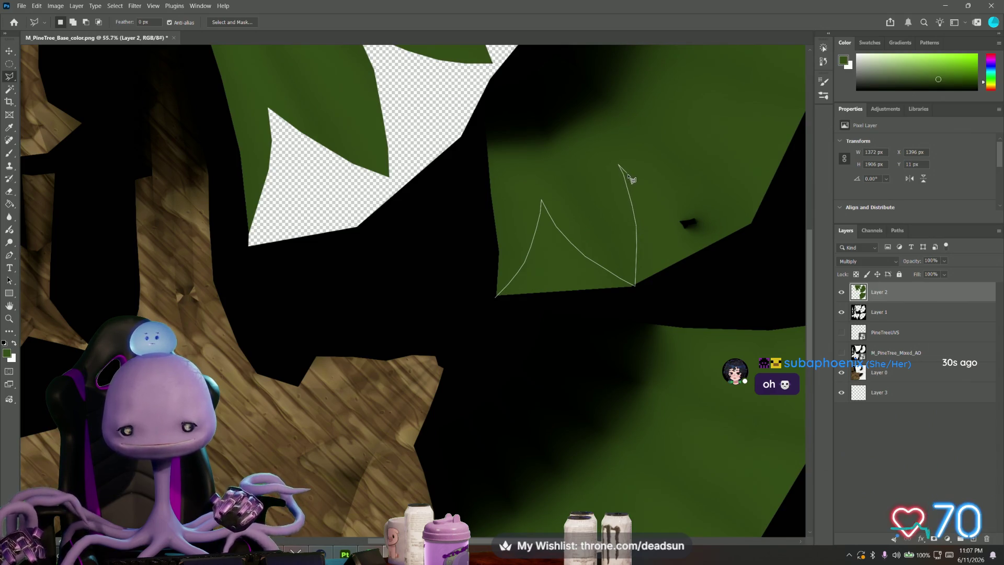
pyautogui.click(619, 166)
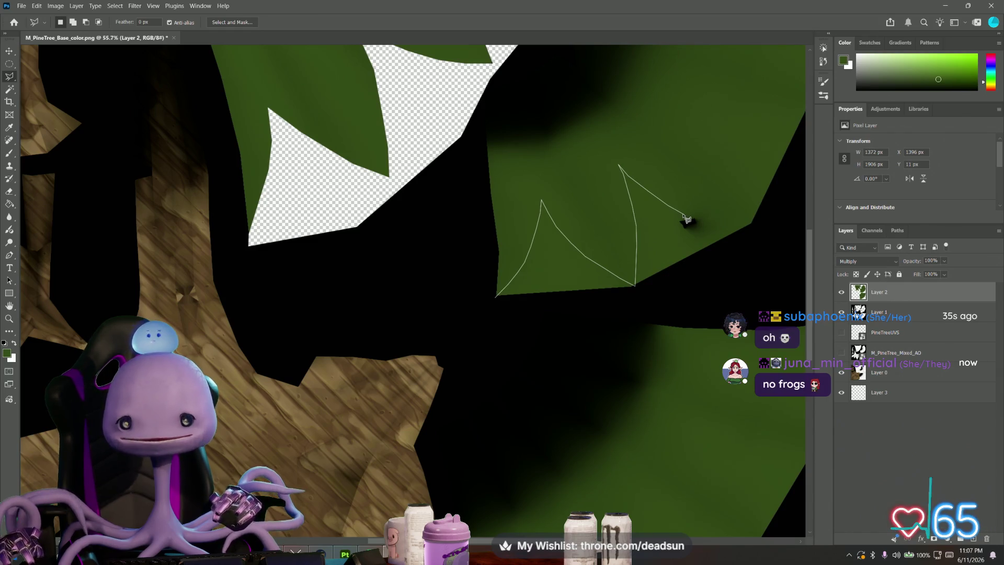
pyautogui.click(730, 235)
pyautogui.moveTo(730, 235)
pyautogui.mouseDown()
pyautogui.moveTo(524, 343)
pyautogui.moveTo(509, 390)
pyautogui.mouseUp()
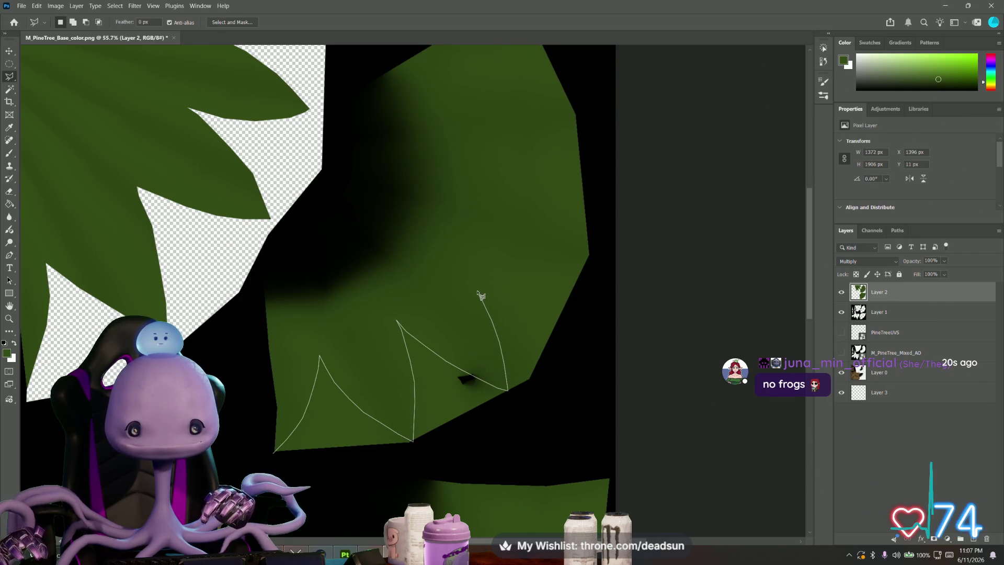
pyautogui.click(465, 277)
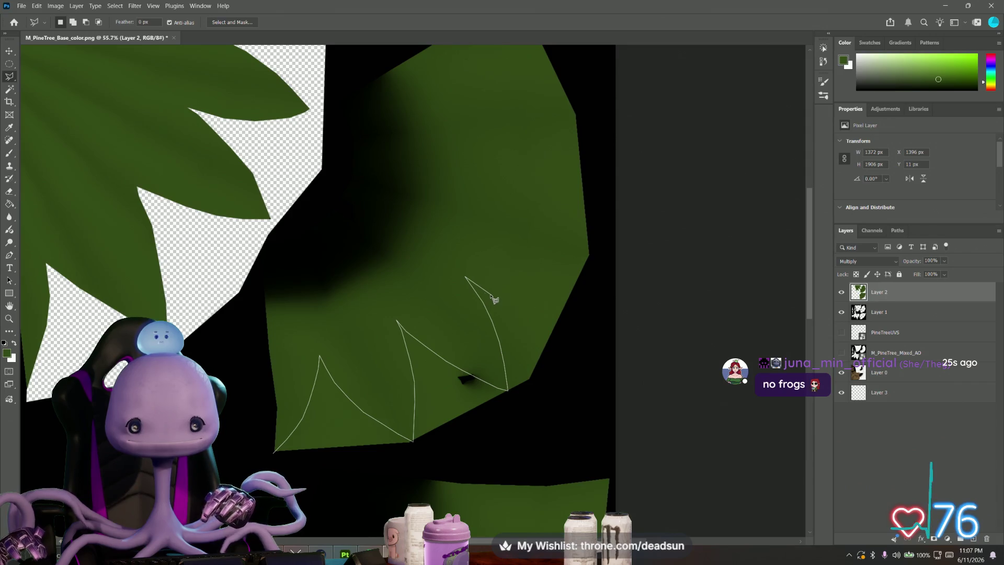
pyautogui.moveTo(503, 306)
pyautogui.mouseDown()
pyautogui.moveTo(558, 320)
pyautogui.moveTo(537, 274)
pyautogui.moveTo(486, 239)
pyautogui.mouseUp()
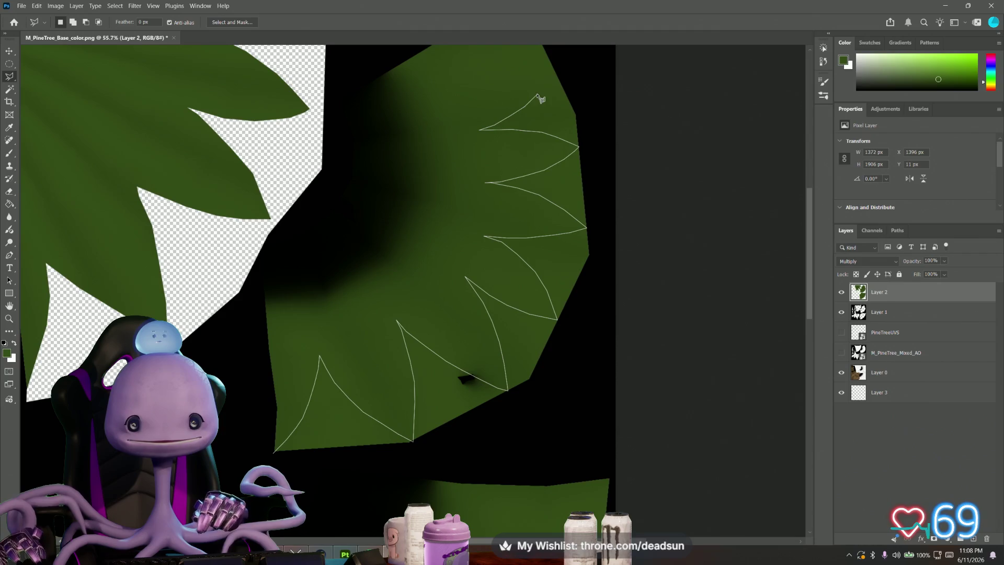
# Step: Continue the spike outline across the leaf's top corner and down its outer edge
pyautogui.click(556, 75)
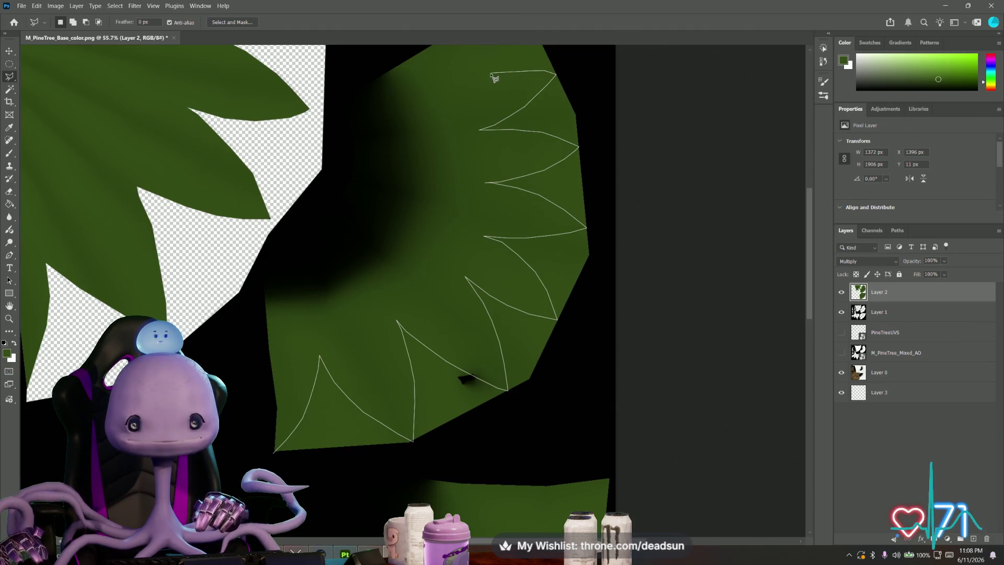
pyautogui.click(471, 77)
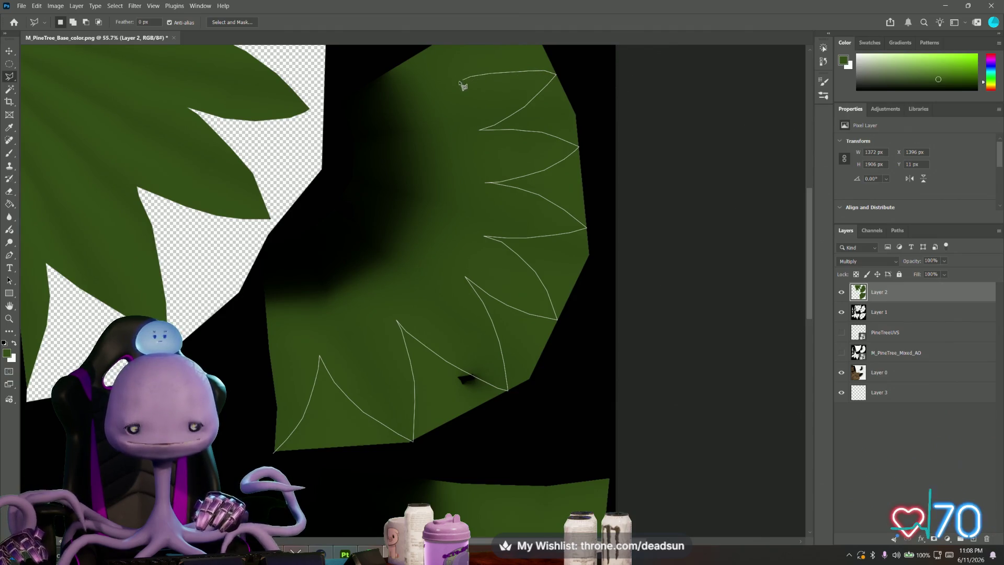
pyautogui.moveTo(456, 97); pyautogui.dragTo(432, 217)
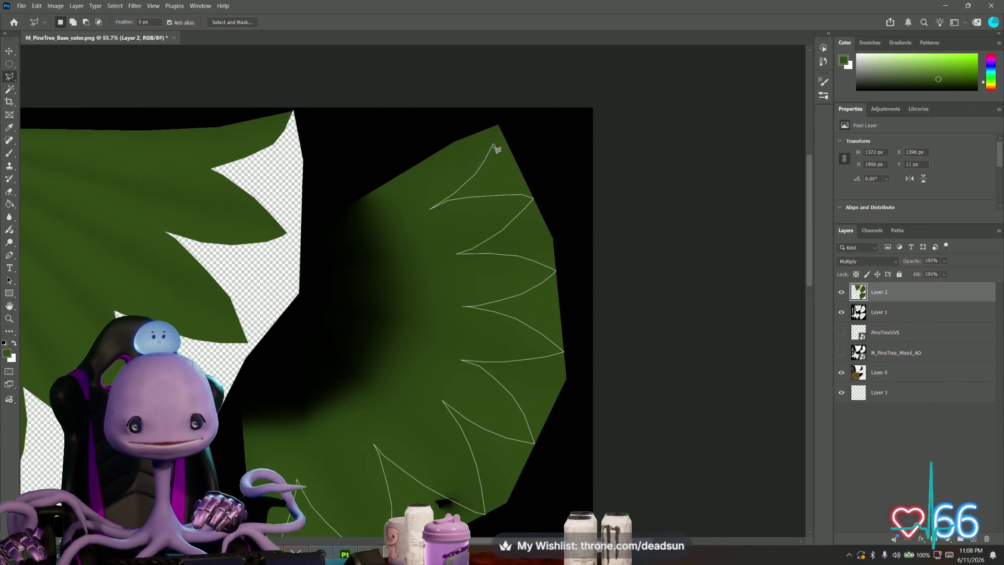
pyautogui.click(499, 124)
pyautogui.click(513, 116)
pyautogui.click(571, 213)
pyautogui.click(584, 303)
pyautogui.click(581, 435)
pyautogui.moveTo(569, 448); pyautogui.dragTo(595, 316)
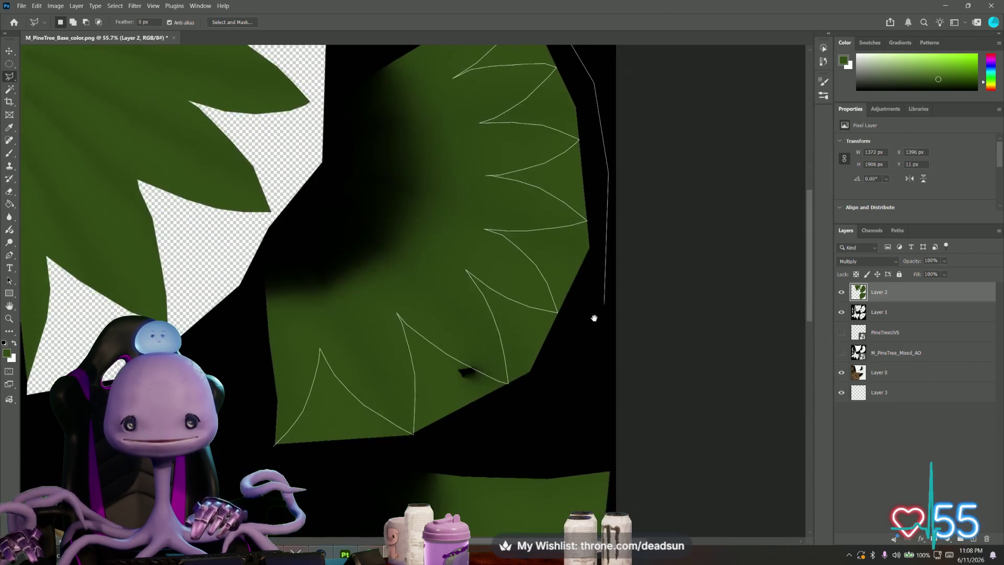
# Step: Close the outline along the bottom edge and delete the selection on Layer 2 and Layer 1
pyautogui.click(578, 399)
pyautogui.click(505, 433)
pyautogui.click(428, 455)
pyautogui.click(266, 462)
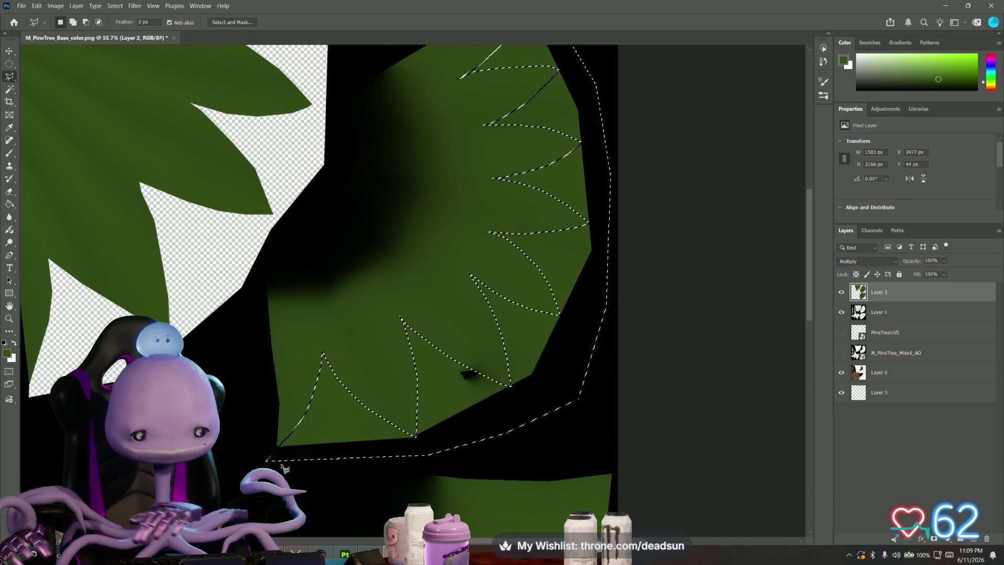
pyautogui.press('Delete')
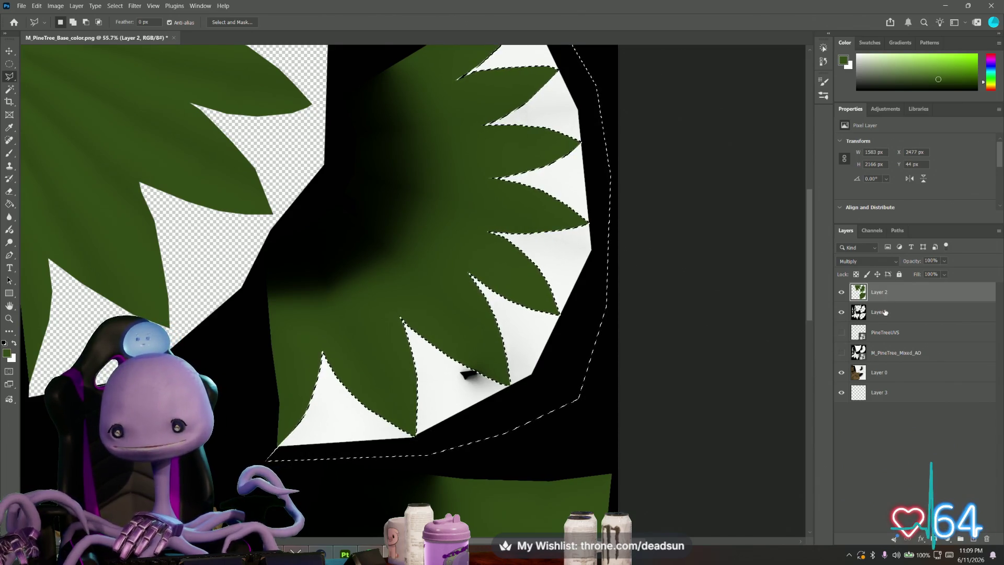
pyautogui.click(889, 312)
pyautogui.press('Delete')
# Step: Step down through PineTreeUVS and M_PineTree_Mixed_AO to Layer 0 and zoom out to the whole texture
pyautogui.click(894, 334)
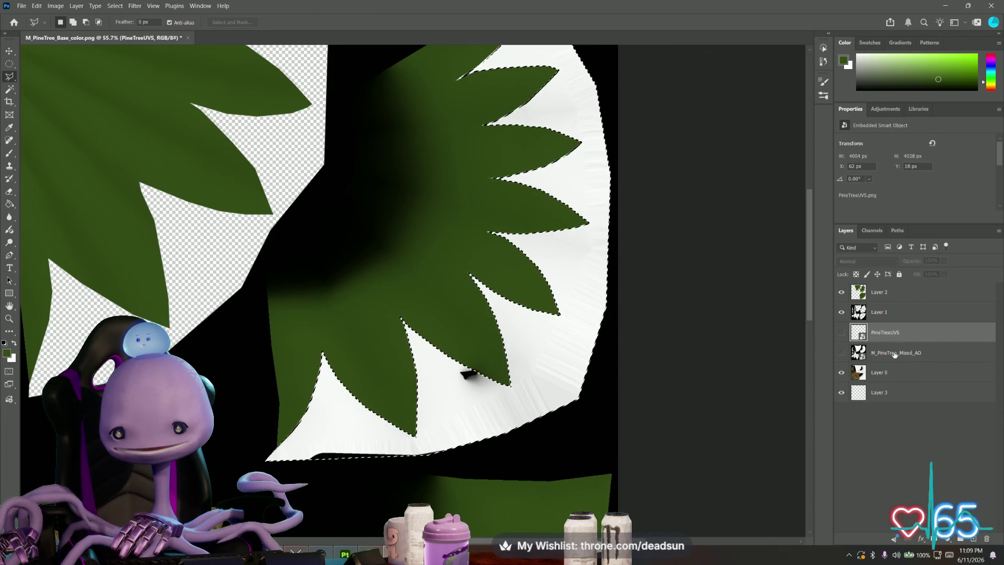
pyautogui.click(883, 352)
pyautogui.click(882, 375)
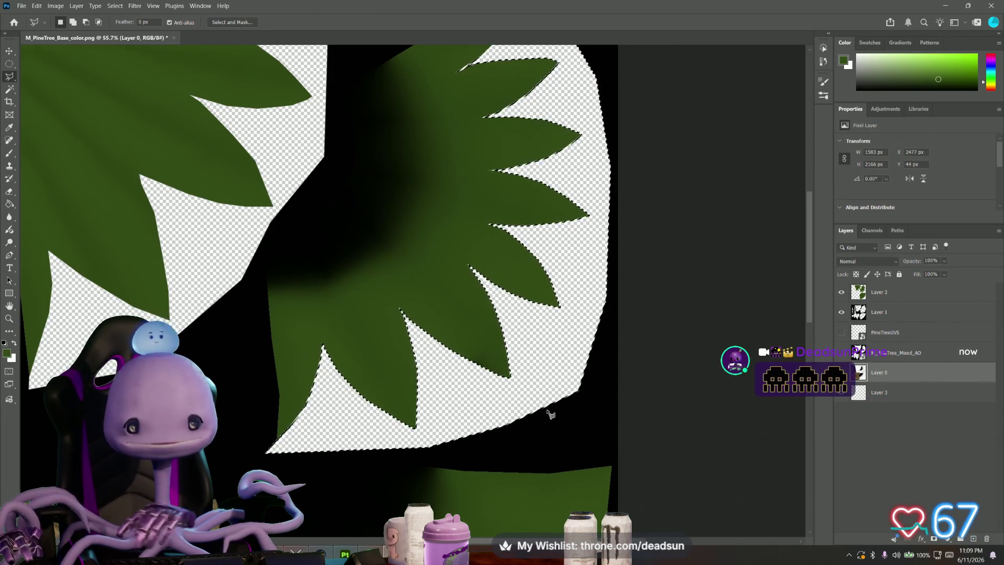
pyautogui.scroll(-1, 549, 410)
pyautogui.keyDown('alt'); pyautogui.scroll(-3, 516, 394); pyautogui.keyUp('alt')
pyautogui.keyDown('alt'); pyautogui.scroll(-2, 490, 400); pyautogui.keyUp('alt')
pyautogui.keyDown('alt'); pyautogui.scroll(1, 481, 407); pyautogui.keyUp('alt')
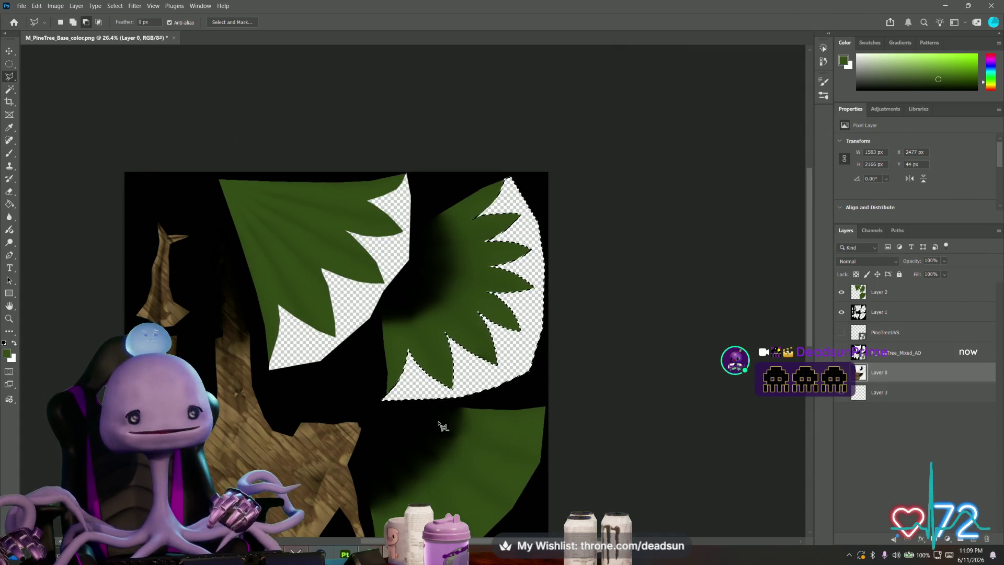
pyautogui.moveTo(424, 431)
pyautogui.mouseDown()
pyautogui.moveTo(395, 343)
pyautogui.moveTo(405, 311)
pyautogui.mouseUp()
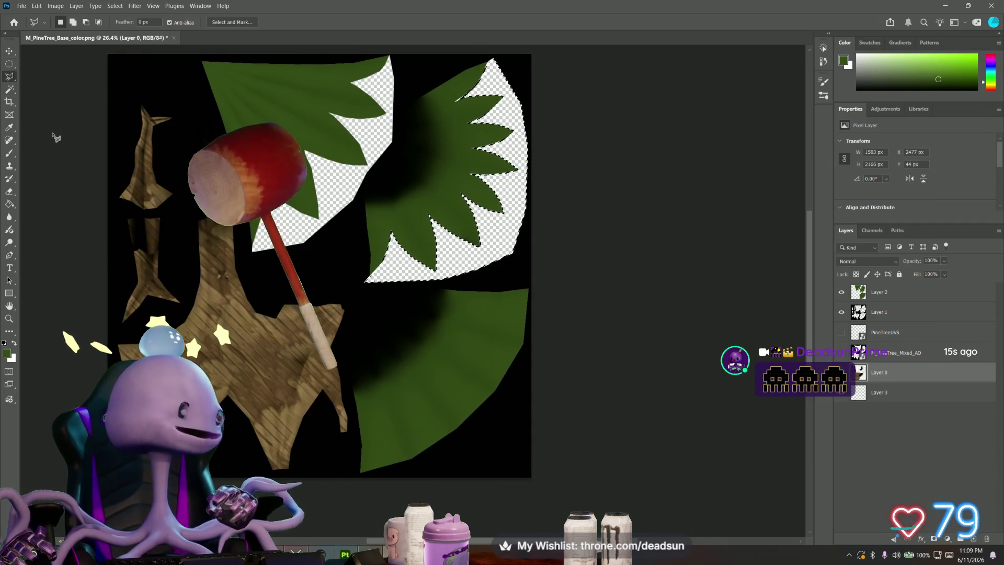
# Step: Deselect, dismiss the 'No pixels selected' warning, and zoom back in on the lower leaf
pyautogui.hotkey('ctrl', 'd')
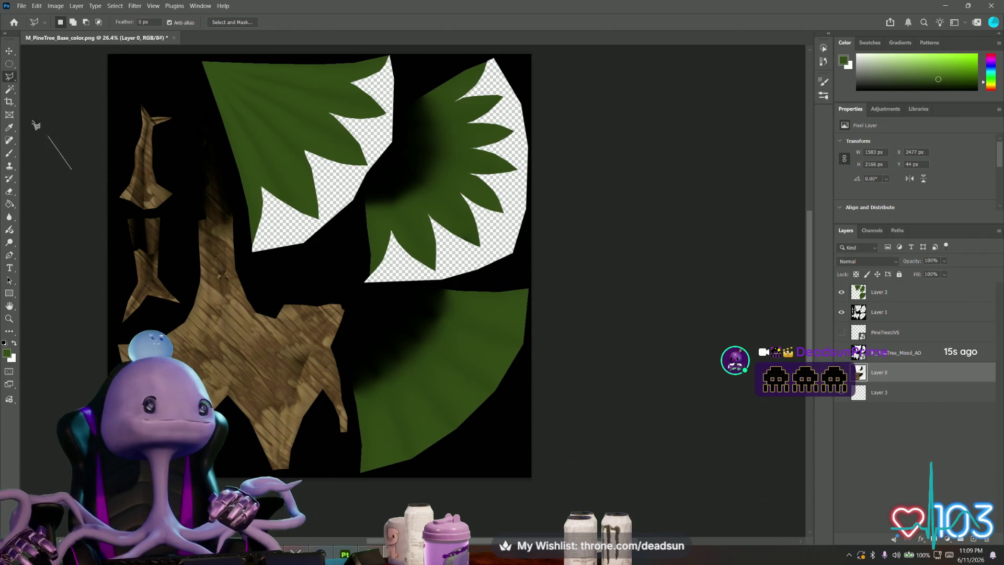
pyautogui.hscroll(-2, 37, 126)
pyautogui.doubleClick(99, 167)
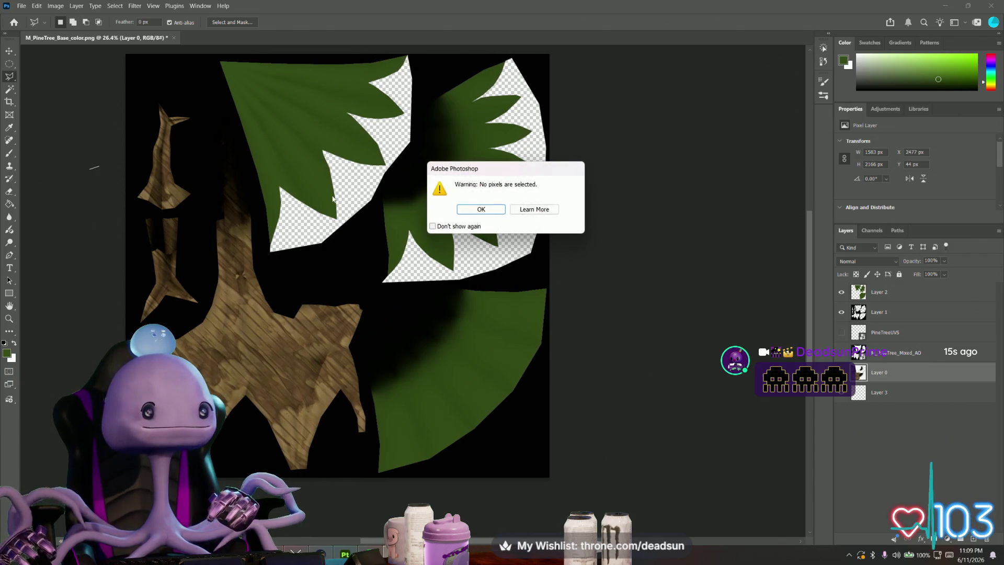
pyautogui.click(497, 212)
pyautogui.keyDown('alt'); pyautogui.scroll(3, 541, 302); pyautogui.keyUp('alt')
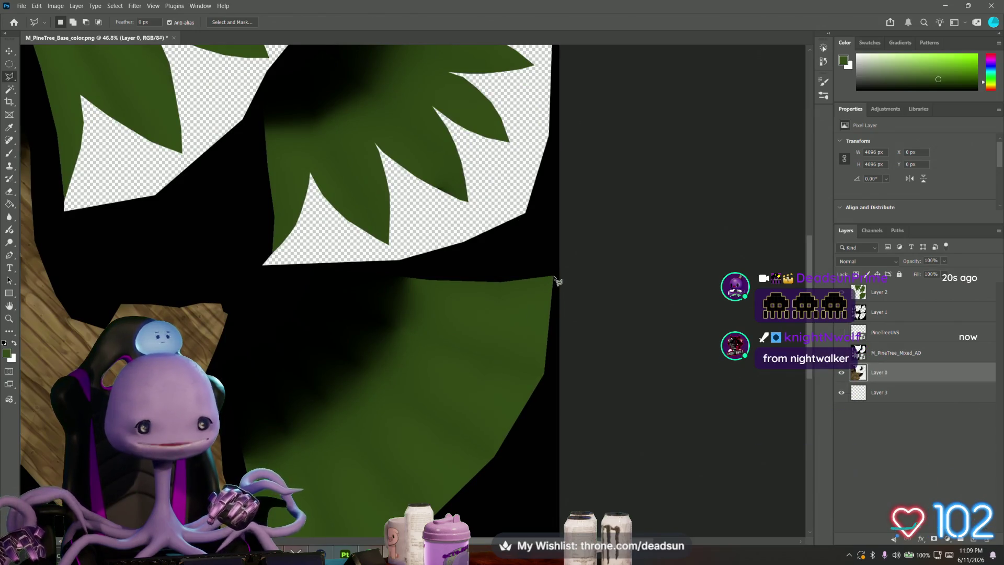
# Step: Trace a closed Polygonal Lasso outline around the lower leaf's spike points and outer rim
pyautogui.scroll(-2, 557, 281)
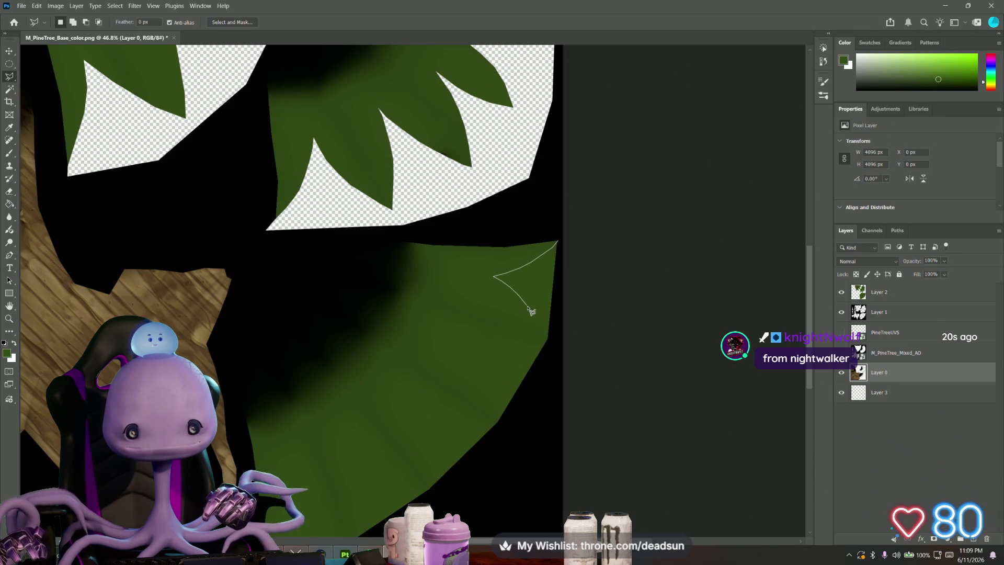
pyautogui.click(546, 342)
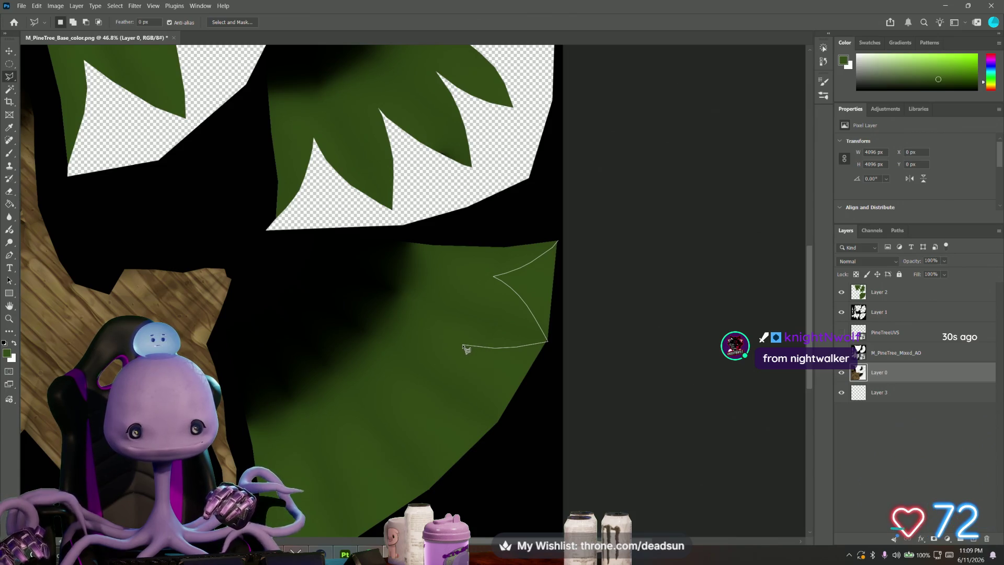
pyautogui.click(456, 345)
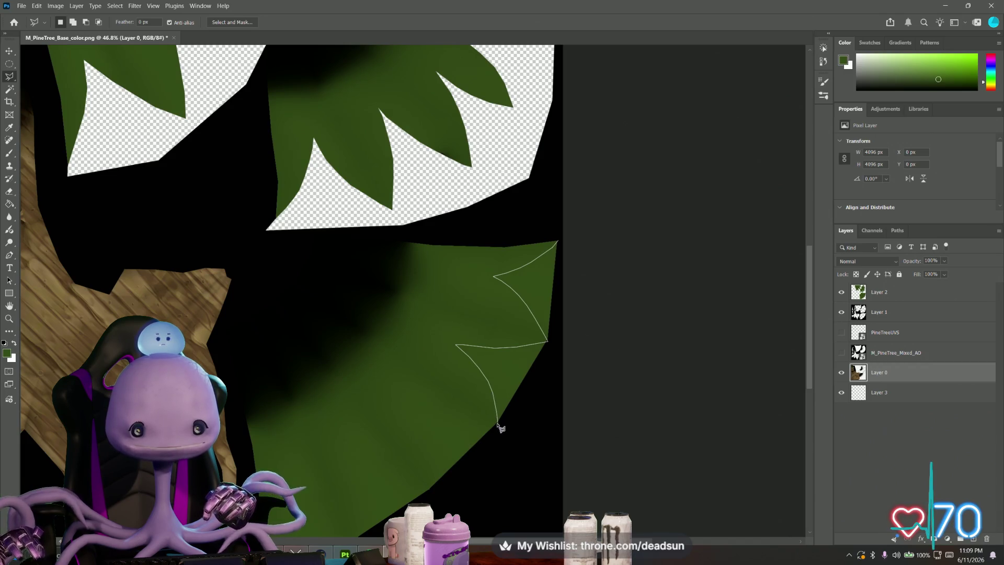
pyautogui.moveTo(496, 424)
pyautogui.mouseDown()
pyautogui.moveTo(454, 425)
pyautogui.moveTo(405, 402)
pyautogui.mouseUp()
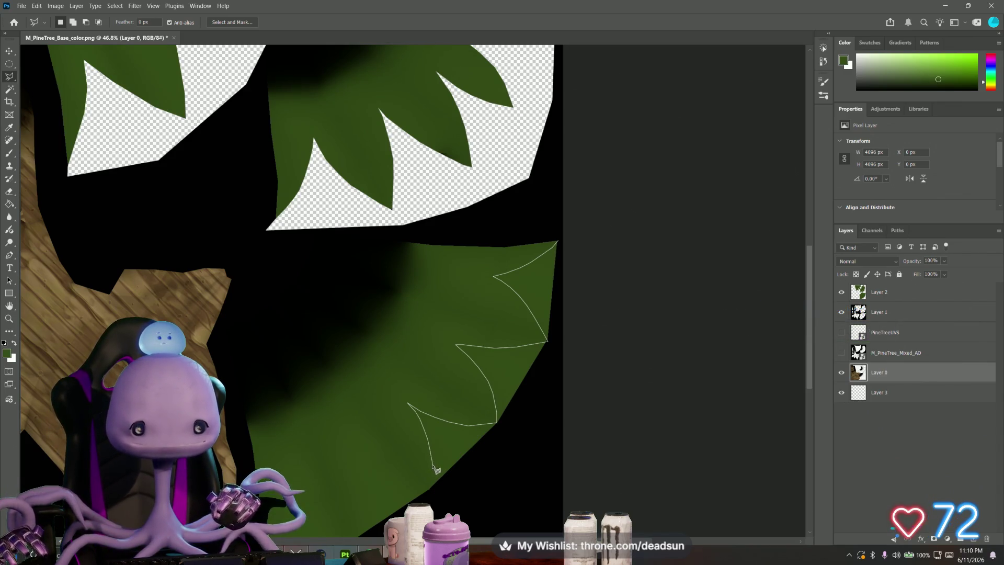
pyautogui.click(432, 489)
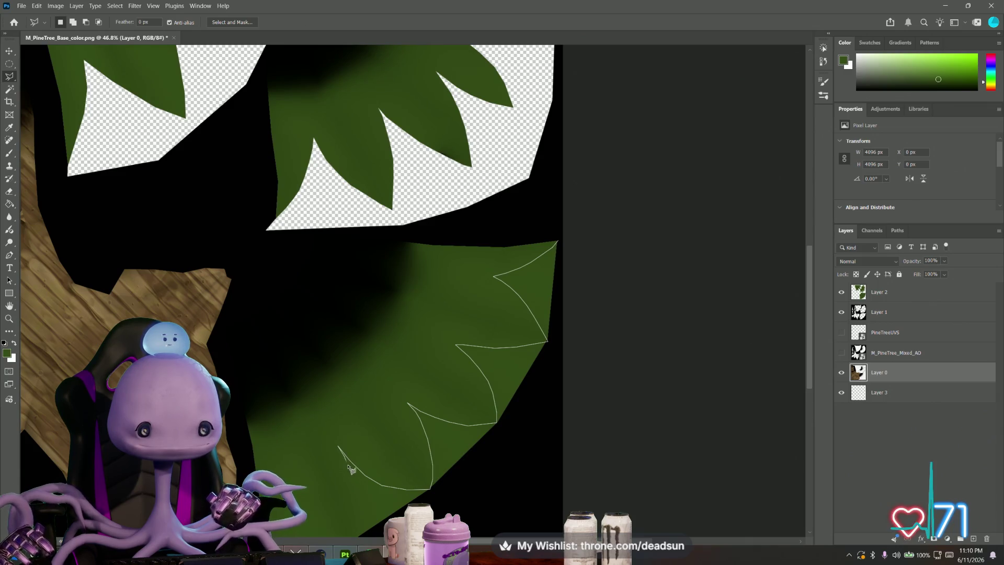
pyautogui.click(358, 504)
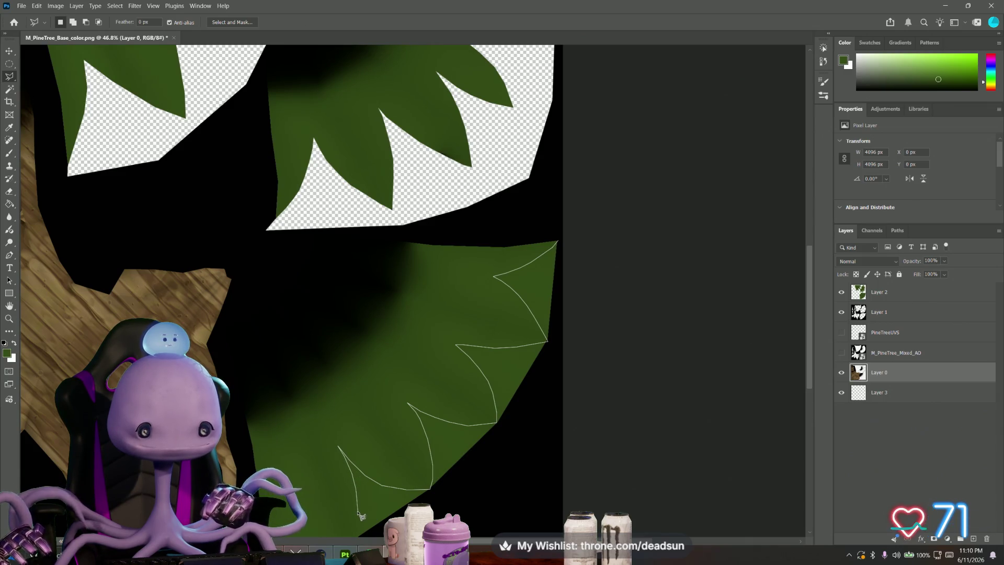
pyautogui.moveTo(358, 523)
pyautogui.mouseDown()
pyautogui.moveTo(394, 441)
pyautogui.moveTo(399, 455)
pyautogui.mouseUp()
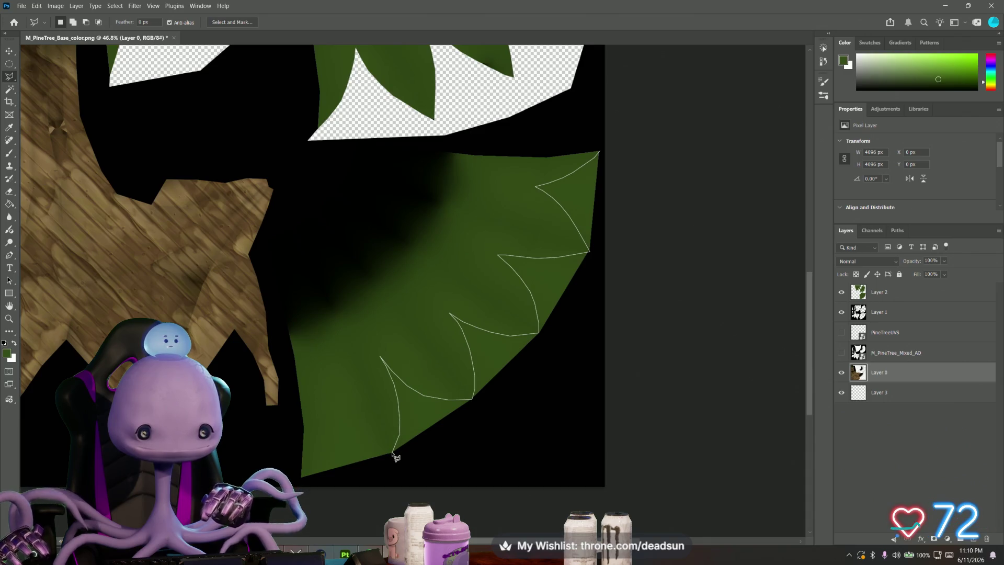
pyautogui.click(392, 452)
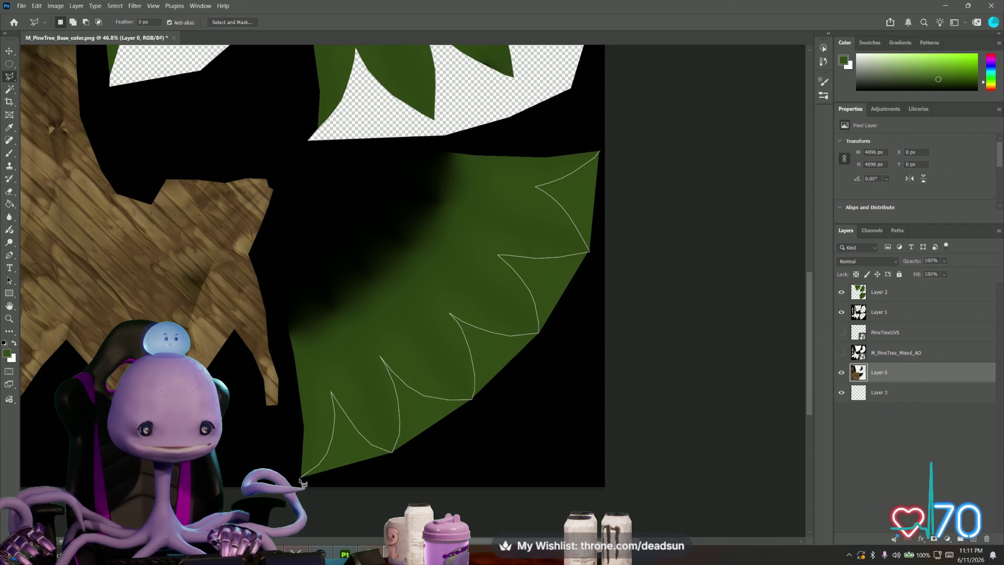
pyautogui.click(467, 471)
pyautogui.click(563, 385)
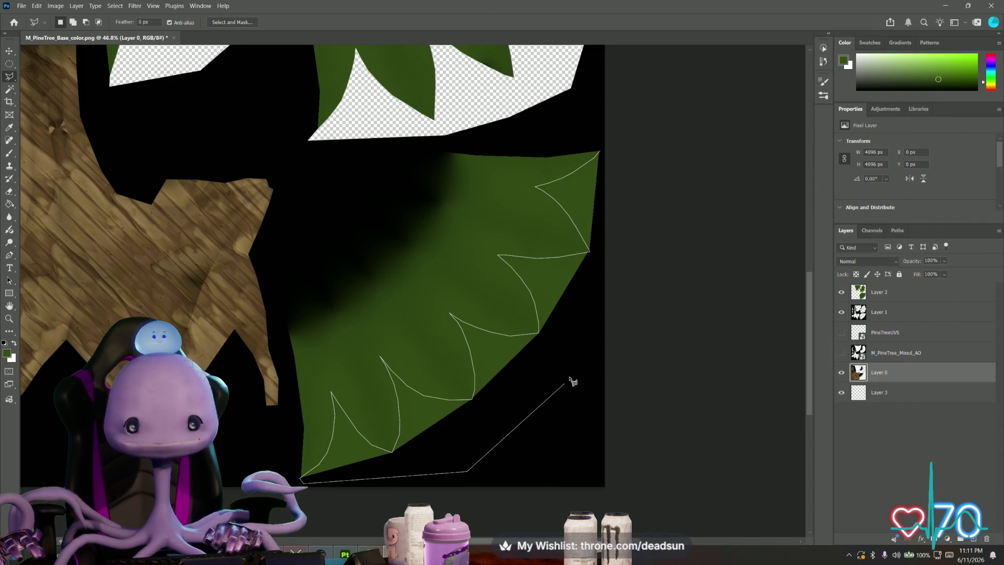
pyautogui.click(600, 154)
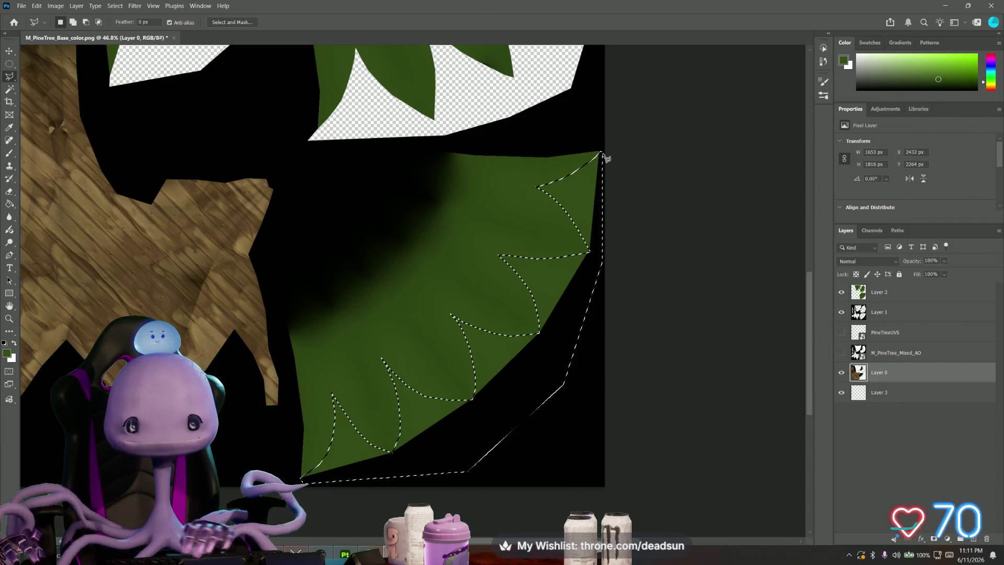
# Step: Delete the selected area on Layer 1 and Layer 2
pyautogui.click(889, 353)
pyautogui.click(885, 332)
pyautogui.click(889, 313)
pyautogui.press('Delete')
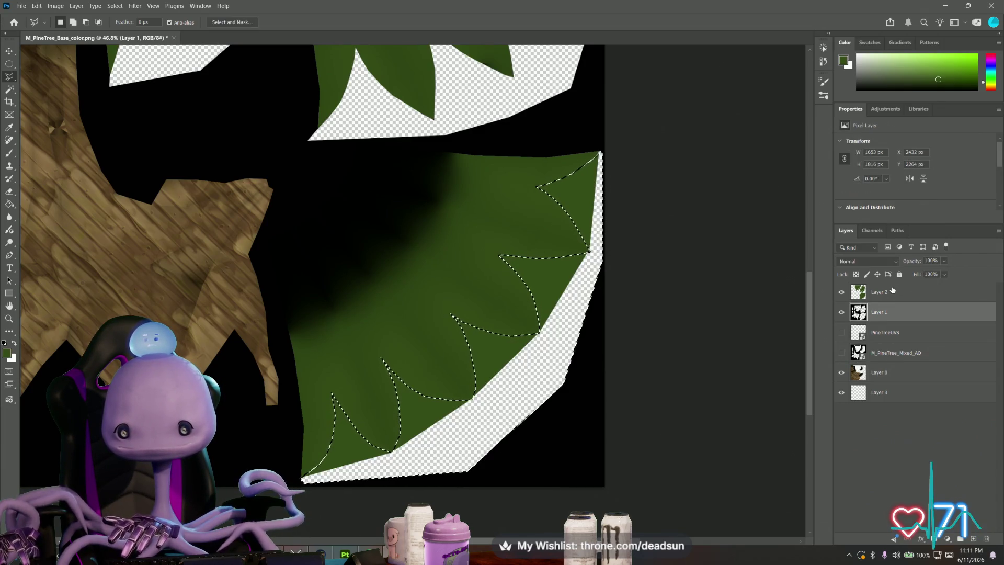
pyautogui.click(894, 293)
pyautogui.press('Delete')
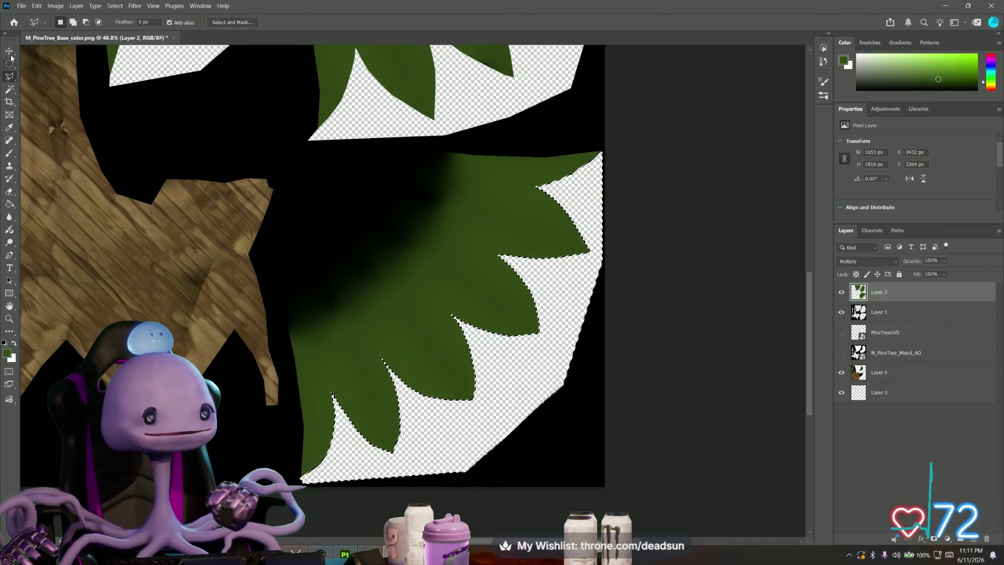
pyautogui.click(9, 64)
# Step: Clear the selection, zoom out, and run a Save As with PNG format
pyautogui.click(486, 343)
pyautogui.keyDown('alt'); pyautogui.scroll(-5, 487, 343); pyautogui.keyUp('alt')
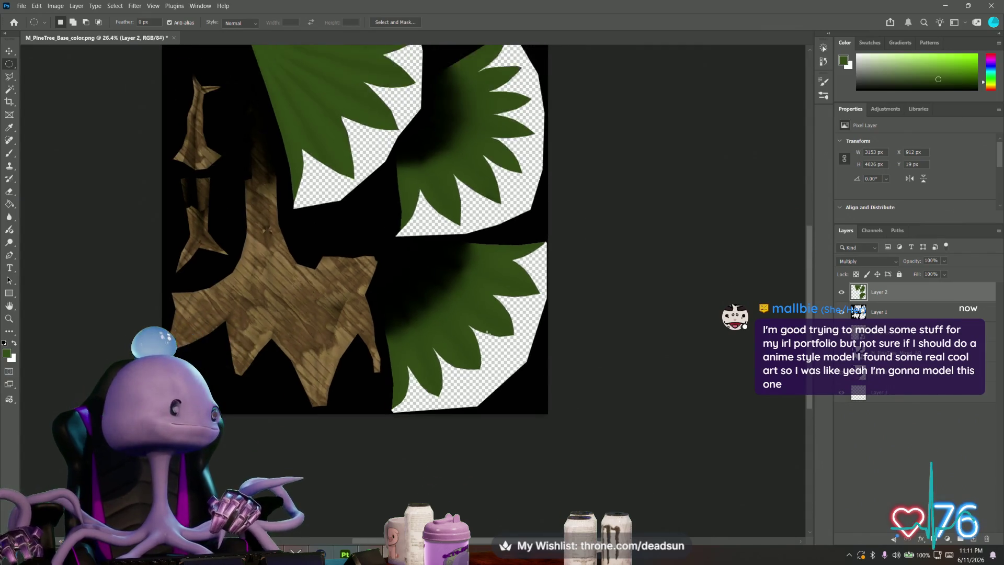
pyautogui.scroll(3, 484, 331)
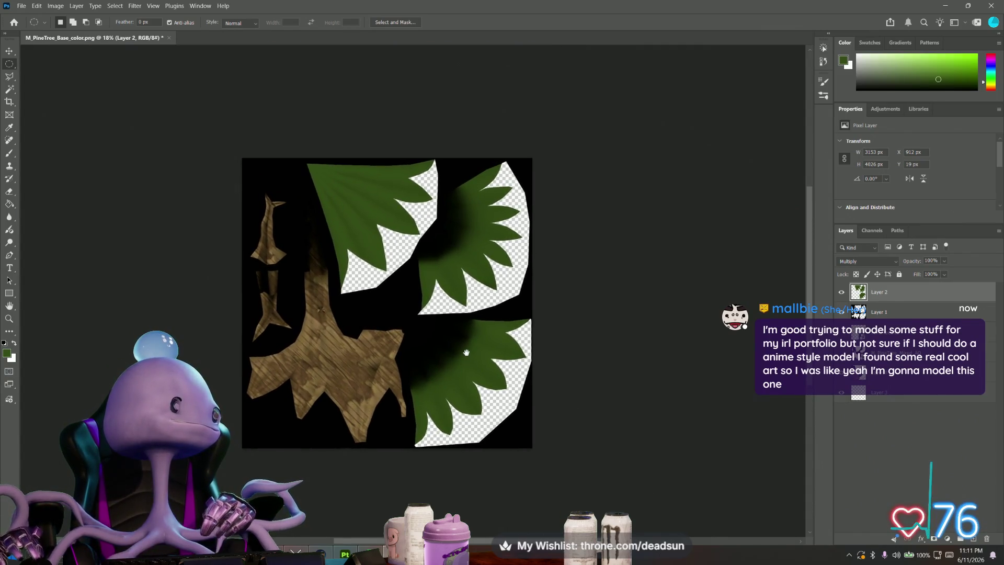
pyautogui.keyDown('alt'); pyautogui.scroll(-1, 477, 345); pyautogui.keyUp('alt')
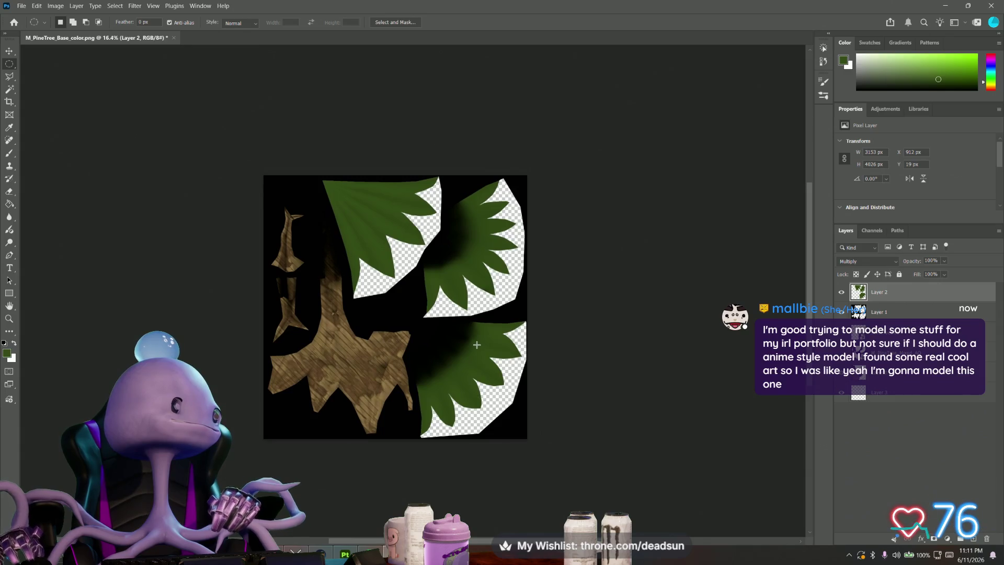
pyautogui.click(21, 7)
pyautogui.click(65, 119)
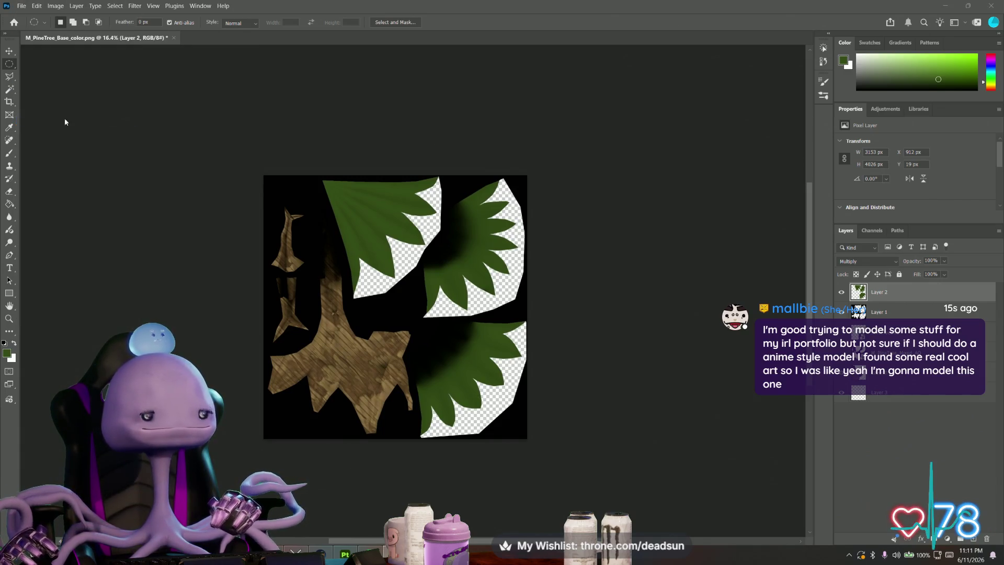
pyautogui.click(129, 222)
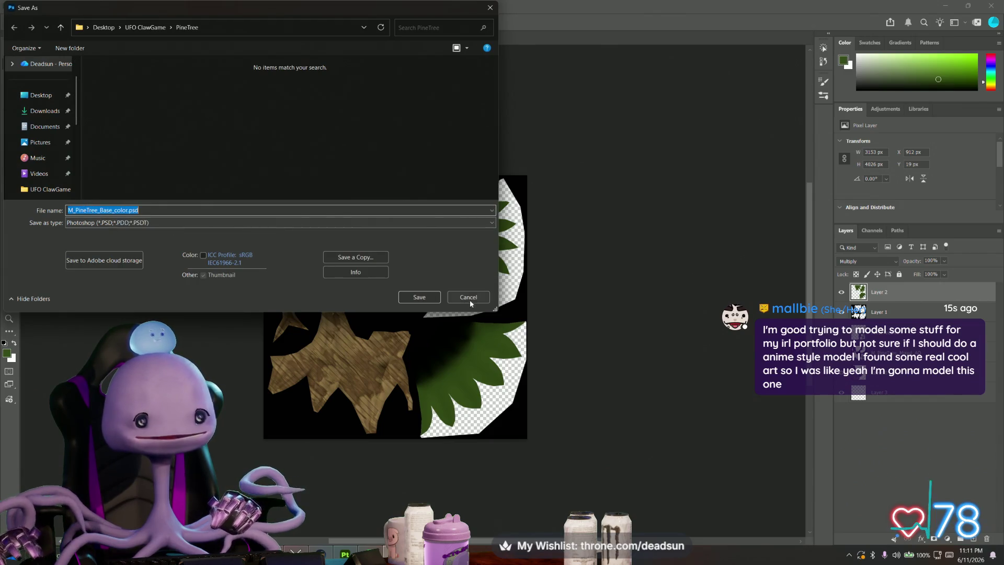
pyautogui.press('Return')
# Step: Save a copy over M_PineTree_Base_color copy.png, confirming Replace and the PNG options
pyautogui.click(22, 6)
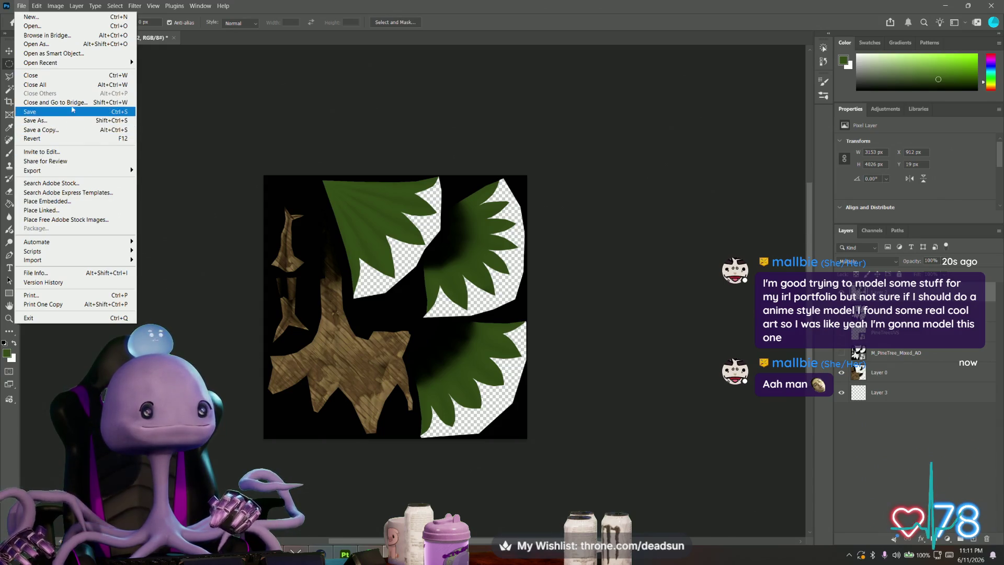
pyautogui.click(59, 130)
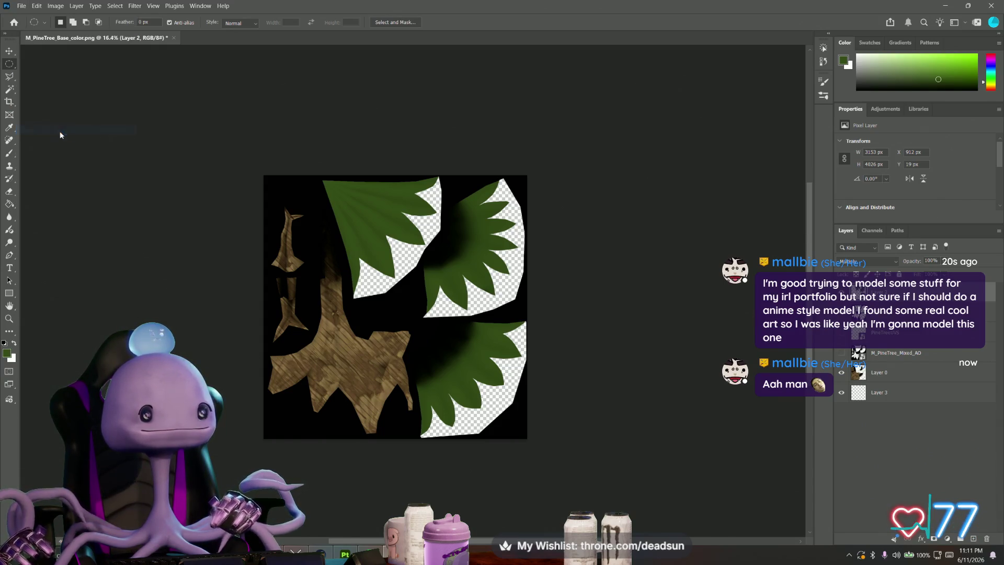
pyautogui.click(122, 97)
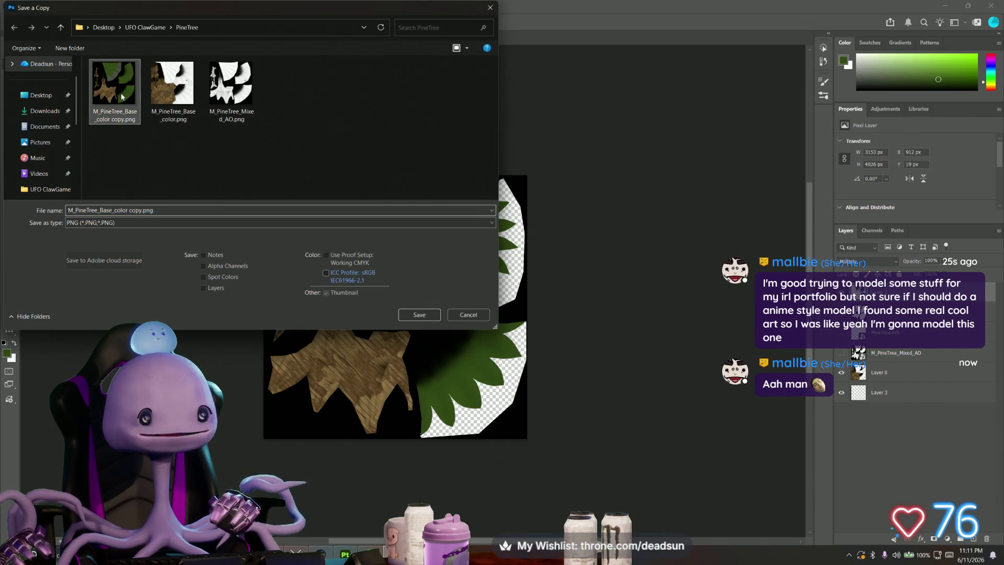
pyautogui.click(411, 315)
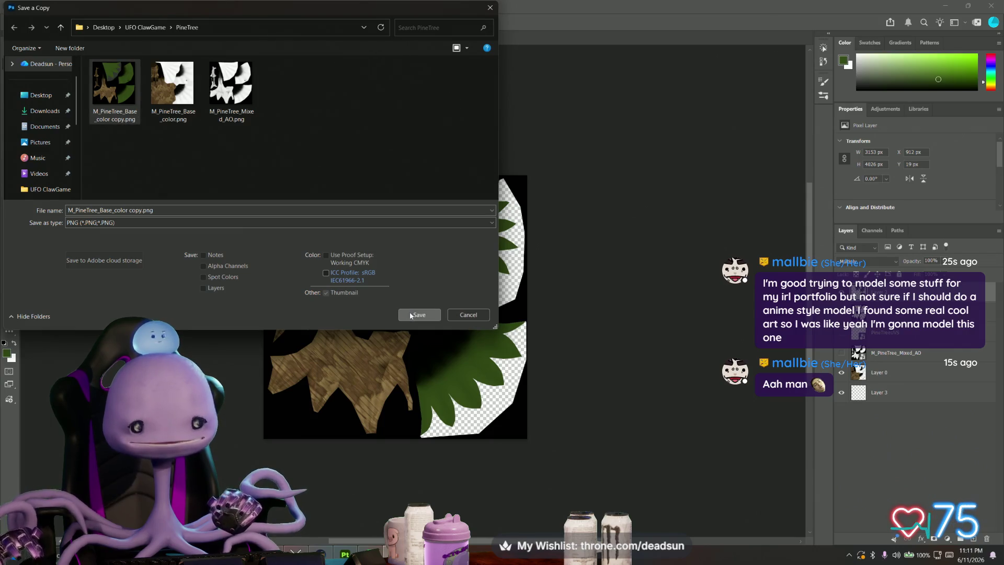
pyautogui.click(531, 282)
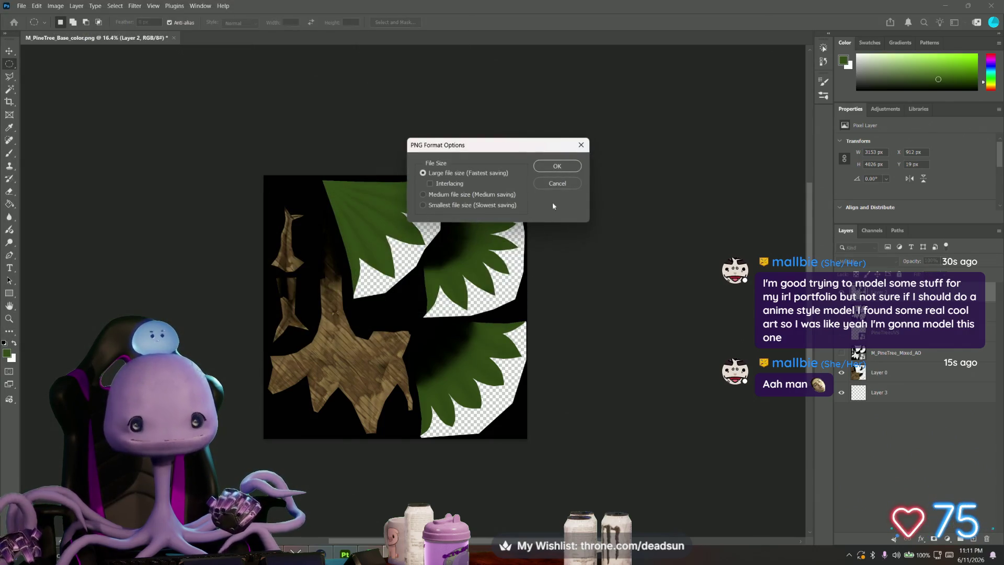
pyautogui.click(565, 165)
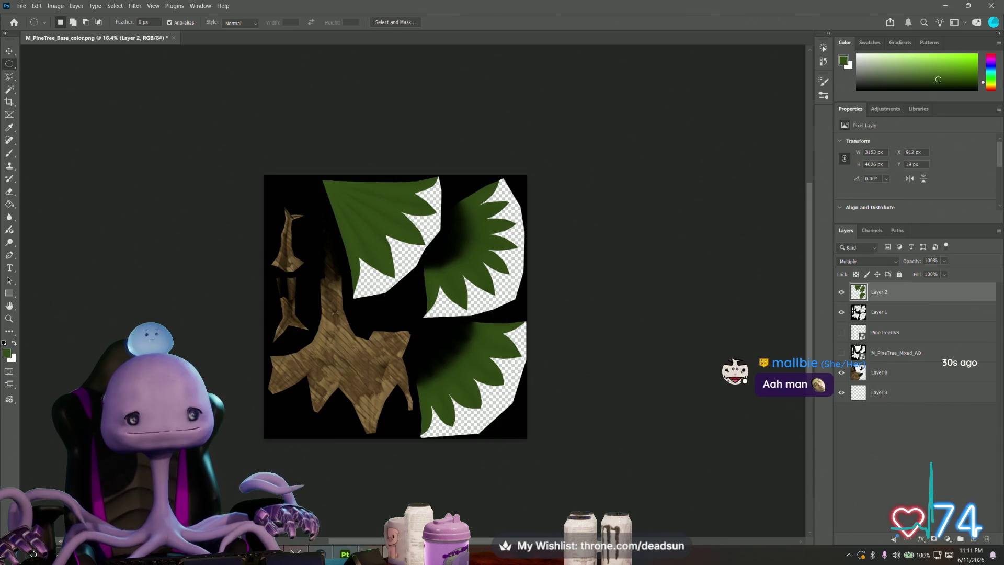
pyautogui.moveTo(198, 553)
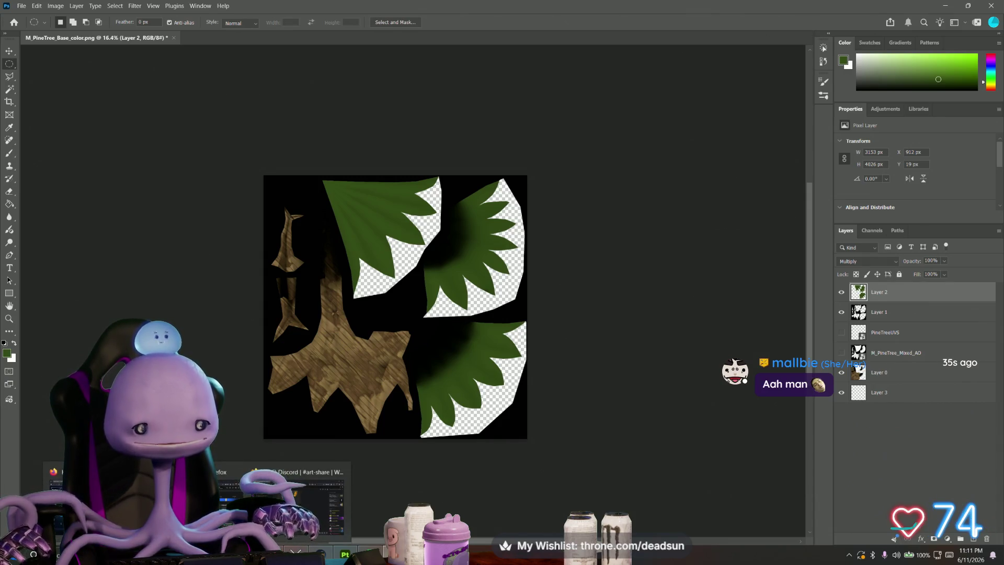
pyautogui.moveTo(323, 553)
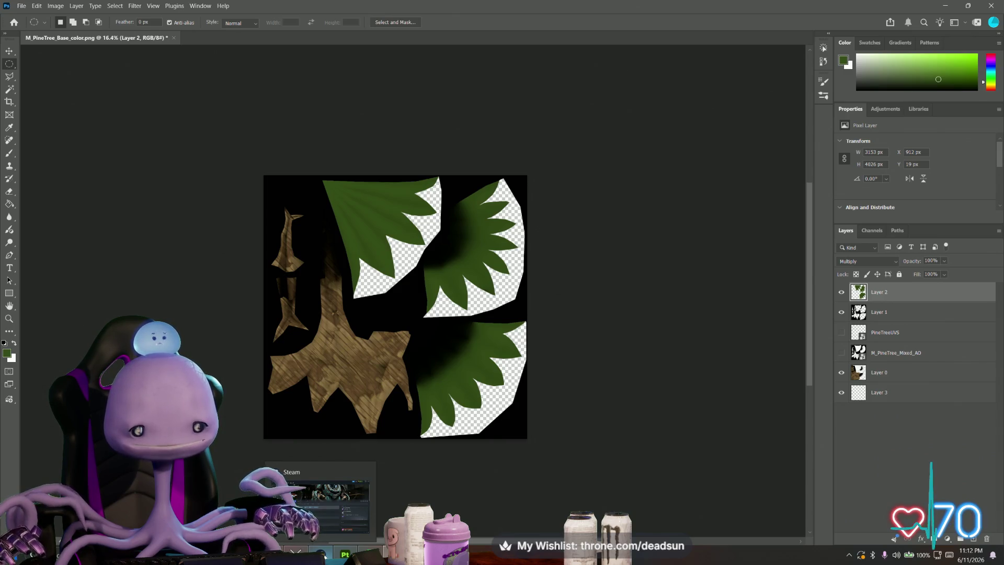
# Step: Back in Maya, frame the selected pine, open its file15 texture node, and orbit around it
pyautogui.hotkey('alt', 'Tab')
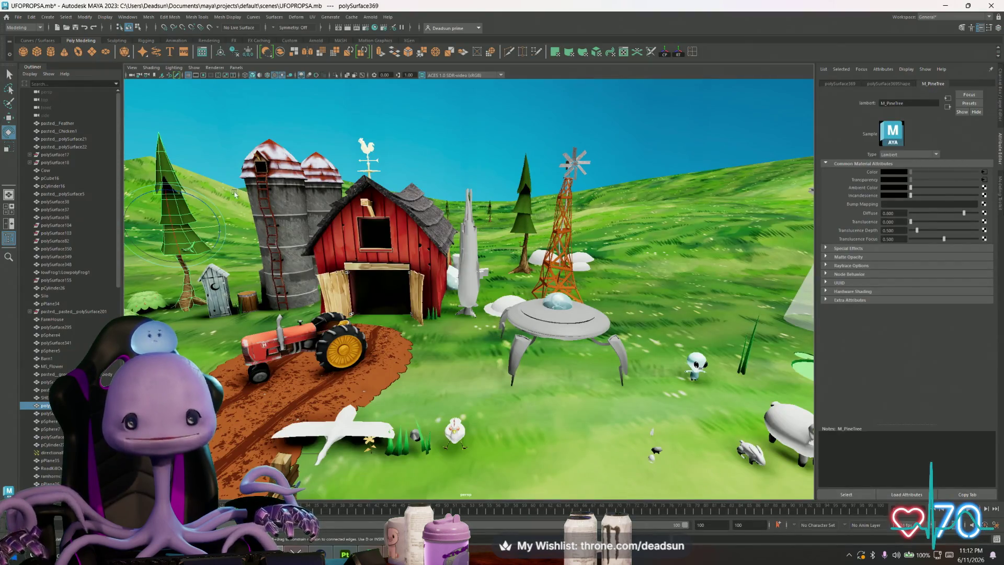
pyautogui.press('space')
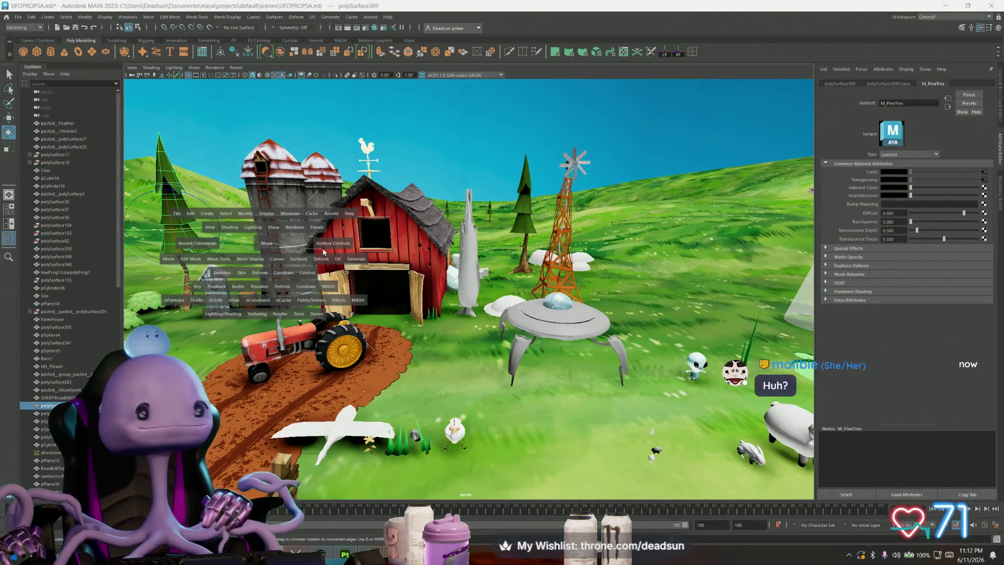
pyautogui.press('f')
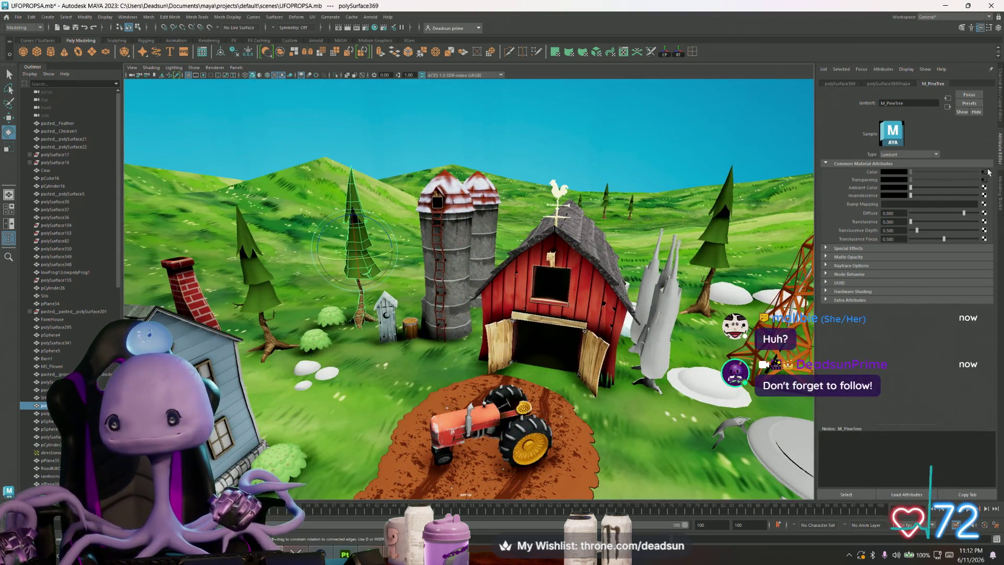
pyautogui.click(985, 172)
pyautogui.moveTo(421, 270)
pyautogui.keyDown('alt'); pyautogui.mouseDown()
pyautogui.moveTo(440, 302)
pyautogui.moveTo(510, 308)
pyautogui.mouseUp(); pyautogui.keyUp('alt')
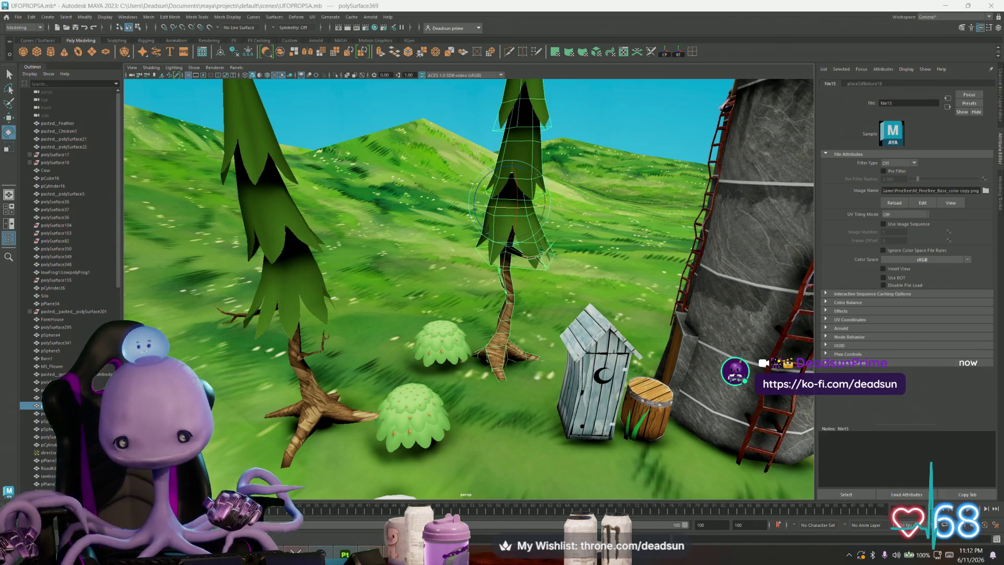
pyautogui.scroll(-5, 453, 283)
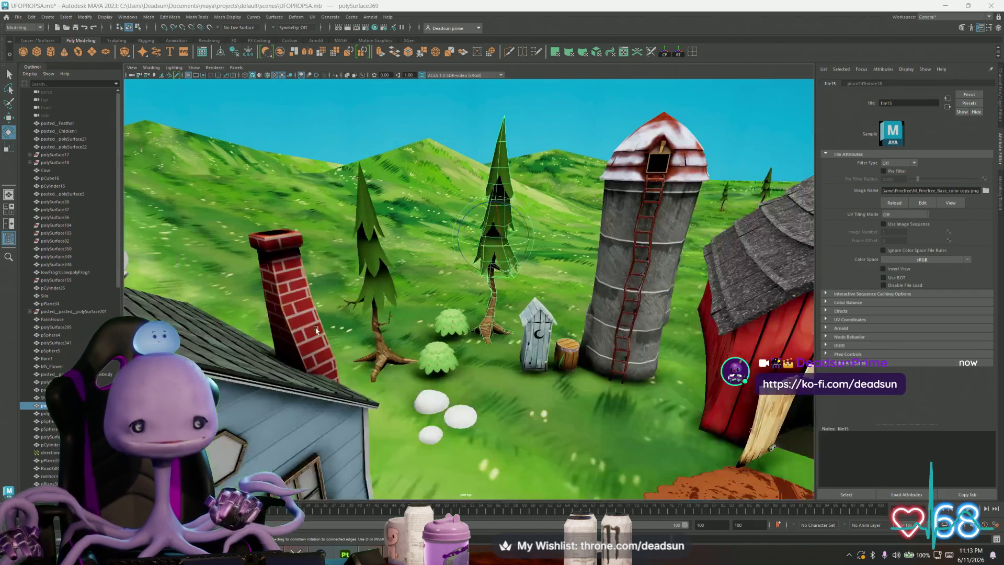
# Step: Orbit and zoom from low close-ups to a wide farm view, then select the pine beside the windmill
pyautogui.scroll(3, 453, 283)
pyautogui.scroll(3, 453, 283)
pyautogui.keyDown('alt'); pyautogui.moveTo(453, 282); pyautogui.dragTo(401, 362); pyautogui.keyUp('alt')
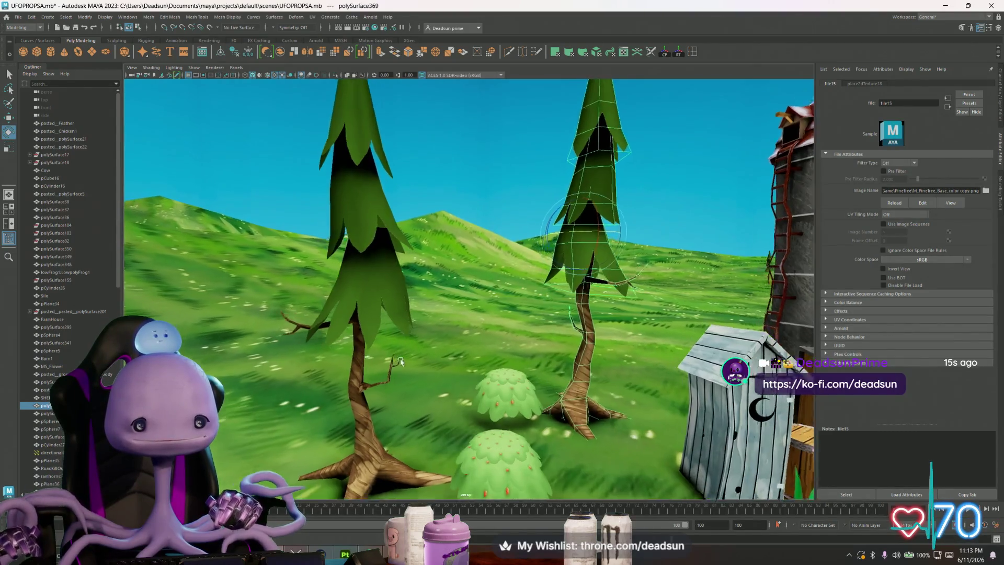
pyautogui.scroll(5, 400, 362)
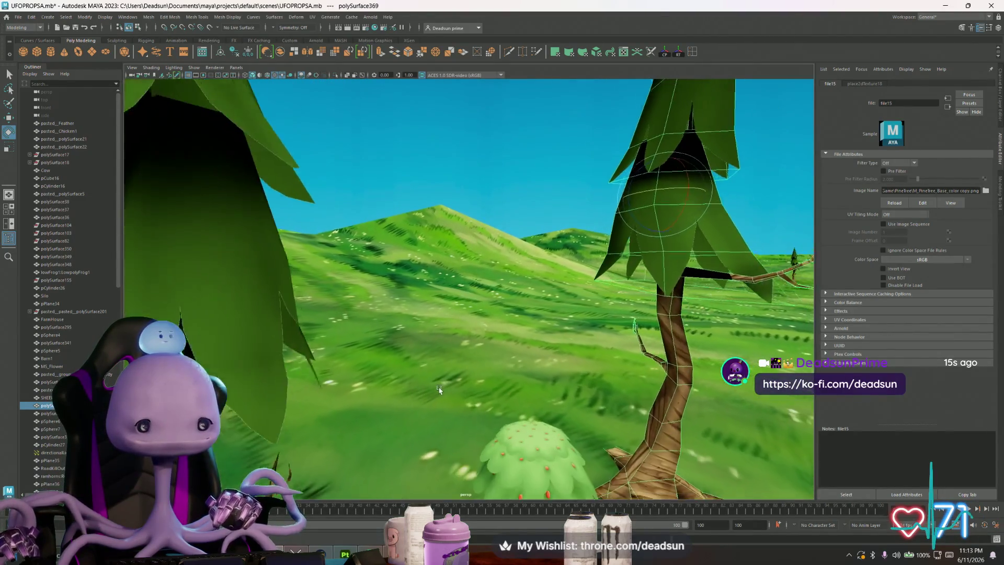
pyautogui.scroll(-4, 422, 371)
pyautogui.scroll(8, 421, 370)
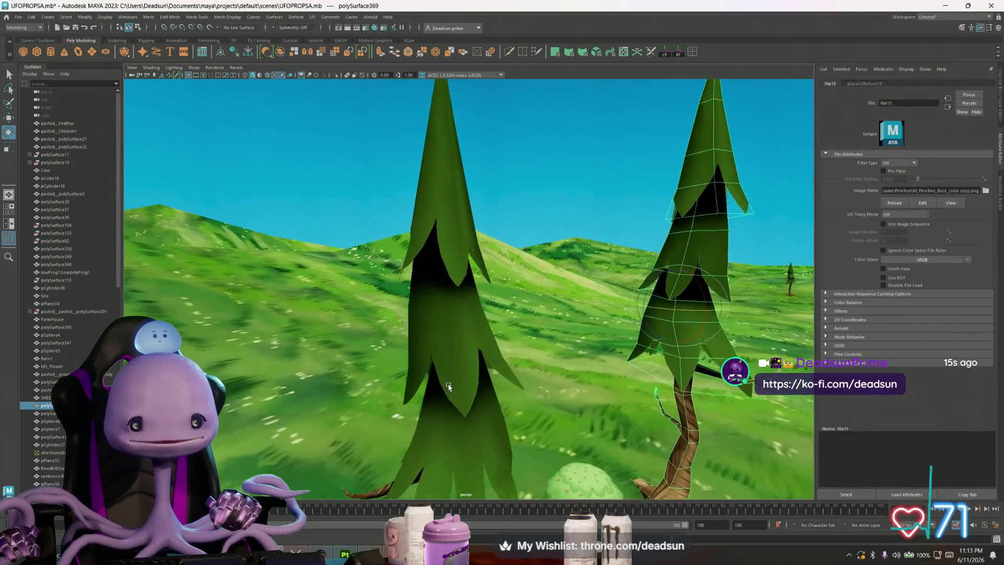
pyautogui.scroll(-3, 463, 401)
pyautogui.moveTo(463, 402)
pyautogui.keyDown('alt'); pyautogui.mouseDown()
pyautogui.moveTo(430, 380)
pyautogui.moveTo(447, 378)
pyautogui.moveTo(437, 375)
pyautogui.mouseUp(); pyautogui.keyUp('alt')
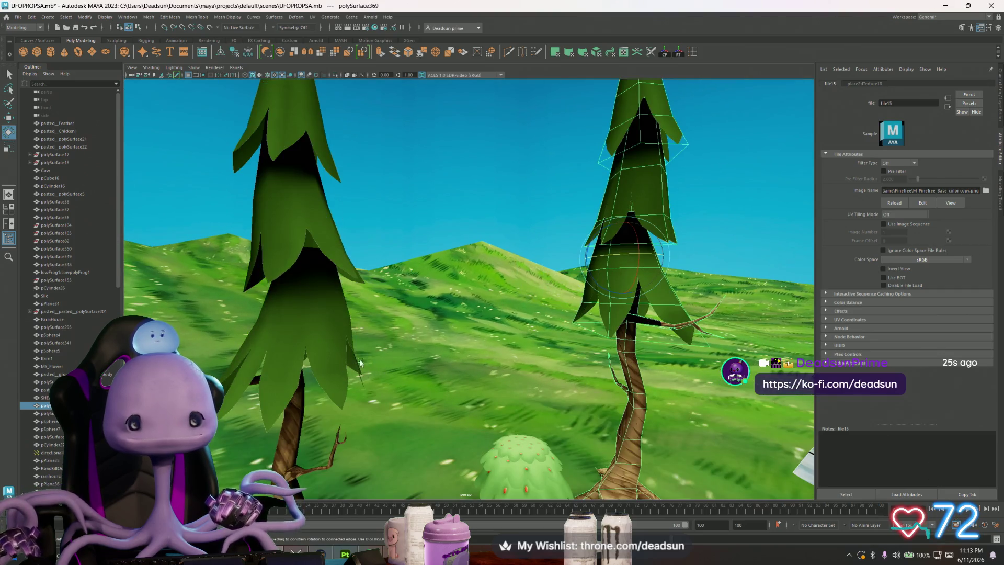
pyautogui.scroll(-10, 360, 362)
pyautogui.moveTo(360, 361)
pyautogui.keyDown('alt'); pyautogui.mouseDown()
pyautogui.moveTo(386, 334)
pyautogui.moveTo(424, 345)
pyautogui.mouseUp(); pyautogui.keyUp('alt')
pyautogui.keyDown('alt'); pyautogui.moveTo(603, 363); pyautogui.dragTo(577, 358); pyautogui.keyUp('alt')
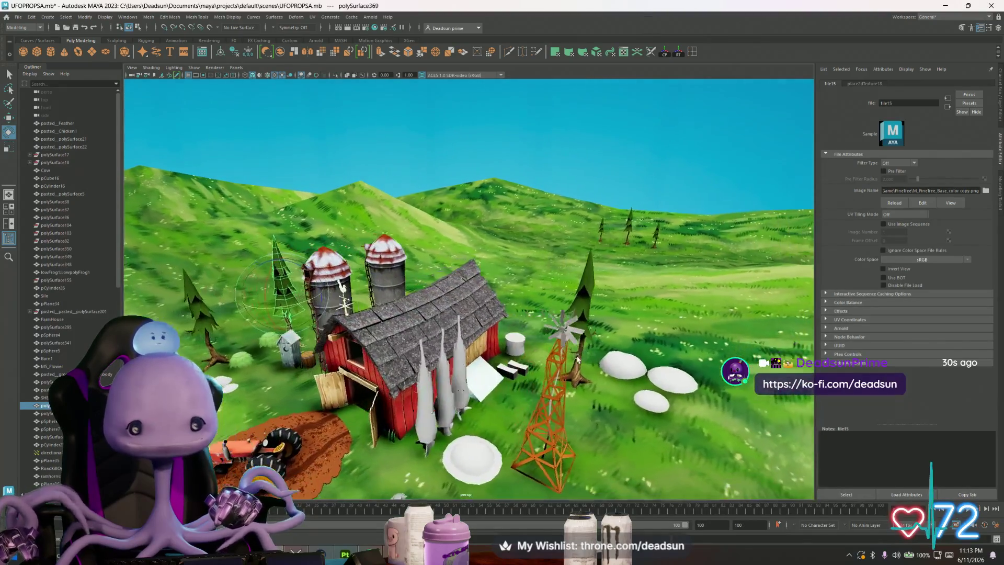
pyautogui.click(589, 292)
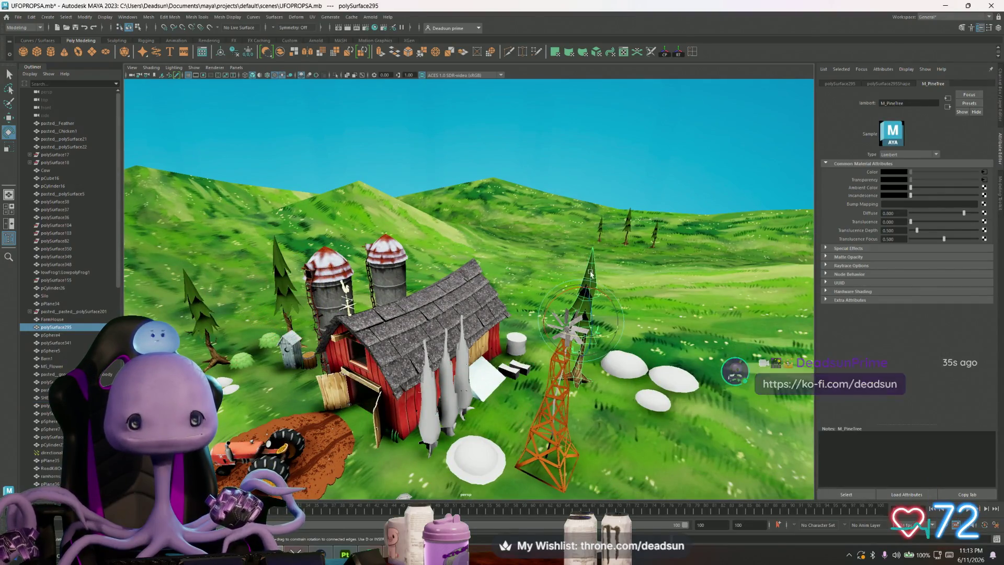
pyautogui.keyDown('alt'); pyautogui.moveTo(576, 287); pyautogui.dragTo(402, 356); pyautogui.keyUp('alt')
pyautogui.scroll(8, 402, 356)
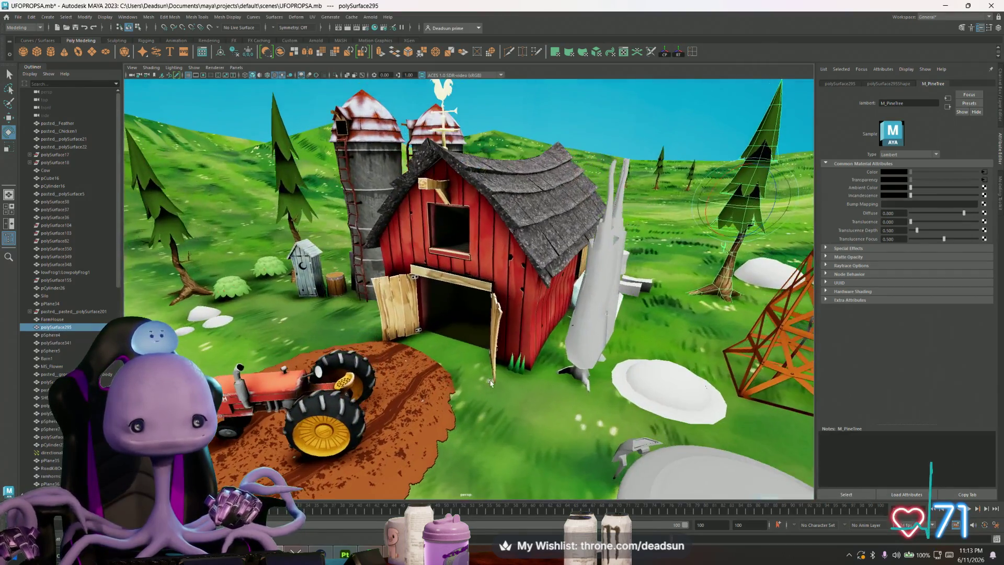
pyautogui.moveTo(490, 383)
pyautogui.keyDown('alt'); pyautogui.mouseDown()
pyautogui.moveTo(447, 387)
pyautogui.moveTo(474, 372)
pyautogui.mouseUp(); pyautogui.keyUp('alt')
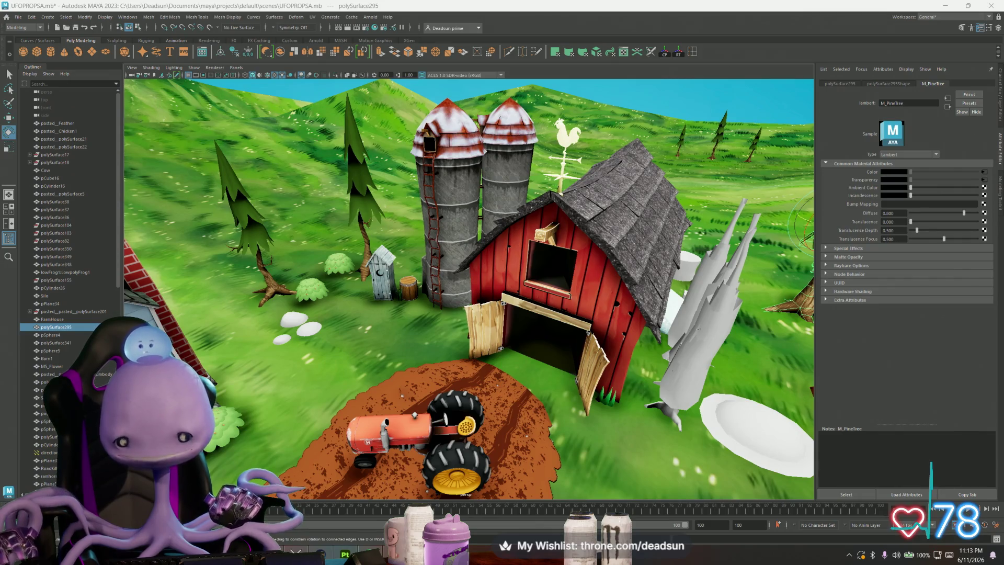
pyautogui.moveTo(352, 269)
pyautogui.keyDown('alt'); pyautogui.mouseDown(button='middle')
pyautogui.moveTo(470, 346)
pyautogui.moveTo(463, 301)
pyautogui.mouseUp(button='middle'); pyautogui.keyUp('alt')
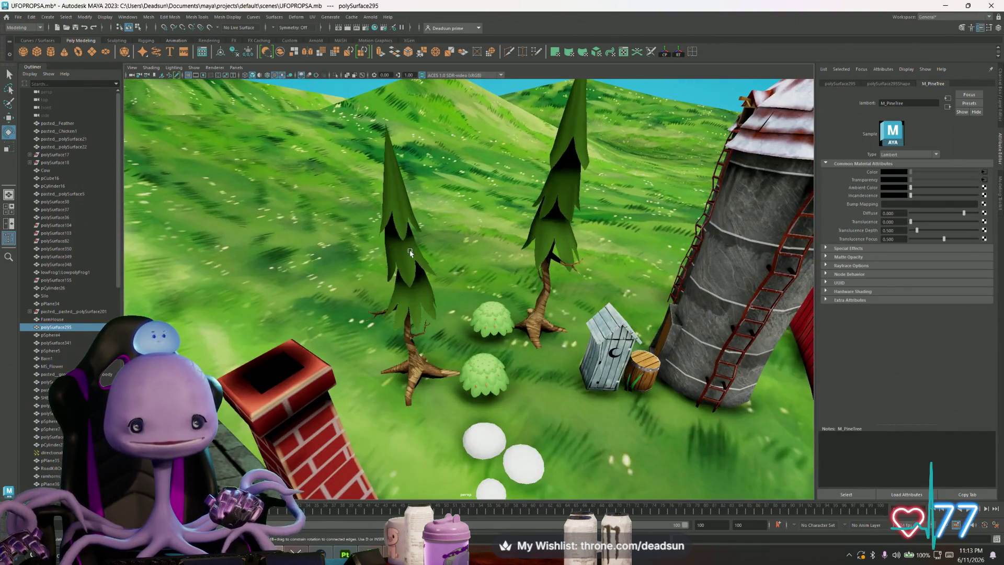
pyautogui.click(410, 252)
pyautogui.moveTo(418, 288)
pyautogui.keyDown('alt'); pyautogui.mouseDown()
pyautogui.moveTo(435, 330)
pyautogui.moveTo(576, 219)
pyautogui.mouseUp(); pyautogui.keyUp('alt')
pyautogui.click(735, 266)
pyautogui.keyDown('alt'); pyautogui.moveTo(736, 266); pyautogui.dragTo(616, 284); pyautogui.keyUp('alt')
pyautogui.moveTo(594, 317)
pyautogui.keyDown('alt'); pyautogui.mouseDown()
pyautogui.moveTo(574, 309)
pyautogui.moveTo(613, 340)
pyautogui.moveTo(662, 312)
pyautogui.moveTo(606, 315)
pyautogui.mouseUp(); pyautogui.keyUp('alt')
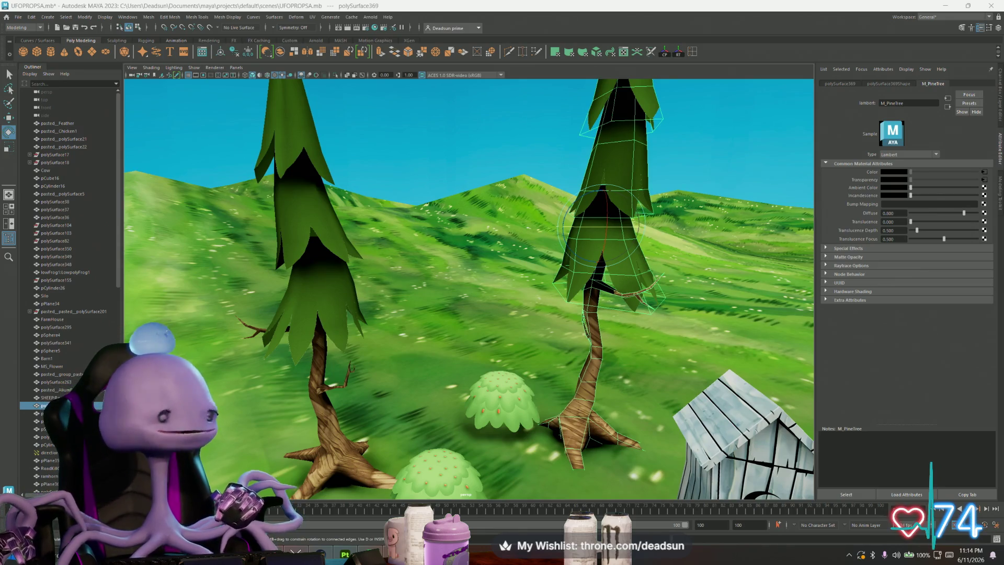
pyautogui.moveTo(502, 0)
pyautogui.mouseDown()
pyautogui.moveTo(551, 97)
pyautogui.moveTo(579, 125)
pyautogui.mouseUp()
pyautogui.scroll(-5, 757, 190)
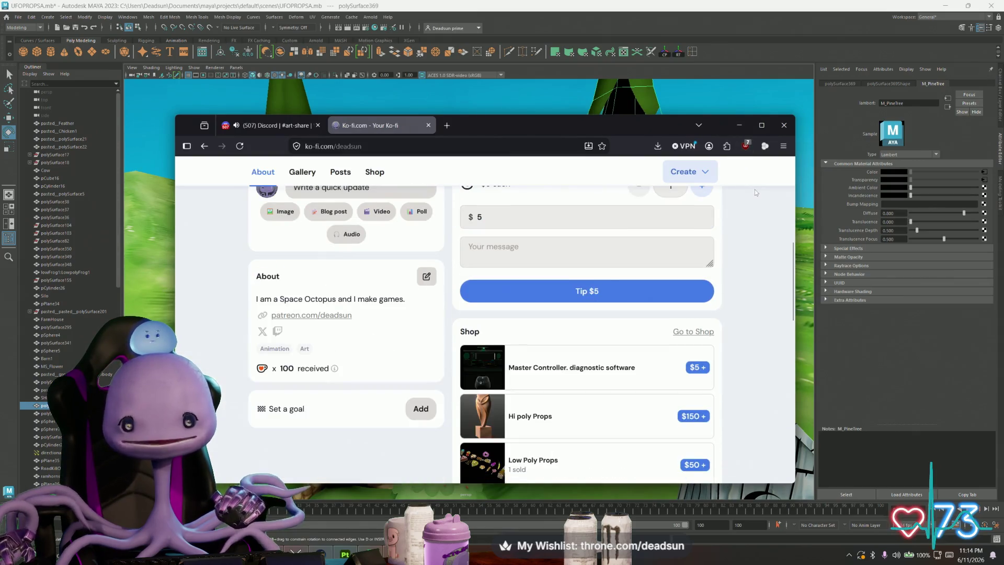
pyautogui.scroll(5, 757, 190)
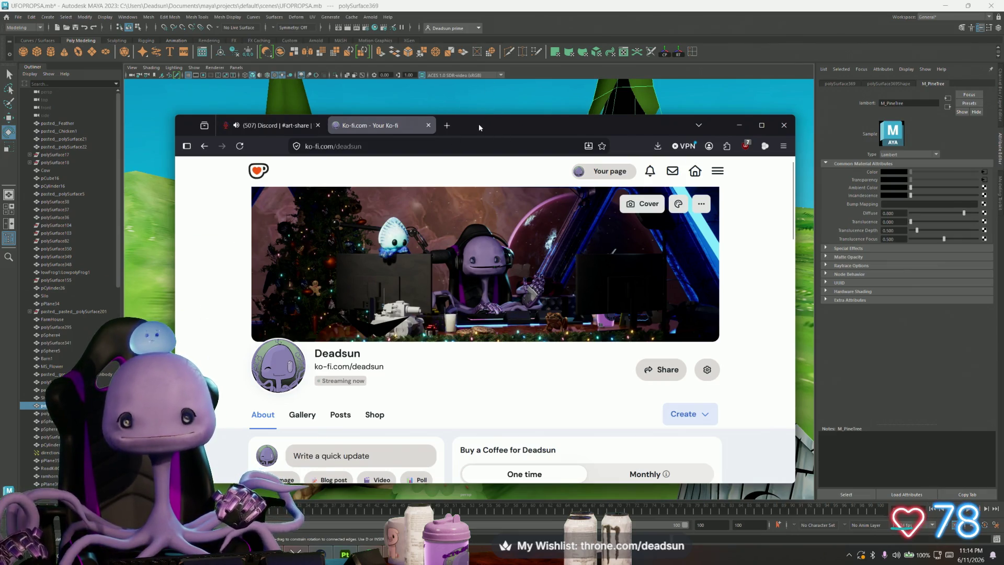
pyautogui.press('super+Down')
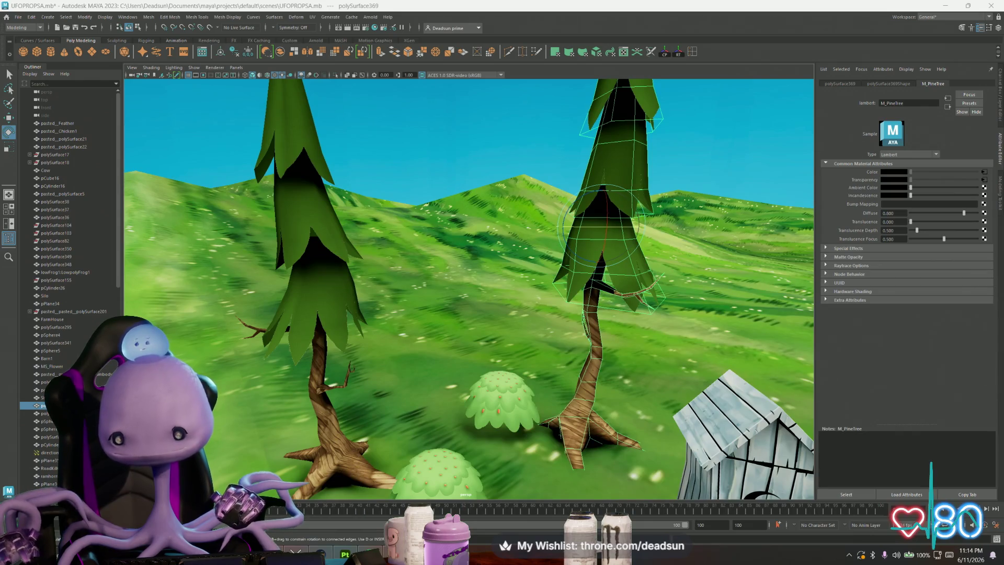
pyautogui.moveTo(455, 134)
pyautogui.keyDown('alt'); pyautogui.mouseDown()
pyautogui.moveTo(494, 296)
pyautogui.moveTo(545, 305)
pyautogui.moveTo(417, 311)
pyautogui.mouseUp(); pyautogui.keyUp('alt')
pyautogui.keyDown('alt'); pyautogui.moveTo(325, 277); pyautogui.dragTo(392, 303, button='right'); pyautogui.keyUp('alt')
pyautogui.click(376, 269)
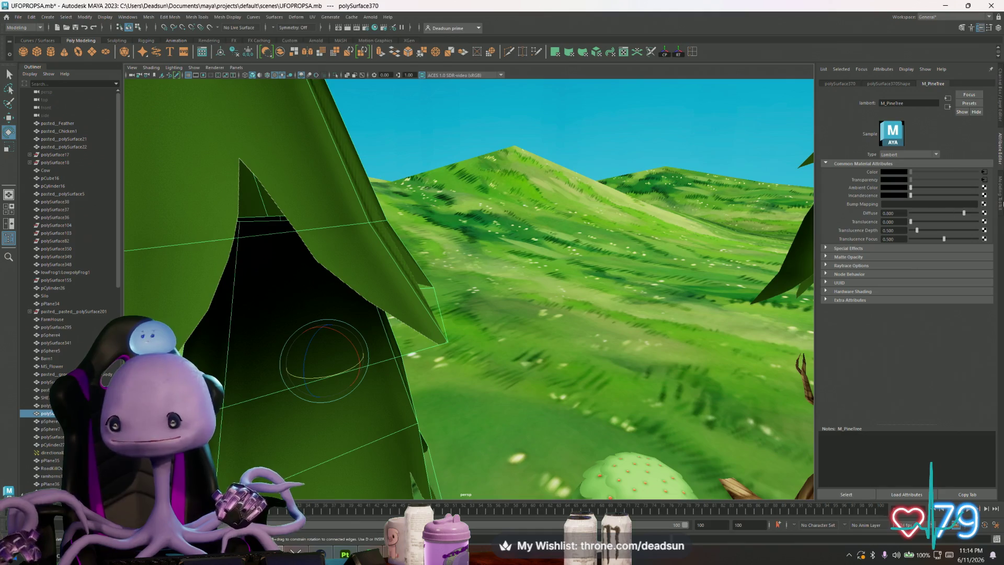
pyautogui.click(984, 180)
pyautogui.click(900, 166)
pyautogui.click(899, 181)
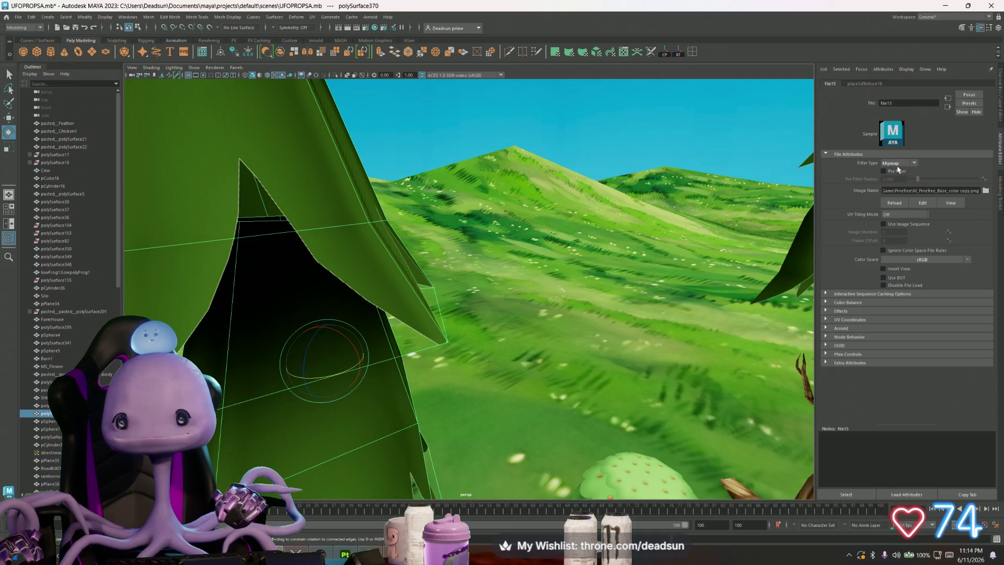
pyautogui.click(900, 166)
pyautogui.click(894, 176)
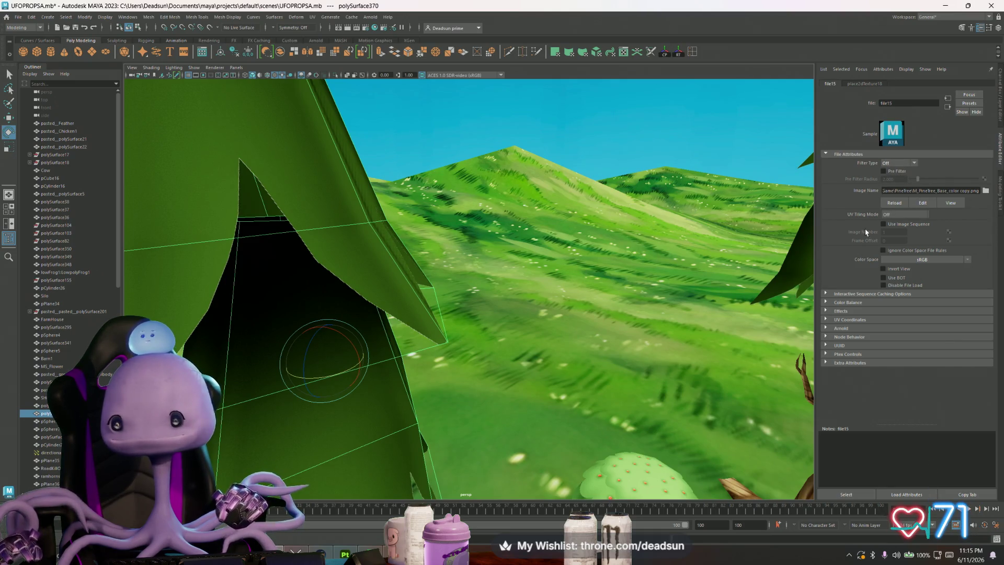
pyautogui.scroll(-5, 261, 348)
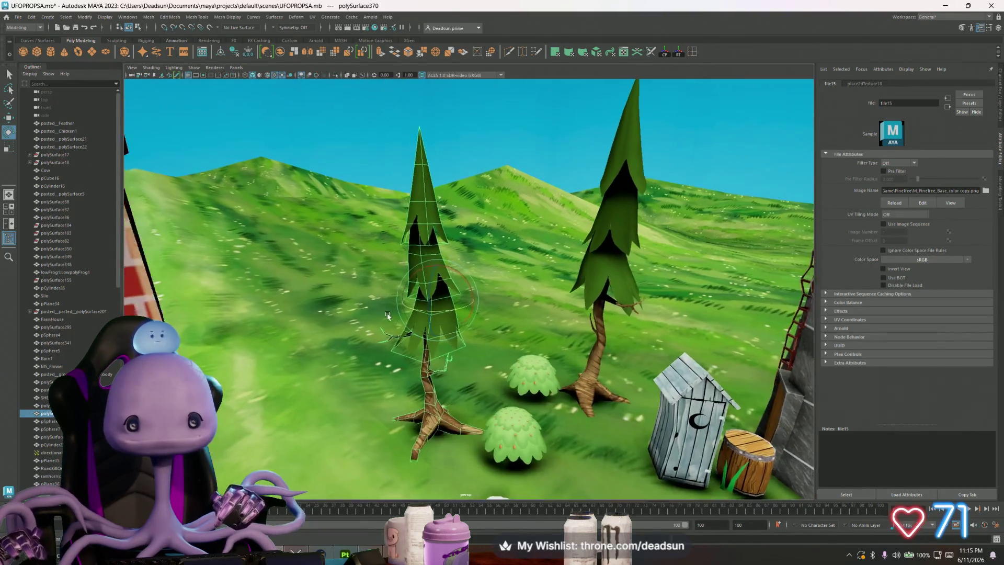
pyautogui.scroll(-10, 273, 310)
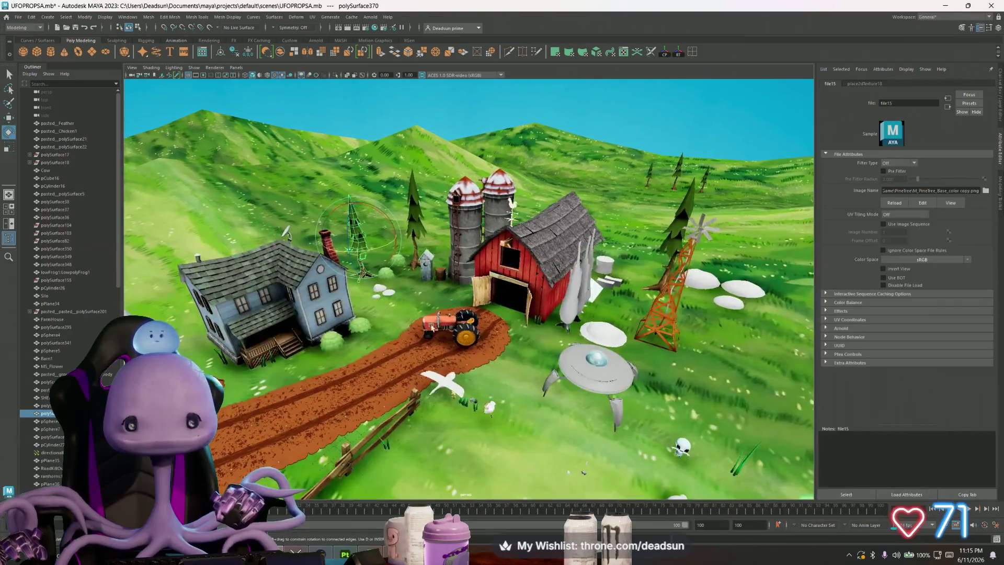
pyautogui.keyDown('alt'); pyautogui.moveTo(431, 328); pyautogui.dragTo(436, 293); pyautogui.keyUp('alt')
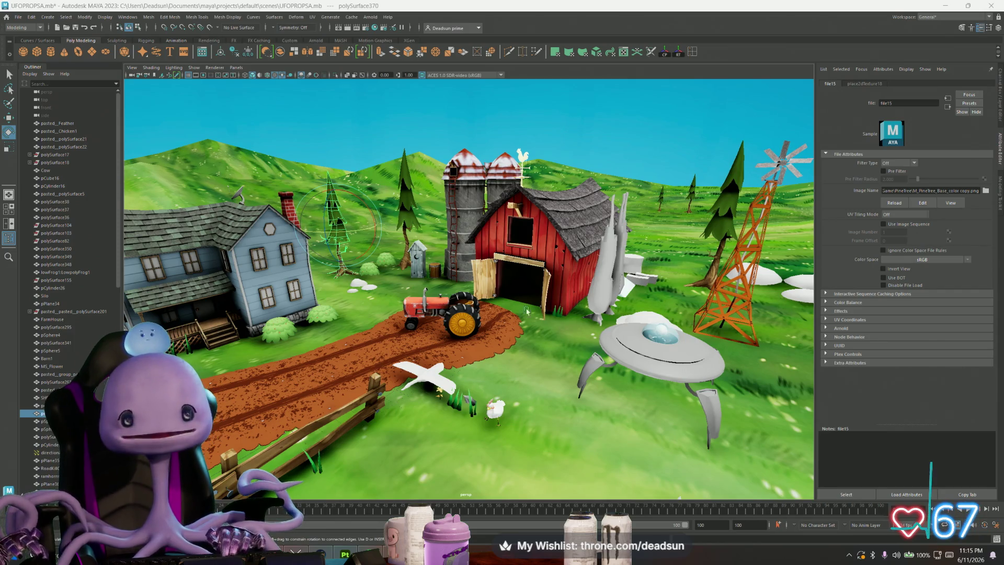
pyautogui.scroll(2, 418, 283)
pyautogui.scroll(5, 421, 314)
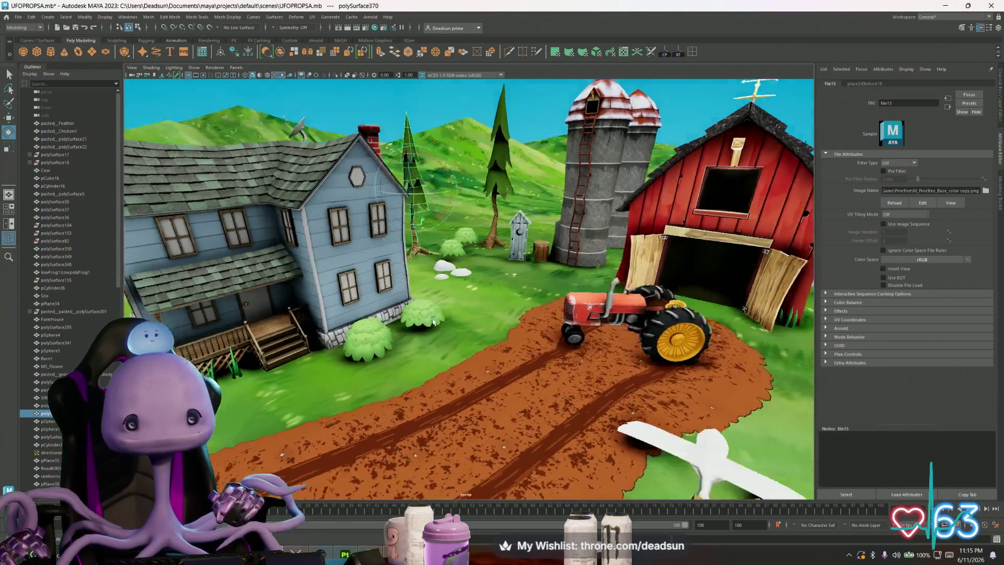
pyautogui.scroll(-3, 434, 326)
pyautogui.moveTo(437, 325)
pyautogui.keyDown('alt'); pyautogui.mouseDown()
pyautogui.moveTo(605, 270)
pyautogui.moveTo(499, 327)
pyautogui.mouseUp(); pyautogui.keyUp('alt')
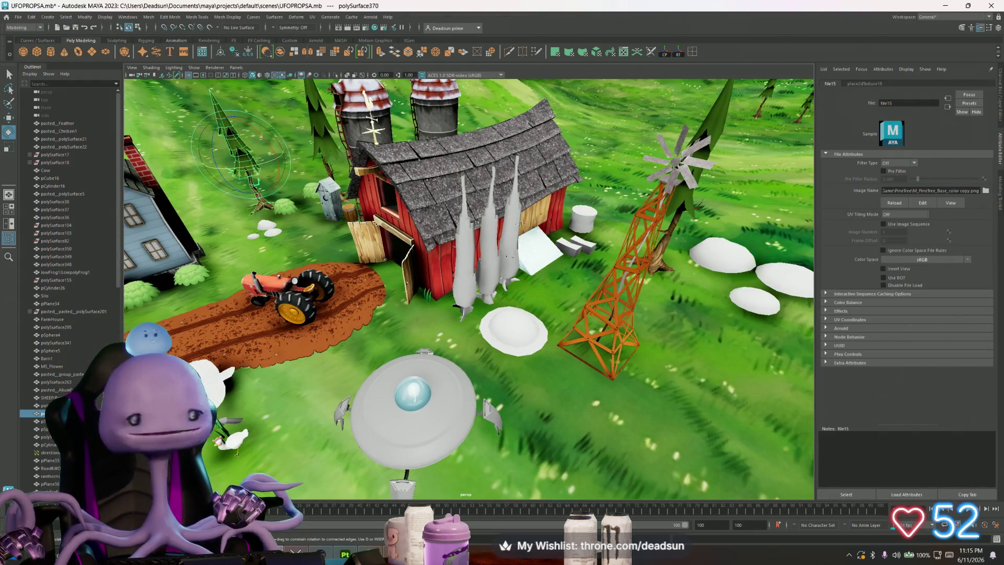
pyautogui.keyDown('alt'); pyautogui.moveTo(470, 366); pyautogui.dragTo(413, 398); pyautogui.keyUp('alt')
pyautogui.moveTo(413, 398)
pyautogui.keyDown('alt'); pyautogui.mouseDown(button='right')
pyautogui.moveTo(497, 390)
pyautogui.moveTo(473, 415)
pyautogui.mouseUp(button='right'); pyautogui.keyUp('alt')
pyautogui.click(496, 378)
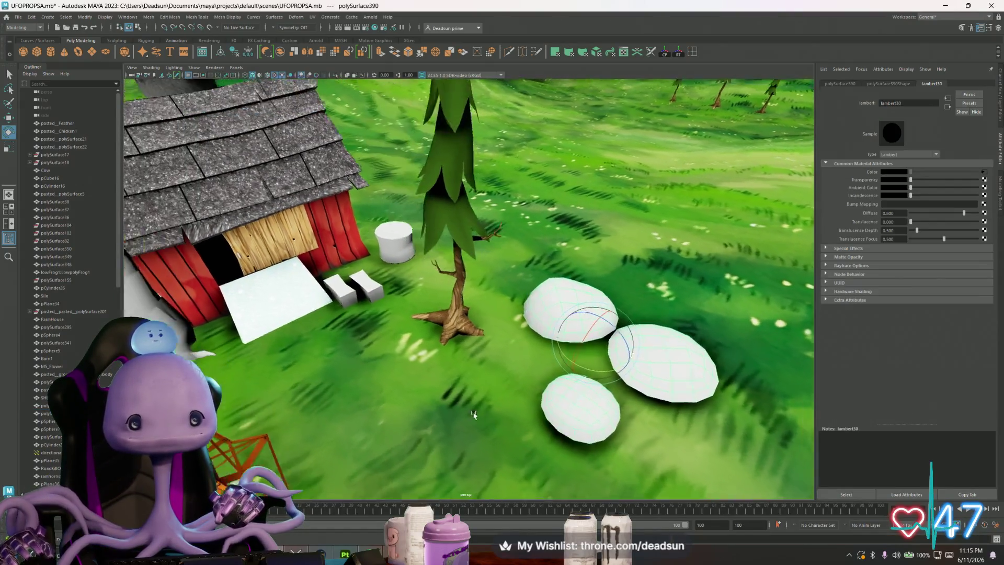
pyautogui.keyDown('alt'); pyautogui.moveTo(473, 414); pyautogui.dragTo(502, 419); pyautogui.keyUp('alt')
pyautogui.keyDown('alt'); pyautogui.moveTo(502, 419); pyautogui.dragTo(544, 425, button='right'); pyautogui.keyUp('alt')
pyautogui.click(572, 418)
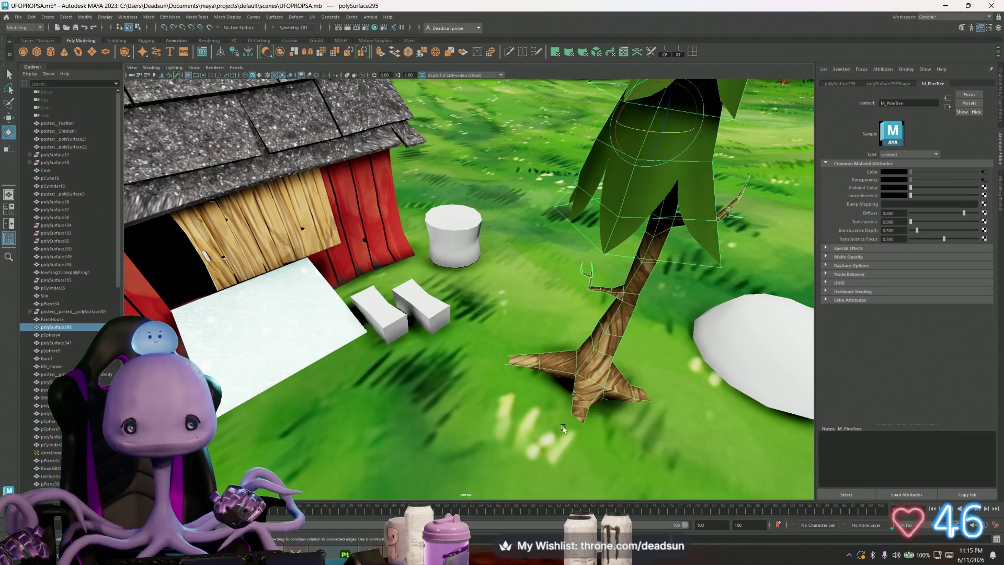
pyautogui.scroll(-5, 563, 429)
pyautogui.moveTo(563, 429)
pyautogui.keyDown('alt'); pyautogui.mouseDown()
pyautogui.moveTo(438, 461)
pyautogui.moveTo(478, 443)
pyautogui.moveTo(473, 417)
pyautogui.mouseUp(); pyautogui.keyUp('alt')
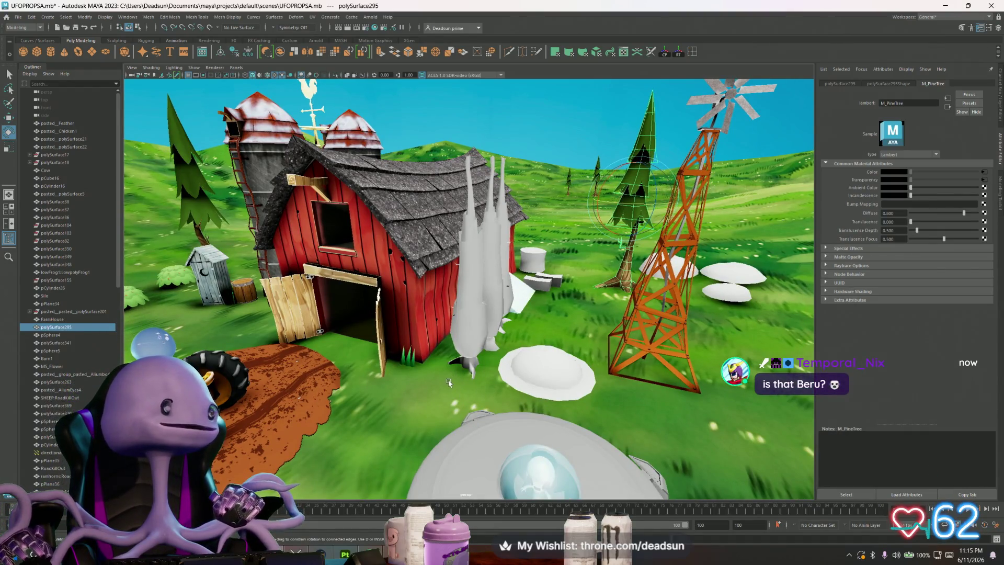
pyautogui.scroll(5, 461, 360)
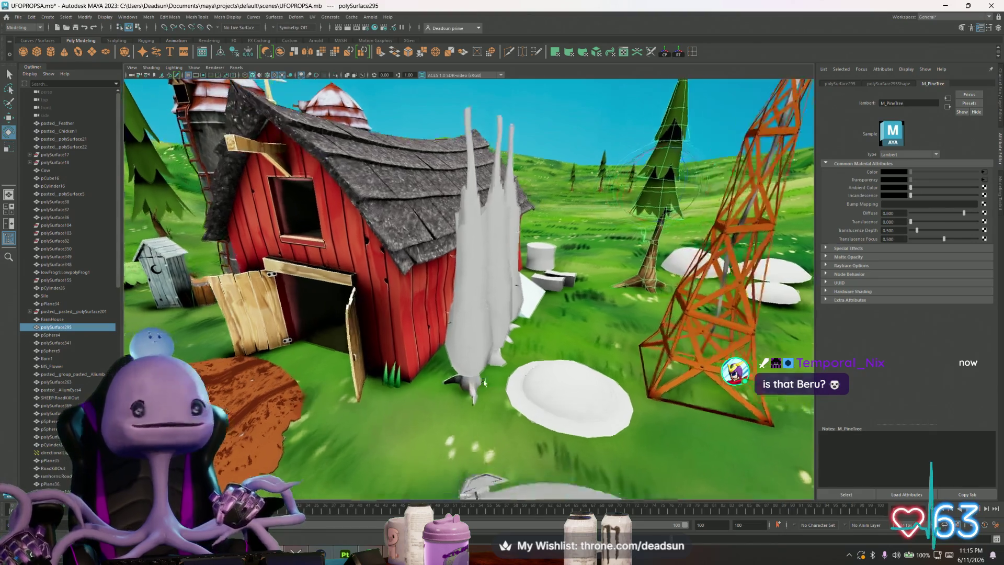
pyautogui.click(484, 408)
pyautogui.scroll(2, 487, 417)
pyautogui.moveTo(486, 416)
pyautogui.keyDown('alt'); pyautogui.mouseDown()
pyautogui.moveTo(565, 409)
pyautogui.moveTo(509, 407)
pyautogui.moveTo(520, 406)
pyautogui.mouseUp(); pyautogui.keyUp('alt')
pyautogui.scroll(-10, 521, 407)
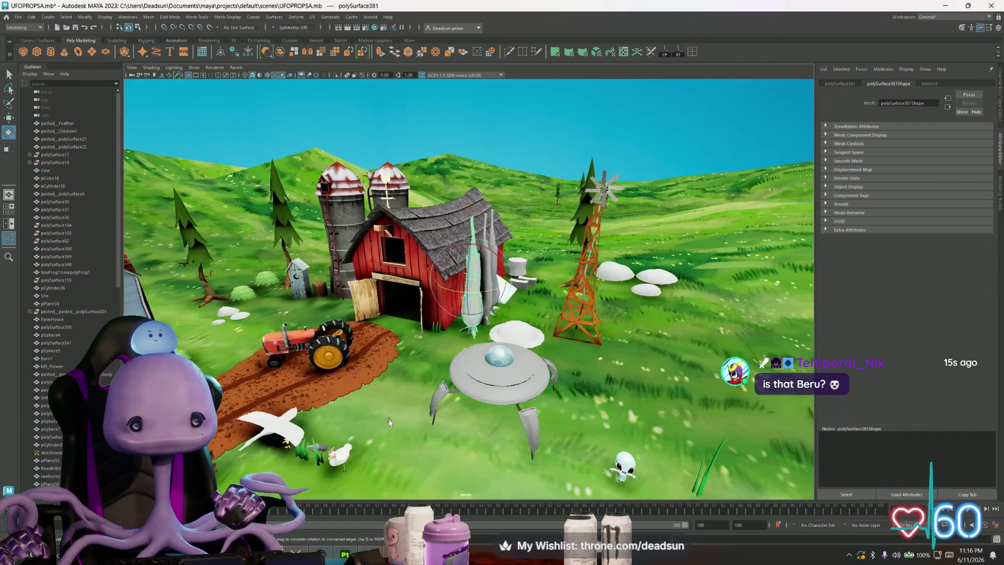
pyautogui.moveTo(389, 421)
pyautogui.keyDown('alt'); pyautogui.mouseDown()
pyautogui.moveTo(421, 430)
pyautogui.moveTo(396, 424)
pyautogui.moveTo(431, 418)
pyautogui.mouseUp(); pyautogui.keyUp('alt')
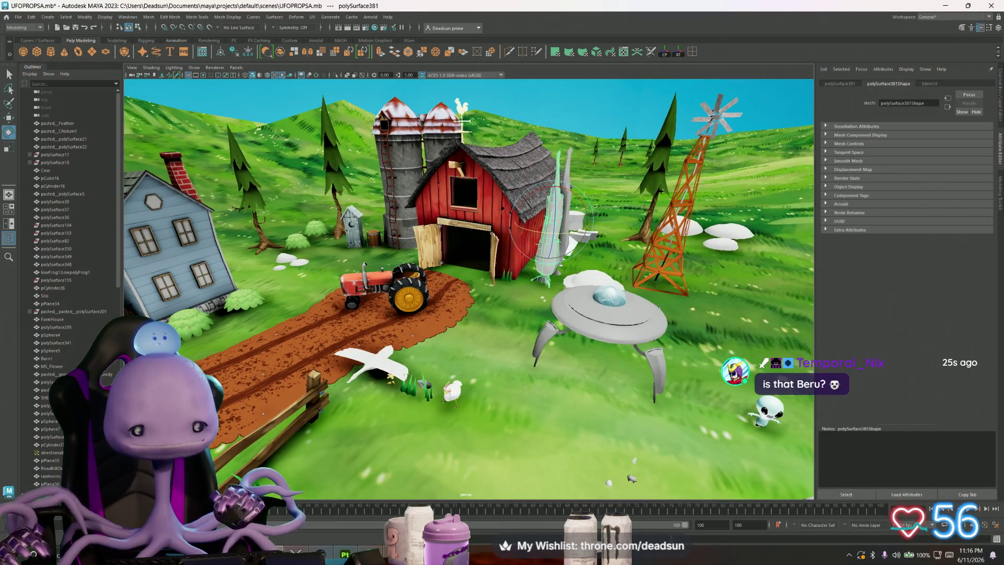
pyautogui.click(345, 553)
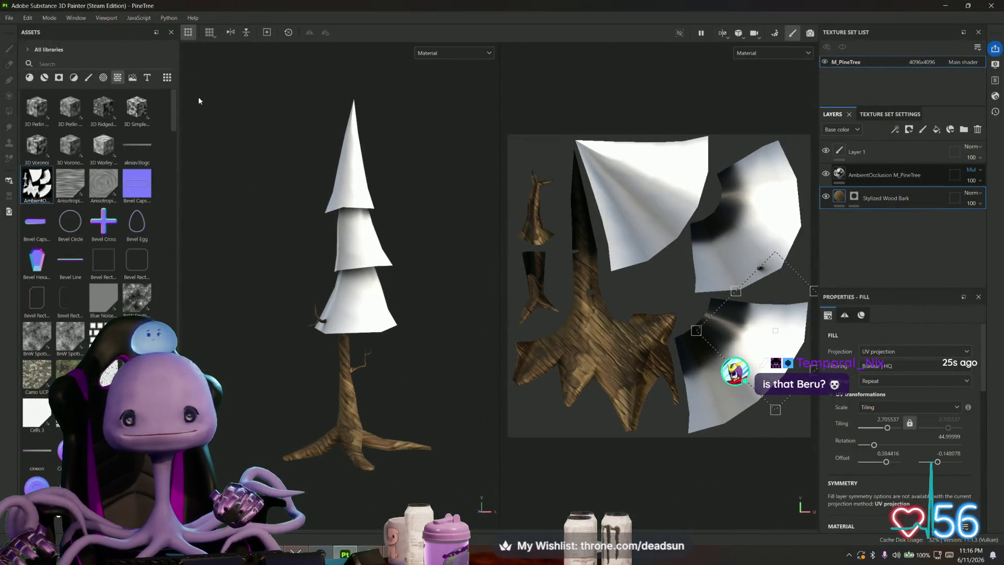
# Step: Start a new Substance Painter project and browse the Models folder for a mesh
pyautogui.click(10, 18)
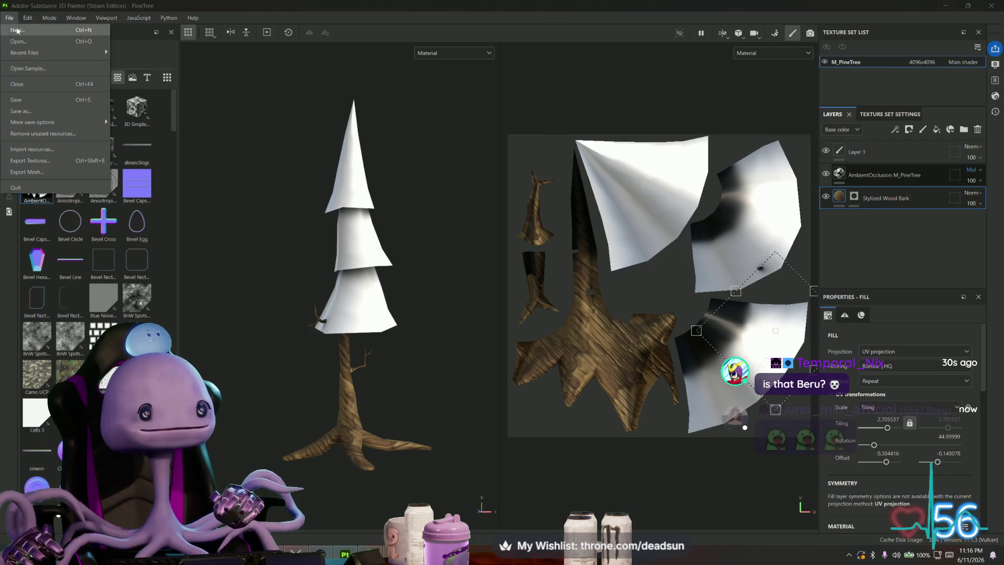
pyautogui.click(21, 27)
pyautogui.click(474, 147)
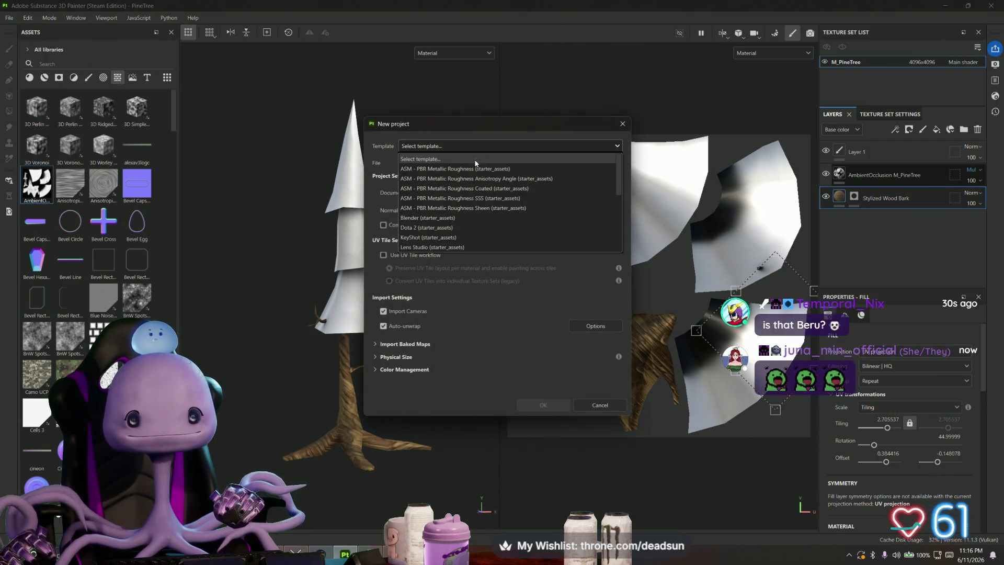
pyautogui.click(502, 150)
pyautogui.click(610, 162)
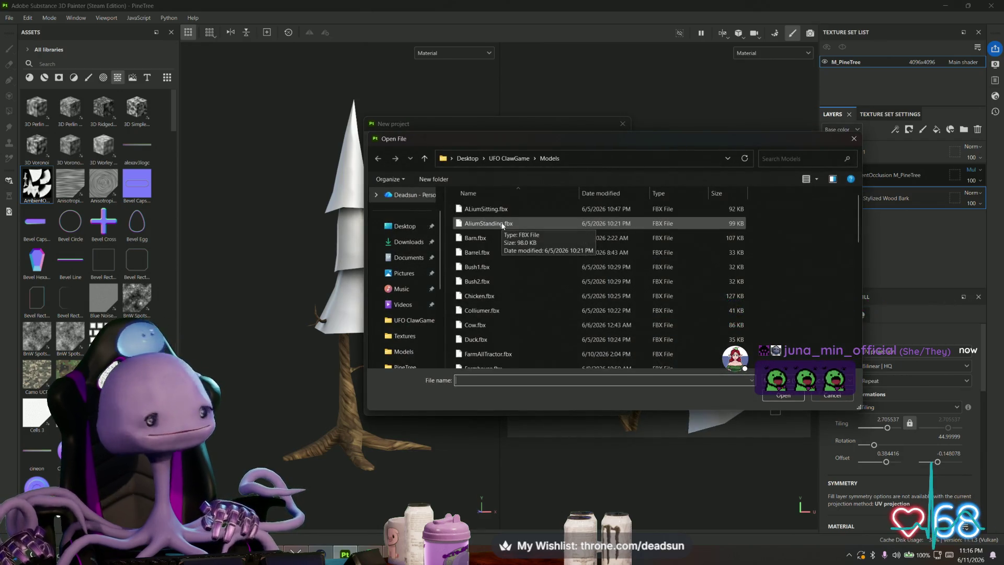
pyautogui.scroll(-1, 499, 220)
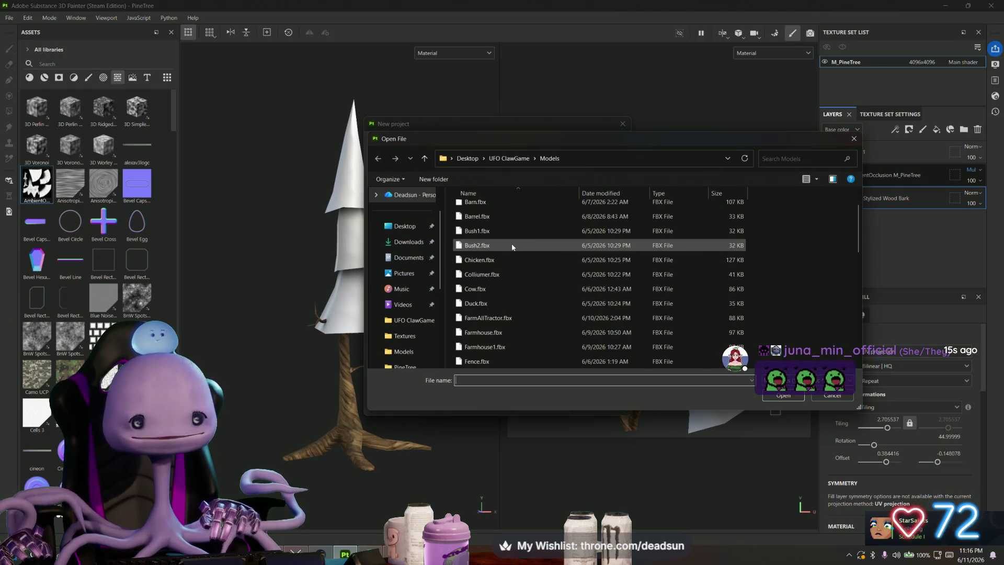
pyautogui.scroll(-2, 516, 243)
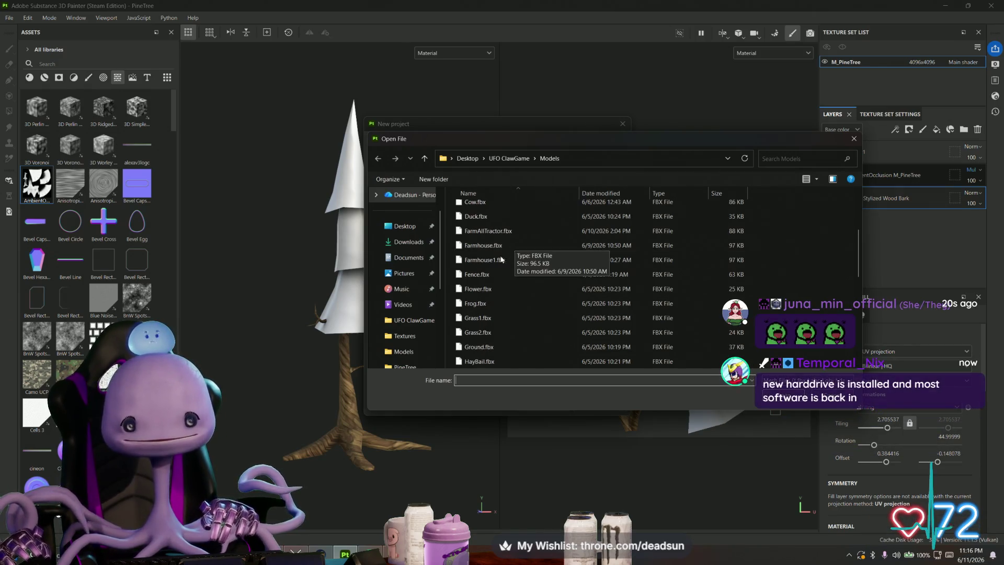
pyautogui.scroll(-3, 483, 256)
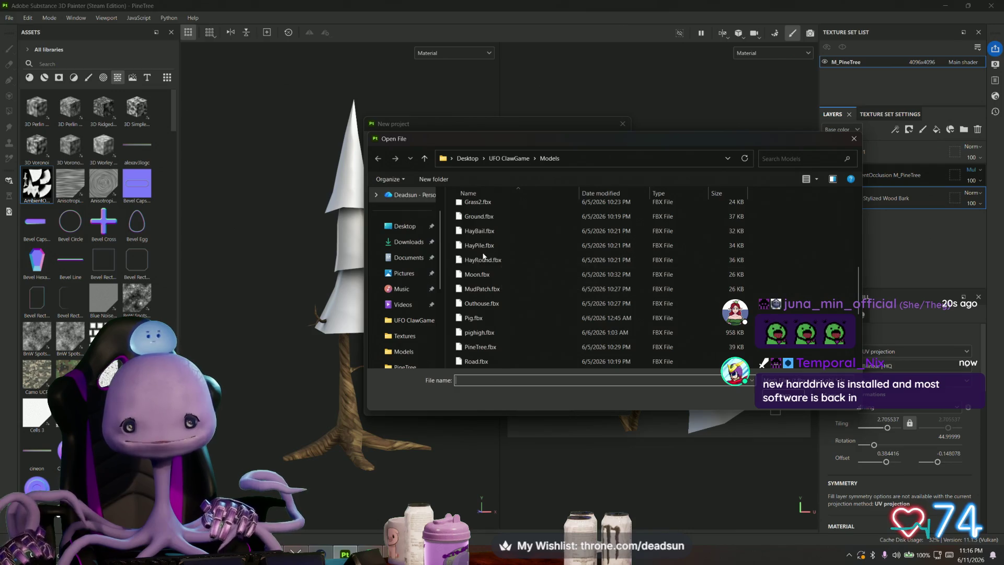
pyautogui.scroll(-3, 483, 257)
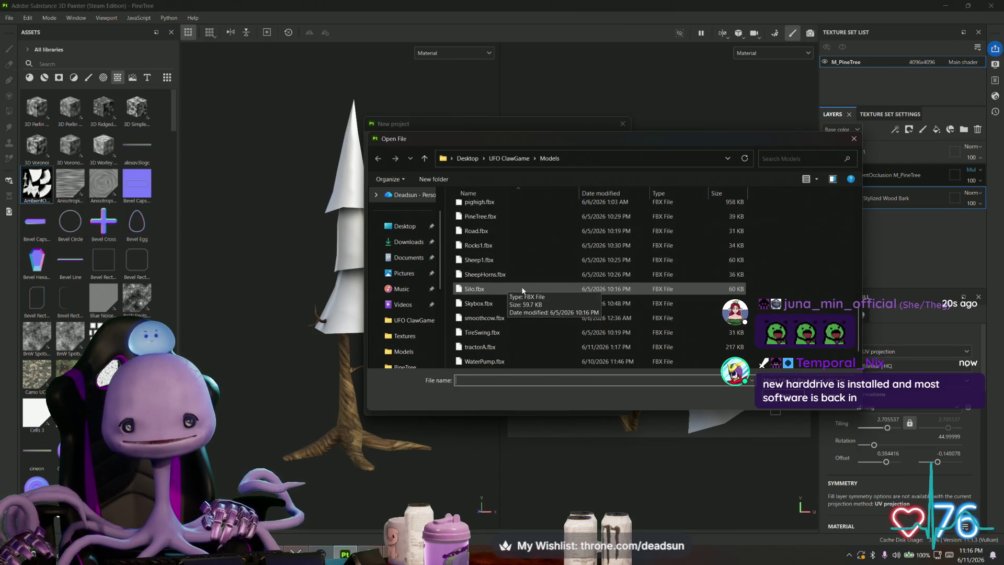
pyautogui.scroll(-1, 522, 291)
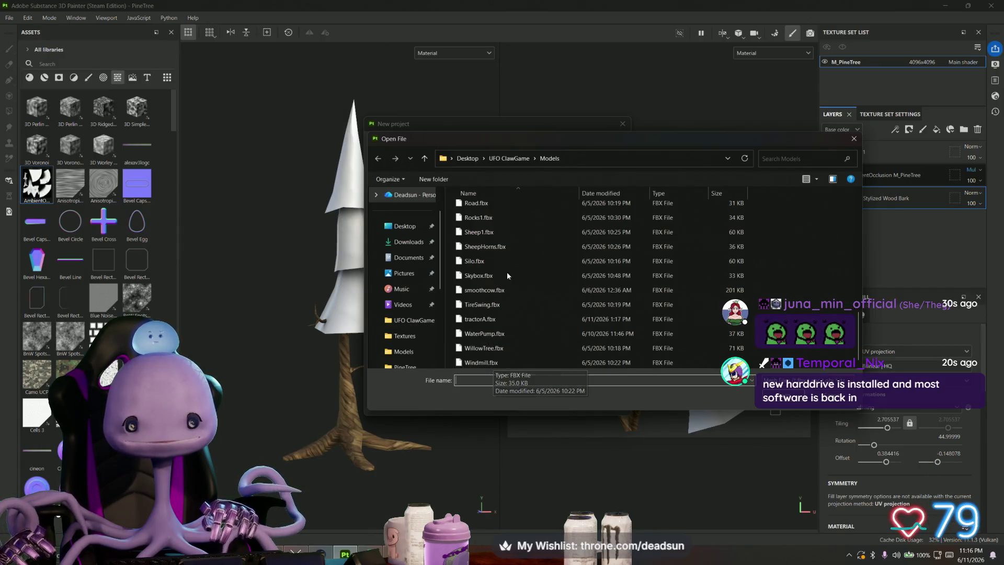
# Step: Choose Colliumer.fbx as the mesh, create the project, and discard PineTree's unsaved changes
pyautogui.click(491, 233)
pyautogui.press('c')
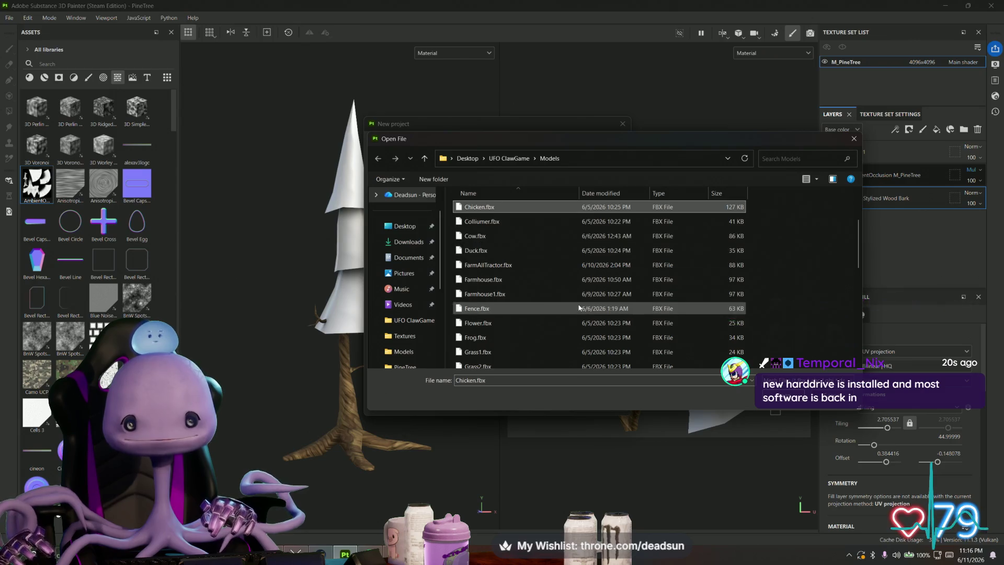
pyautogui.press('c')
pyautogui.press('Return')
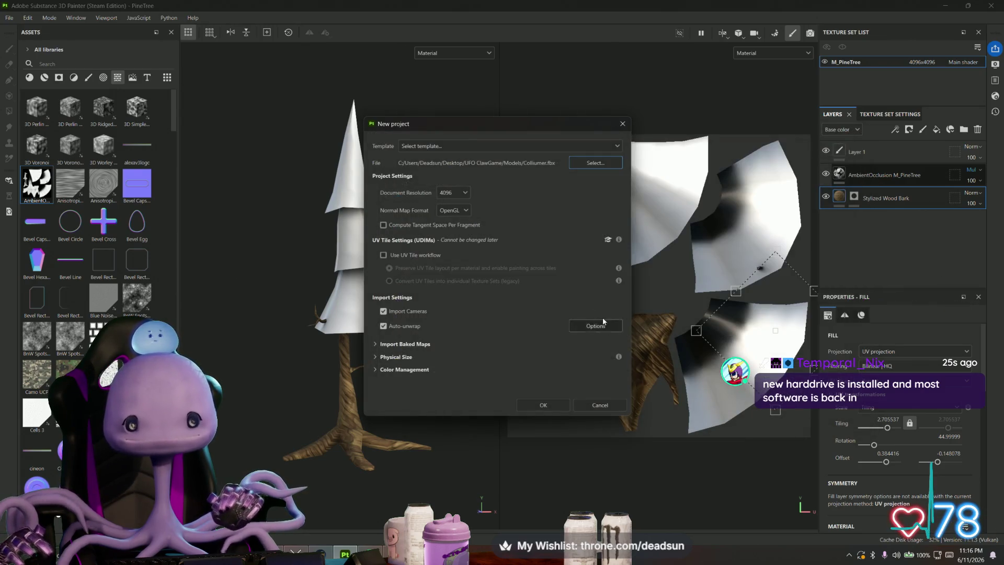
pyautogui.click(540, 401)
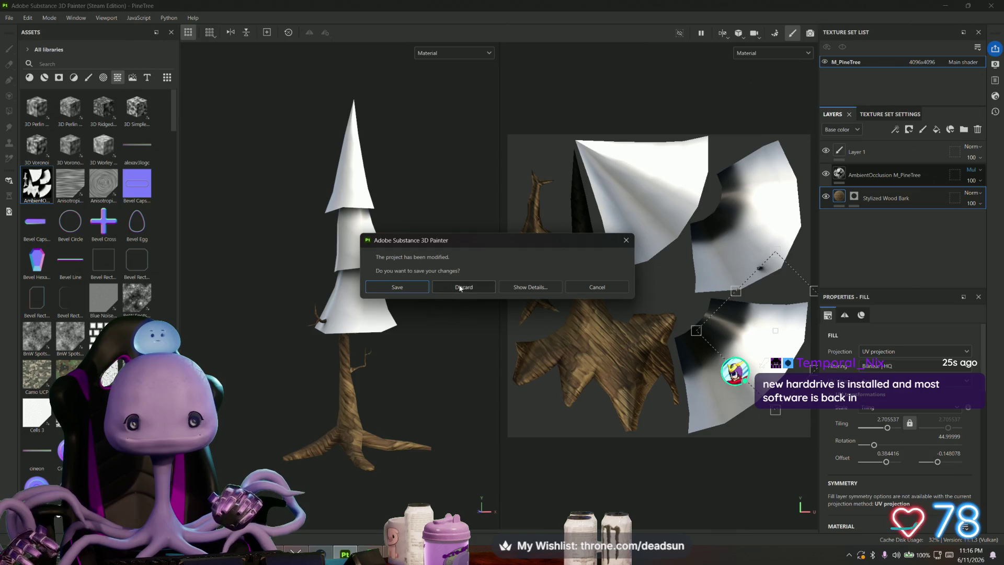
pyautogui.click(464, 285)
pyautogui.moveTo(459, 347)
pyautogui.keyDown('alt'); pyautogui.mouseDown()
pyautogui.moveTo(255, 347)
pyautogui.moveTo(307, 346)
pyautogui.moveTo(570, 400)
pyautogui.moveTo(683, 357)
pyautogui.moveTo(376, 385)
pyautogui.moveTo(448, 372)
pyautogui.mouseUp(); pyautogui.keyUp('alt')
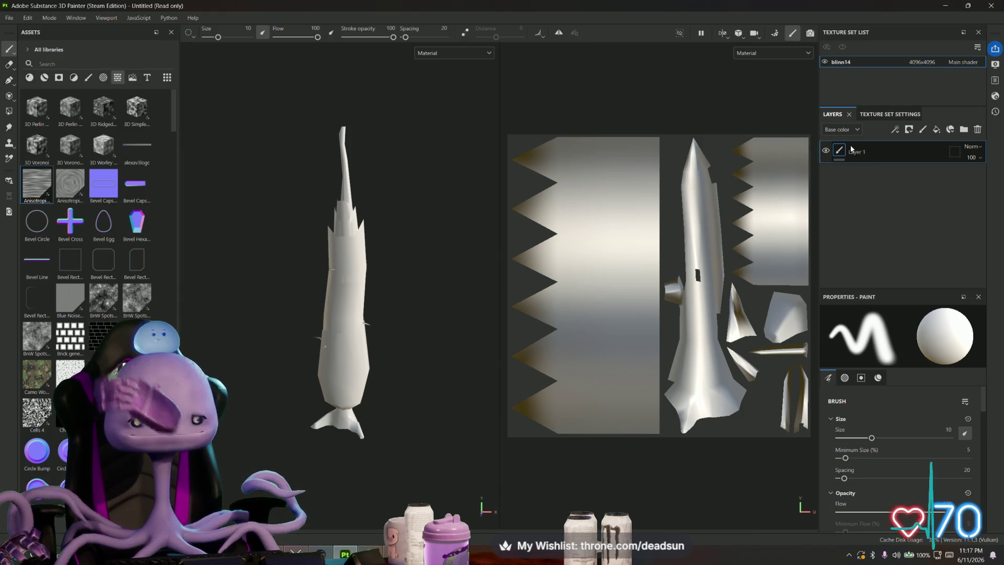
# Step: Bake the selected blinn14 mesh maps, inspect the shaded spire, and return to painting mode
pyautogui.click(775, 33)
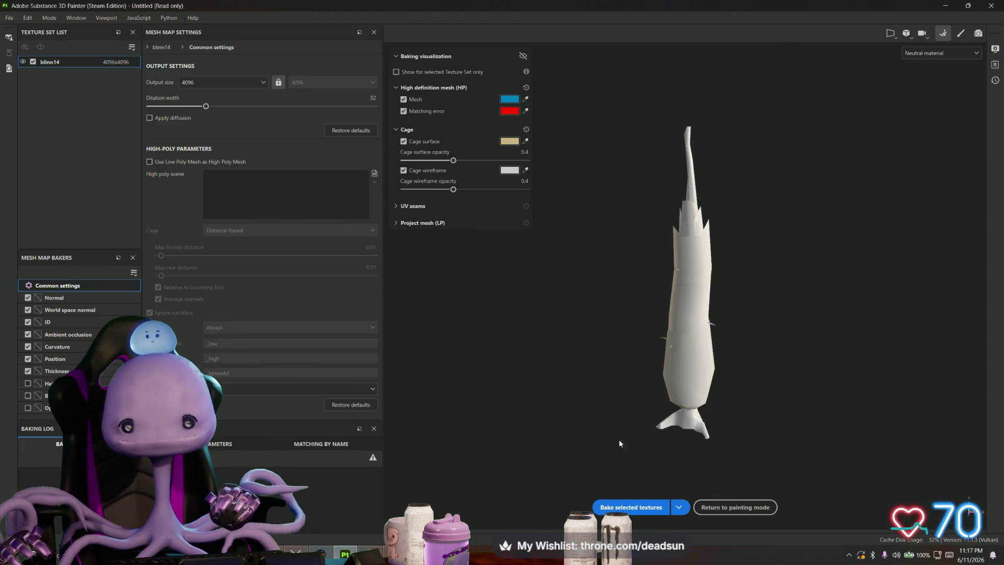
pyautogui.click(630, 507)
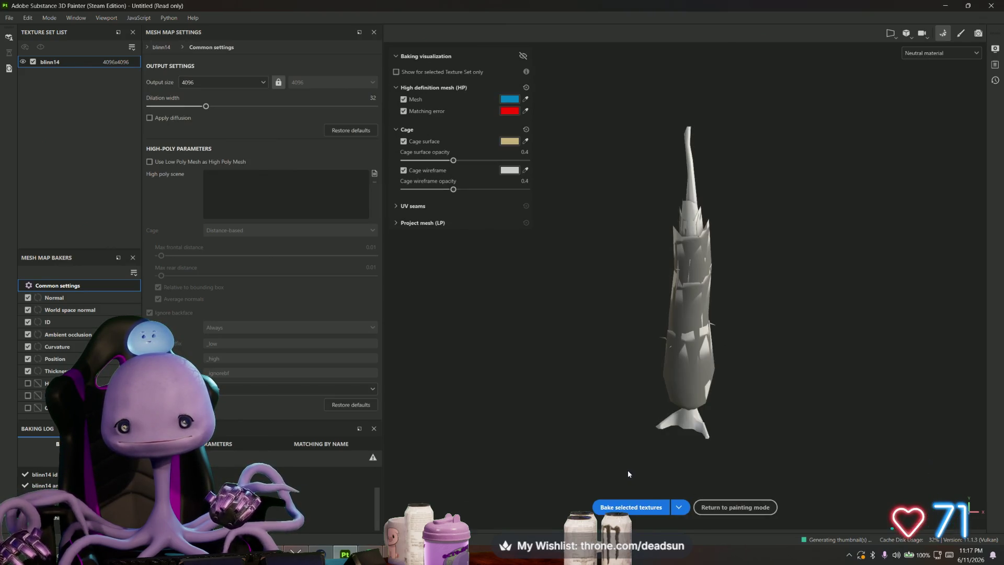
pyautogui.moveTo(635, 464)
pyautogui.keyDown('alt'); pyautogui.mouseDown()
pyautogui.moveTo(619, 406)
pyautogui.moveTo(418, 400)
pyautogui.moveTo(634, 397)
pyautogui.moveTo(836, 365)
pyautogui.moveTo(941, 417)
pyautogui.moveTo(917, 377)
pyautogui.moveTo(717, 400)
pyautogui.moveTo(600, 395)
pyautogui.moveTo(870, 365)
pyautogui.moveTo(936, 369)
pyautogui.moveTo(673, 199)
pyautogui.mouseUp(); pyautogui.keyUp('alt')
pyautogui.scroll(5, 653, 397)
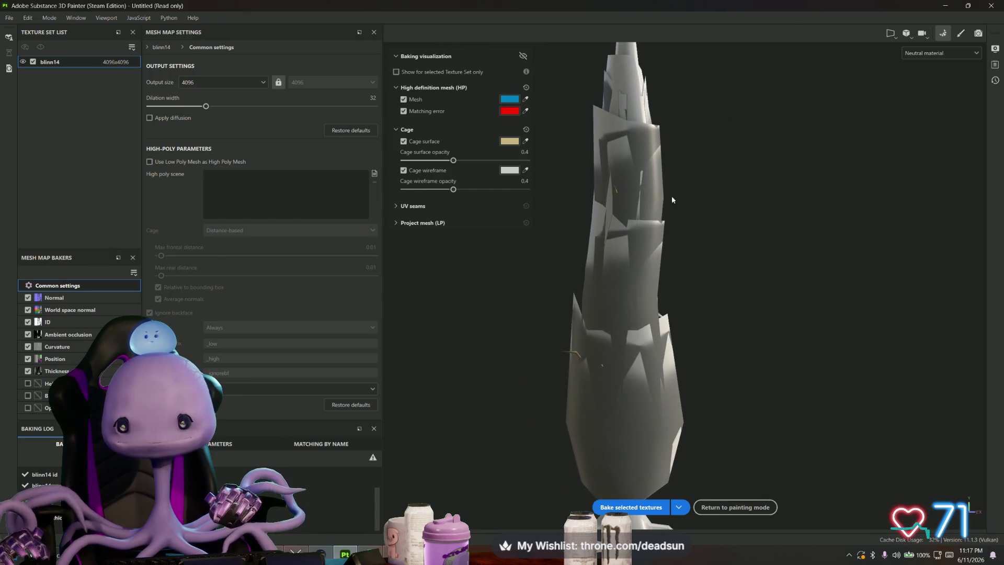
pyautogui.keyDown('alt'); pyautogui.moveTo(593, 211); pyautogui.dragTo(638, 302, button='middle'); pyautogui.keyUp('alt')
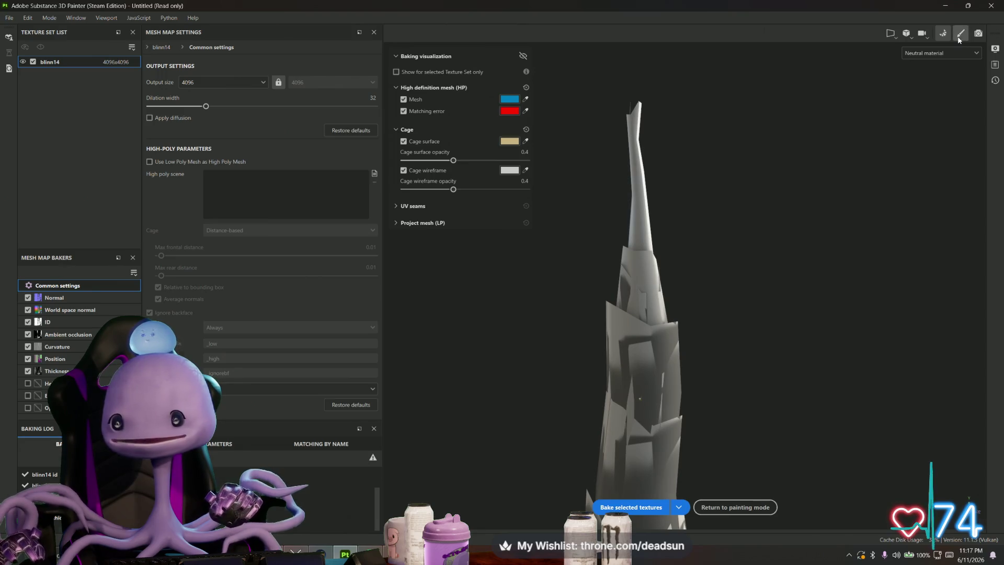
pyautogui.click(959, 37)
pyautogui.moveTo(361, 331)
pyautogui.keyDown('alt'); pyautogui.mouseDown()
pyautogui.moveTo(406, 328)
pyautogui.moveTo(426, 208)
pyautogui.mouseUp(); pyautogui.keyUp('alt')
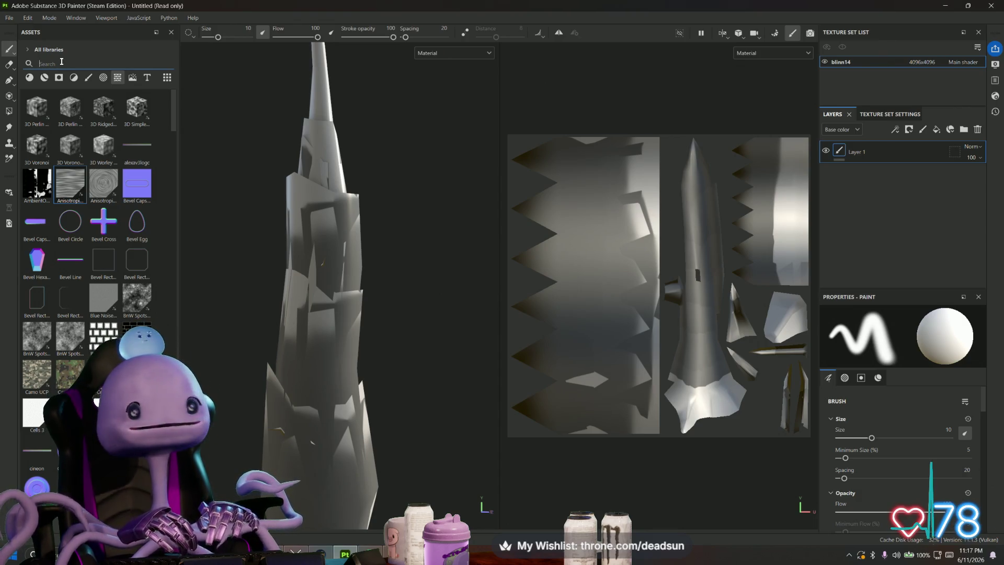
# Step: Search 'wood' in material assets and drop Stylized Wood Bark onto the layer stack
pyautogui.write('wood')
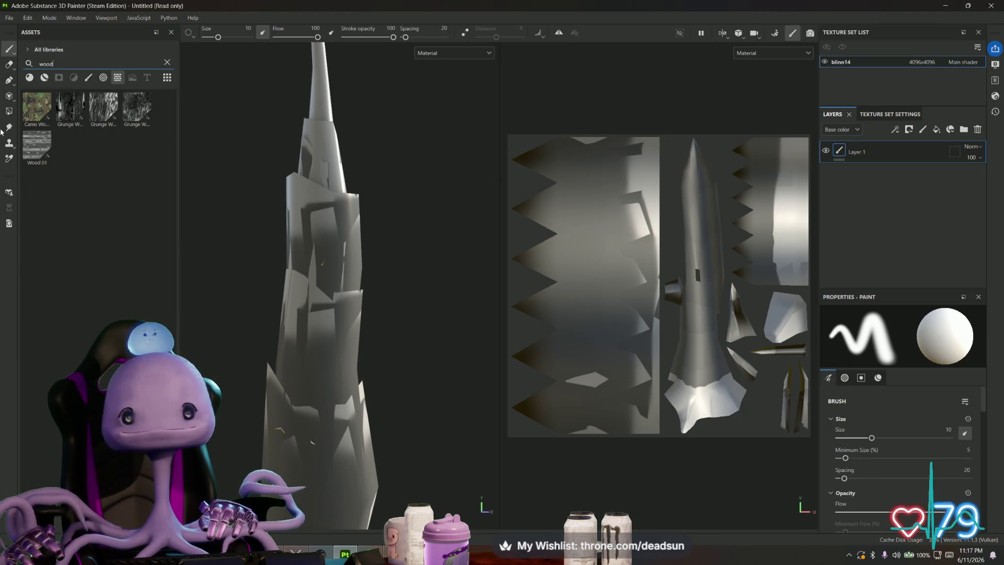
pyautogui.doubleClick(57, 64)
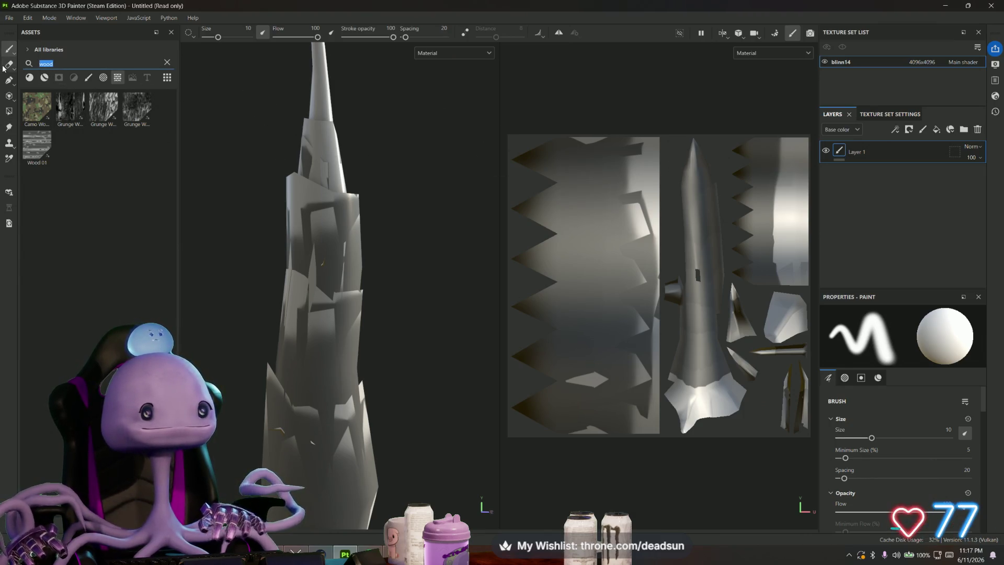
pyautogui.click(29, 78)
pyautogui.moveTo(70, 107); pyautogui.dragTo(840, 169)
pyautogui.moveTo(374, 276)
pyautogui.keyDown('alt'); pyautogui.mouseDown()
pyautogui.moveTo(347, 224)
pyautogui.moveTo(340, 242)
pyautogui.moveTo(345, 207)
pyautogui.moveTo(334, 253)
pyautogui.moveTo(379, 291)
pyautogui.moveTo(782, 287)
pyautogui.moveTo(699, 296)
pyautogui.moveTo(410, 271)
pyautogui.moveTo(388, 281)
pyautogui.moveTo(395, 274)
pyautogui.mouseUp(); pyautogui.keyUp('alt')
pyautogui.moveTo(394, 273); pyautogui.dragTo(395, 349, button='middle')
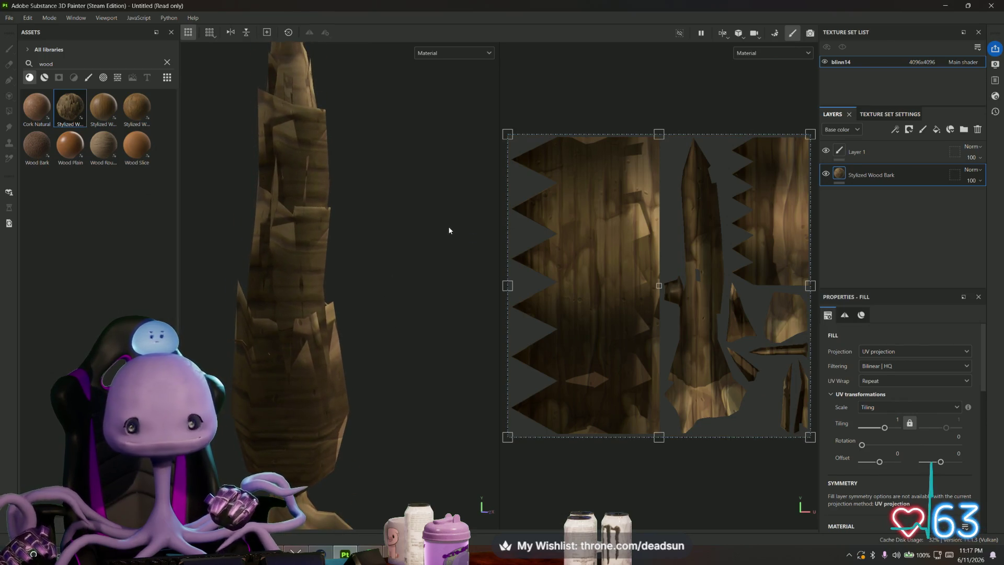
pyautogui.click(892, 154)
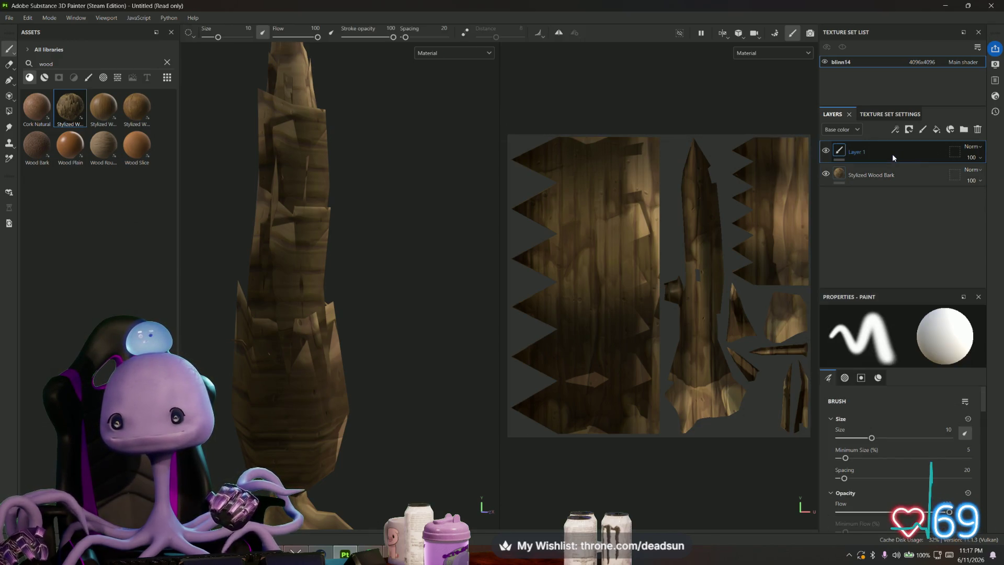
# Step: Add a new fill layer above Layer 1 and clear the 'wood' asset search
pyautogui.click(936, 130)
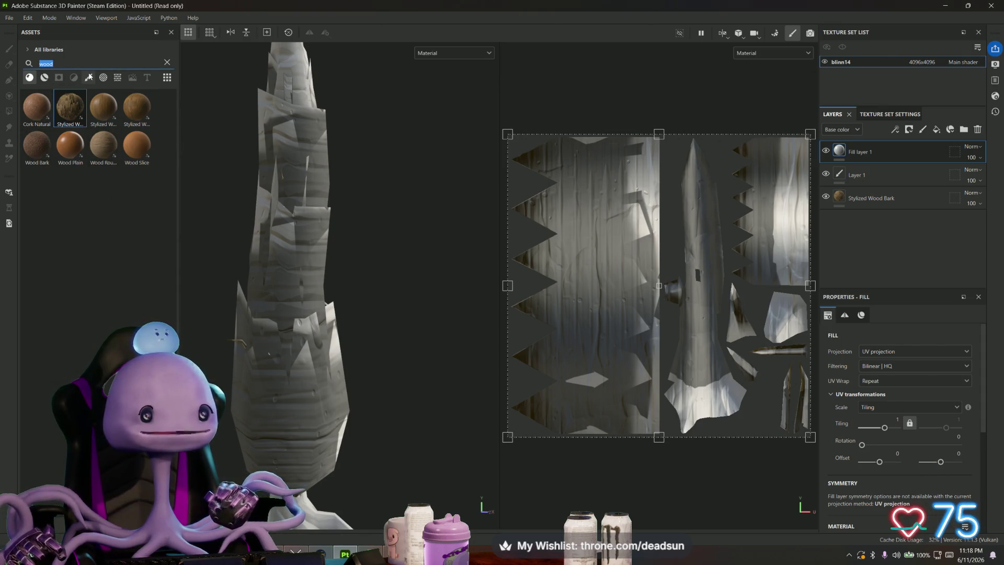
pyautogui.press('BackSpace')
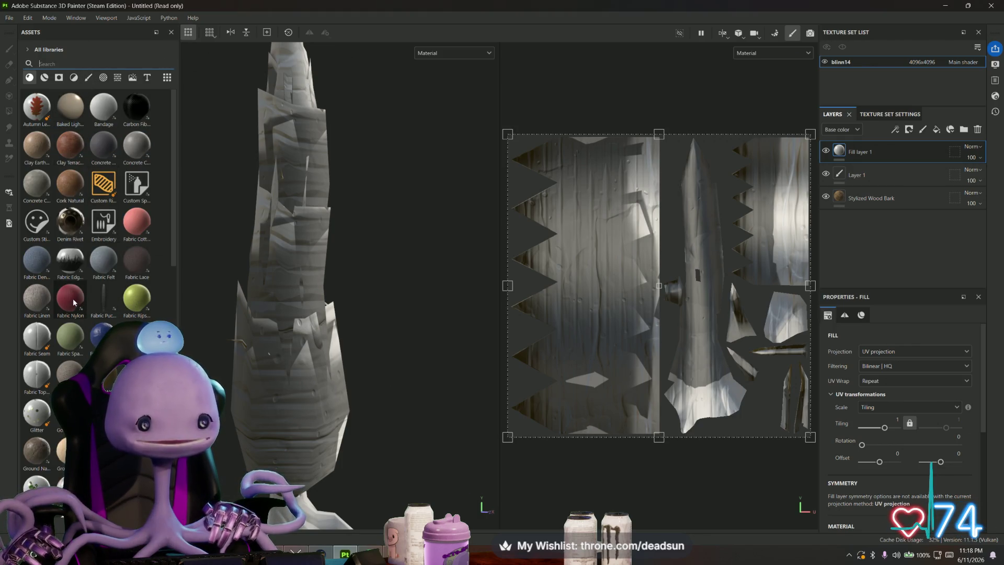
pyautogui.scroll(-5, 74, 302)
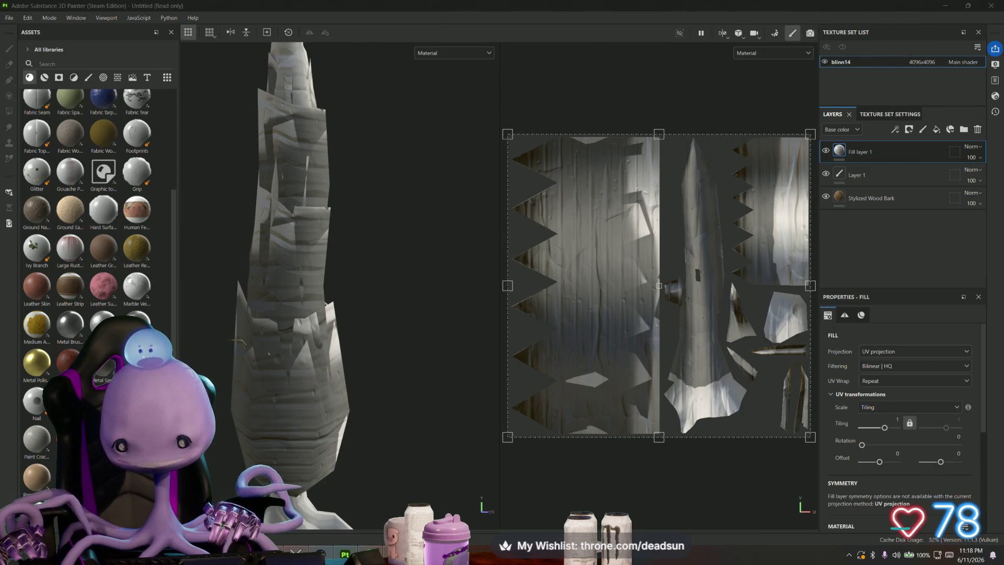
pyautogui.hotkey('alt', 'Tab')
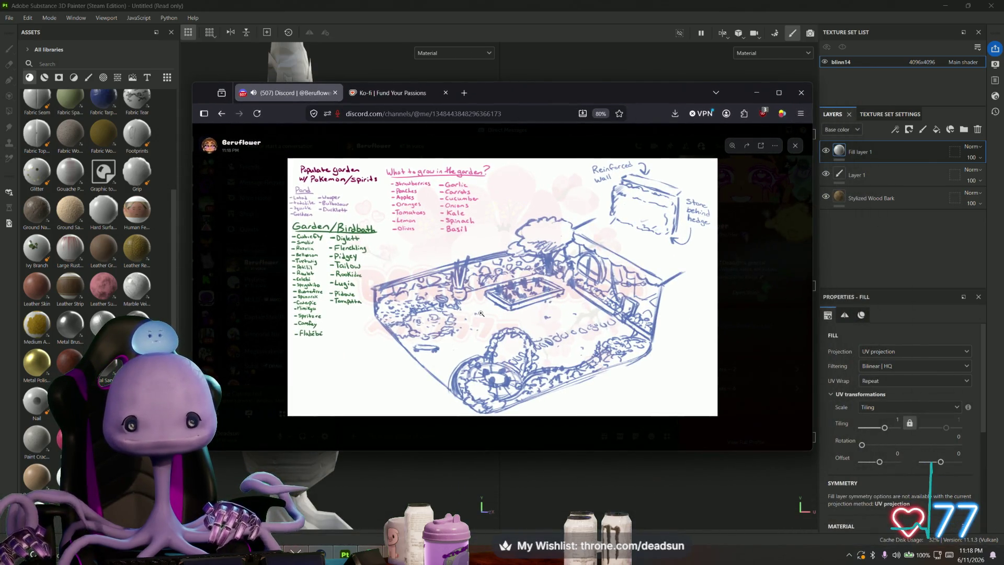
# Step: Zoom into and pan across the Discord garden sketch, then return to Substance Painter
pyautogui.click(481, 312)
pyautogui.moveTo(481, 311); pyautogui.dragTo(311, 276)
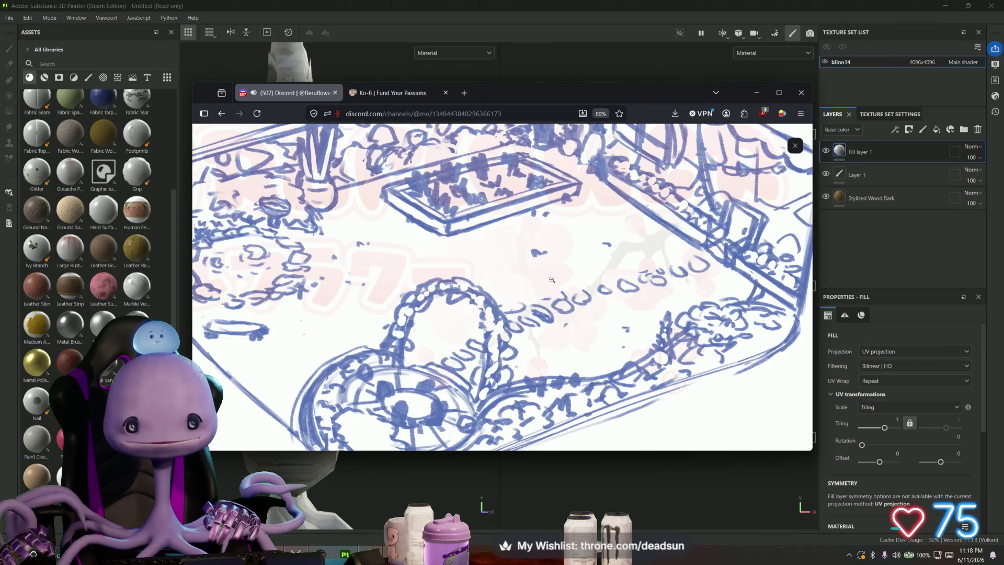
pyautogui.click(548, 281)
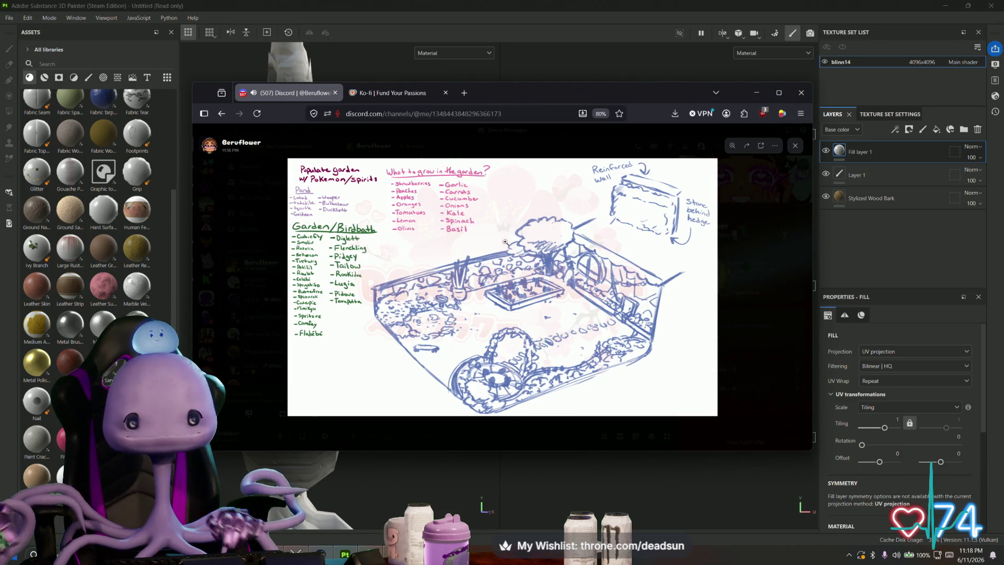
pyautogui.hotkey('alt', 'Tab')
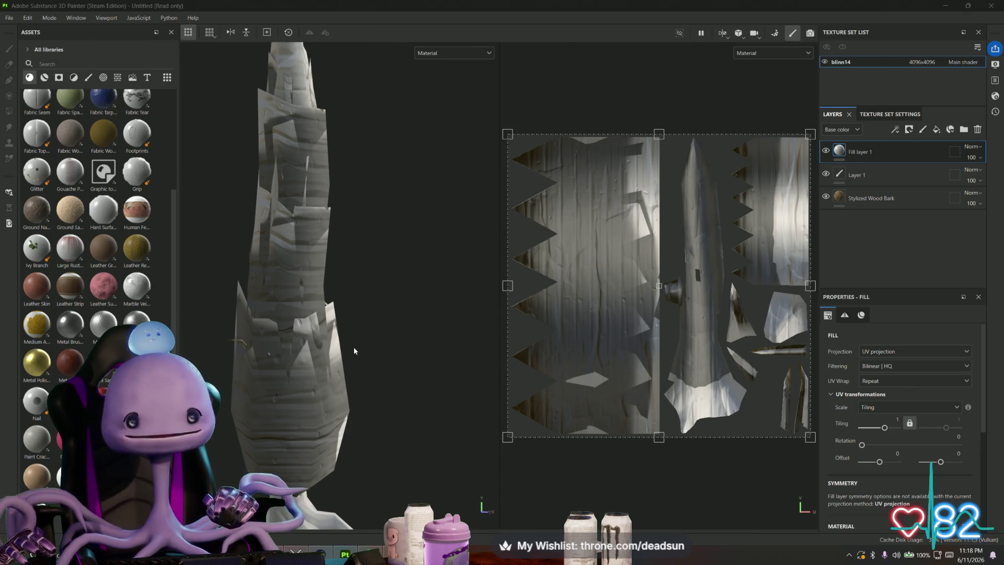
# Step: Apply the green Skin Vegetation material to Fill layer 1 and try rotating its texture
pyautogui.scroll(-3, 92, 182)
pyautogui.scroll(-6, 92, 182)
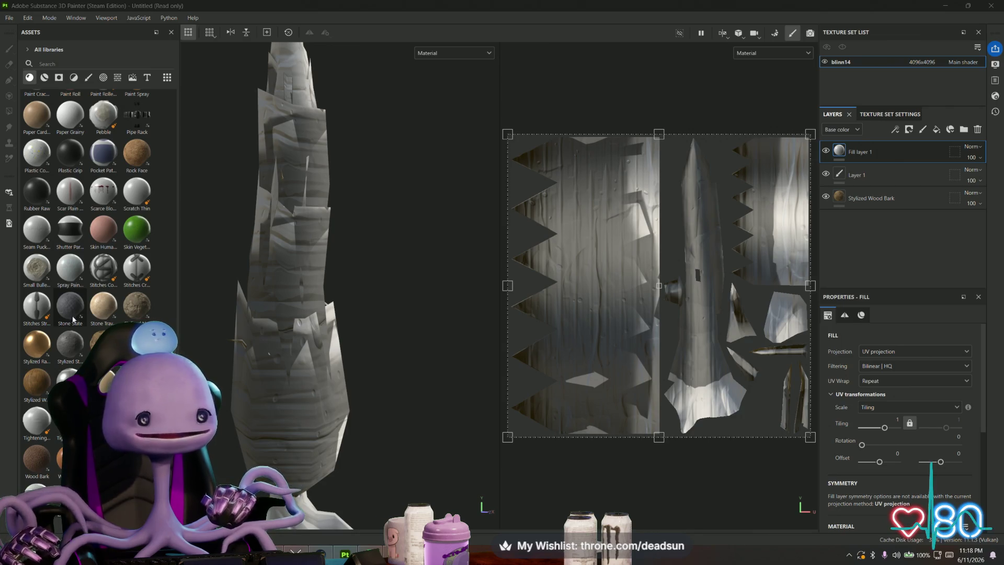
pyautogui.scroll(3, 73, 319)
pyautogui.moveTo(178, 340)
pyautogui.mouseDown()
pyautogui.moveTo(831, 152)
pyautogui.moveTo(835, 164)
pyautogui.moveTo(838, 153)
pyautogui.mouseUp()
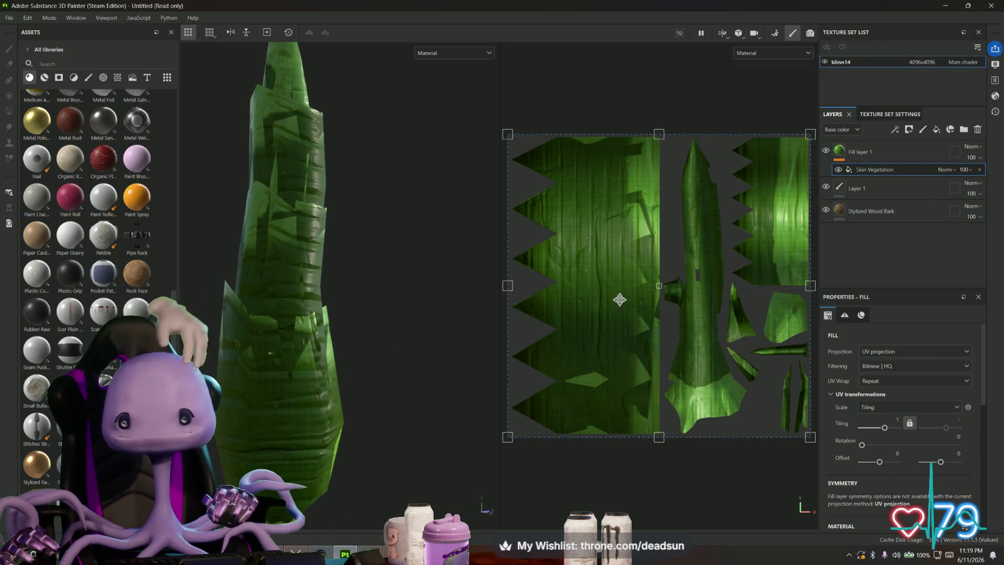
pyautogui.moveTo(474, 148); pyautogui.dragTo(408, 404)
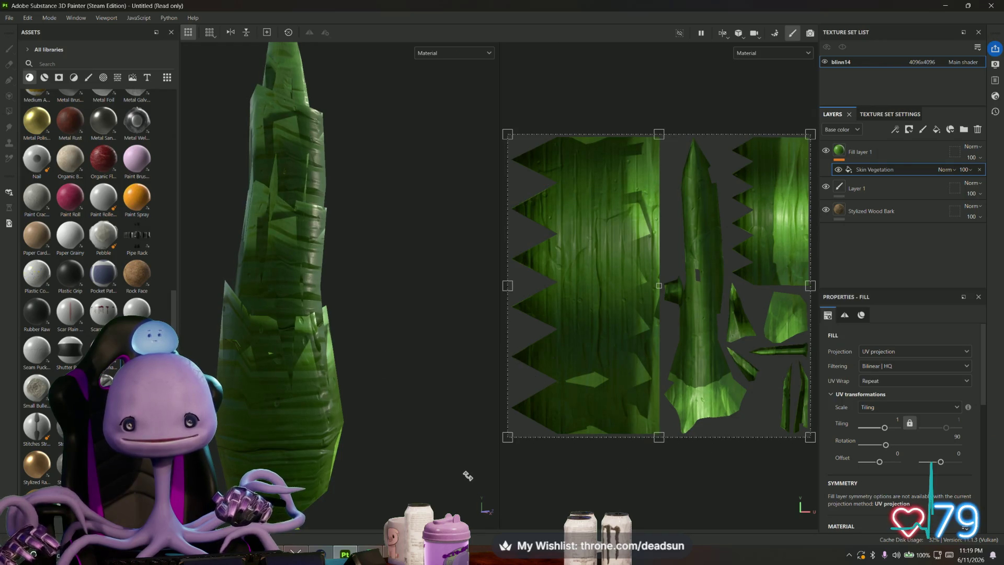
pyautogui.click(858, 152)
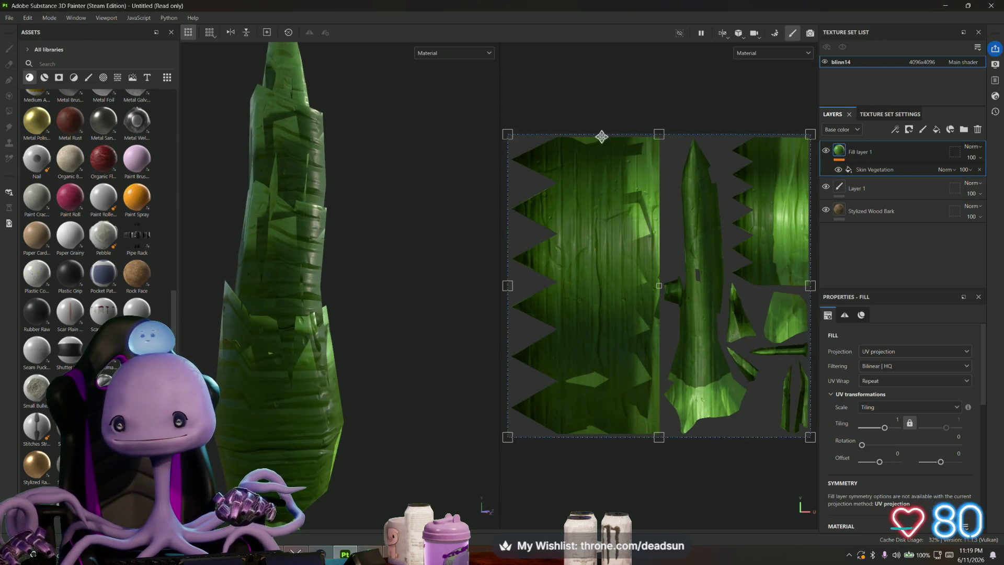
pyautogui.moveTo(459, 130)
pyautogui.mouseDown()
pyautogui.moveTo(395, 303)
pyautogui.moveTo(455, 375)
pyautogui.mouseUp()
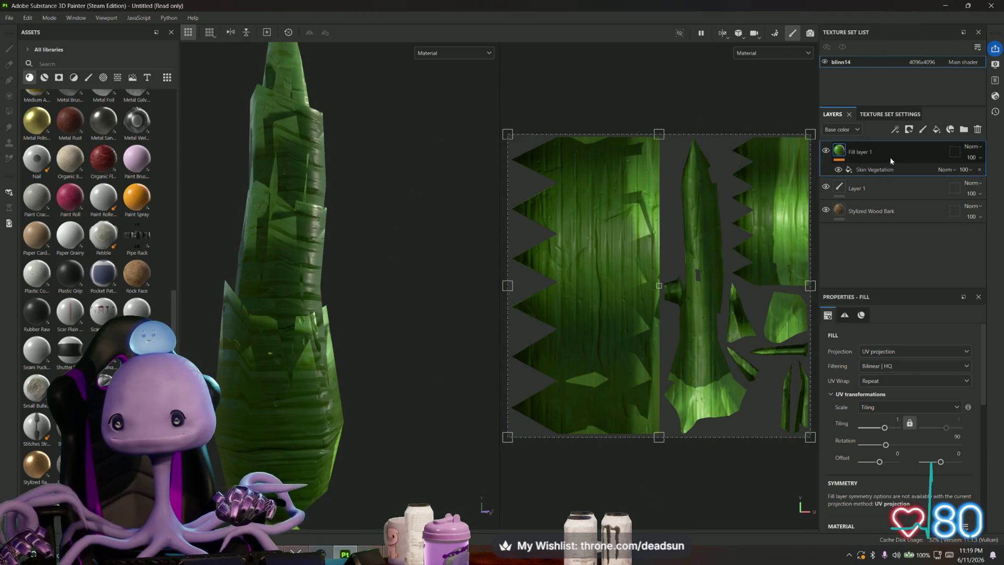
pyautogui.click(875, 170)
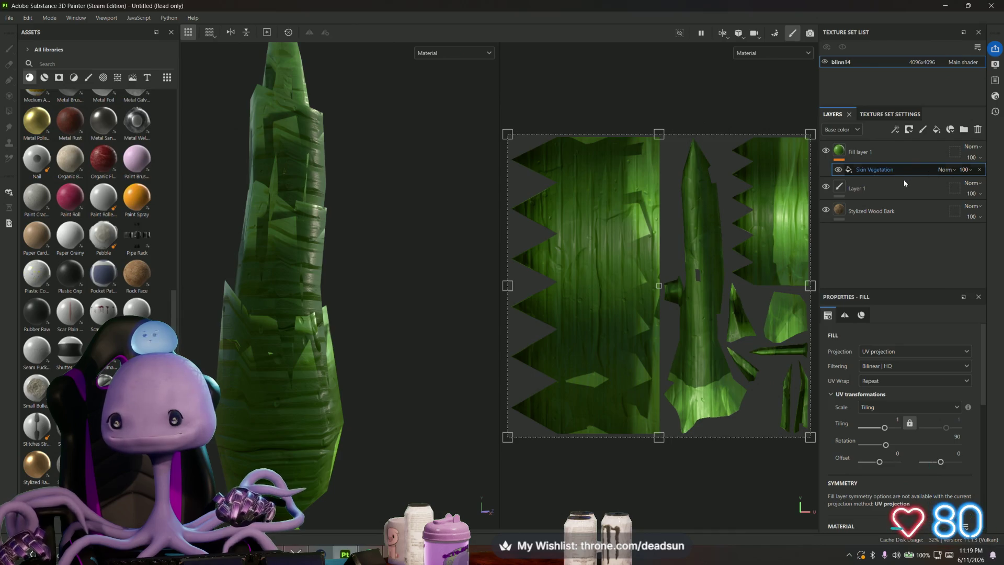
pyautogui.moveTo(385, 266)
pyautogui.keyDown('alt'); pyautogui.mouseDown()
pyautogui.moveTo(415, 259)
pyautogui.moveTo(427, 215)
pyautogui.moveTo(438, 265)
pyautogui.mouseUp(); pyautogui.keyUp('alt')
pyautogui.scroll(-3, 701, 298)
pyautogui.scroll(1, 705, 301)
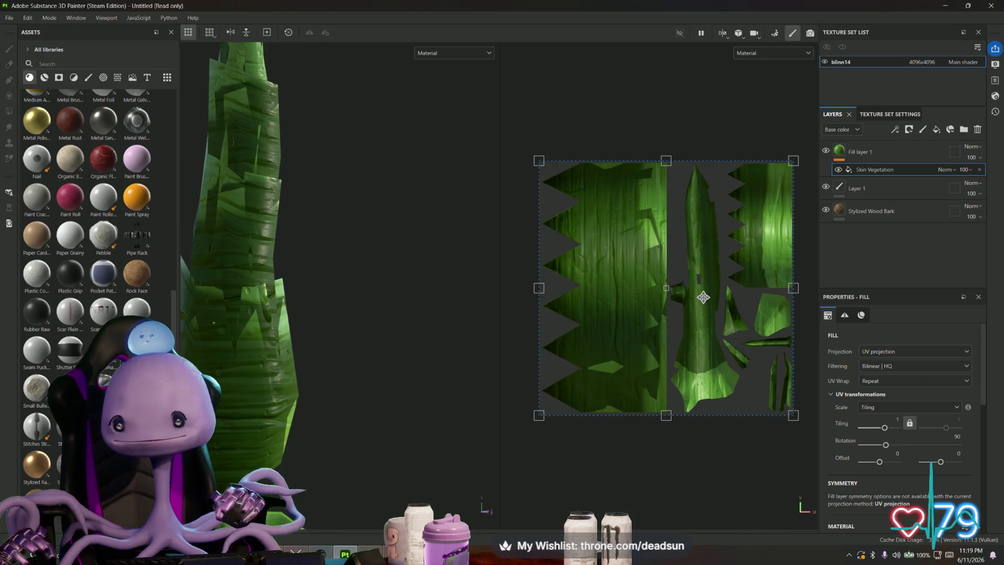
# Step: Place Skin Vegetation as its own layer above the bark and rotate its texture 90 degrees
pyautogui.click(840, 152)
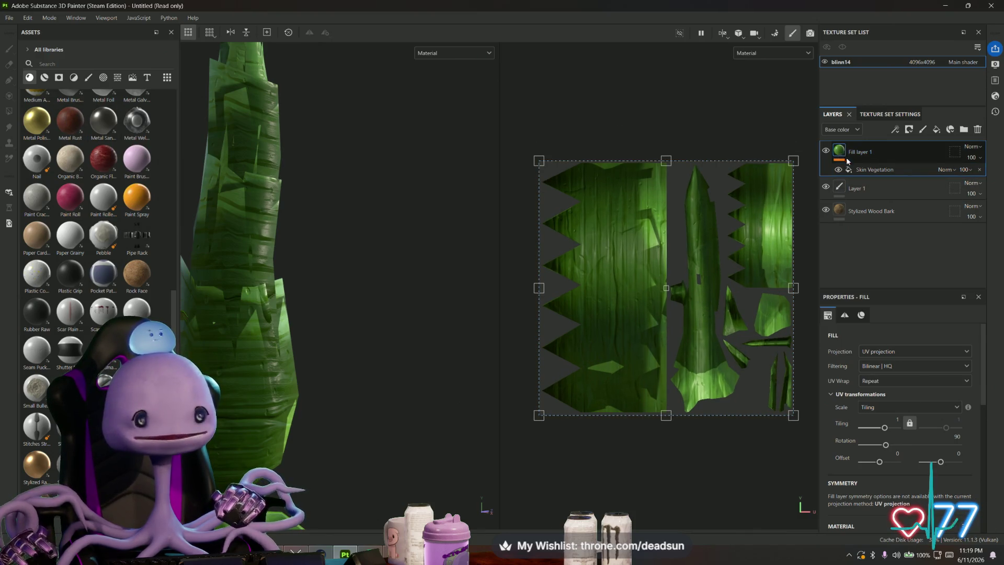
pyautogui.click(871, 170)
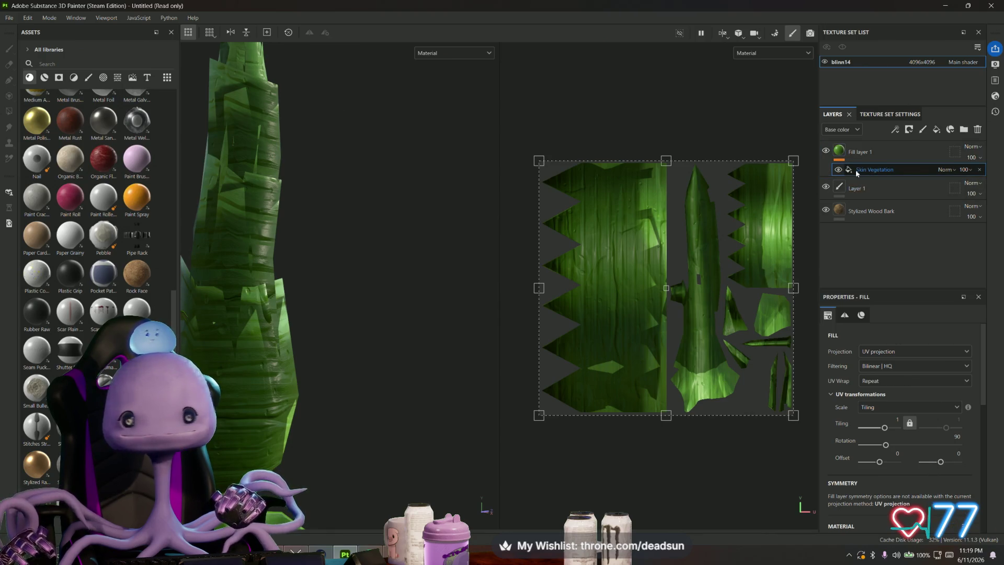
pyautogui.moveTo(535, 161)
pyautogui.mouseDown()
pyautogui.moveTo(794, 293)
pyautogui.moveTo(794, 204)
pyautogui.mouseUp()
pyautogui.click(862, 153)
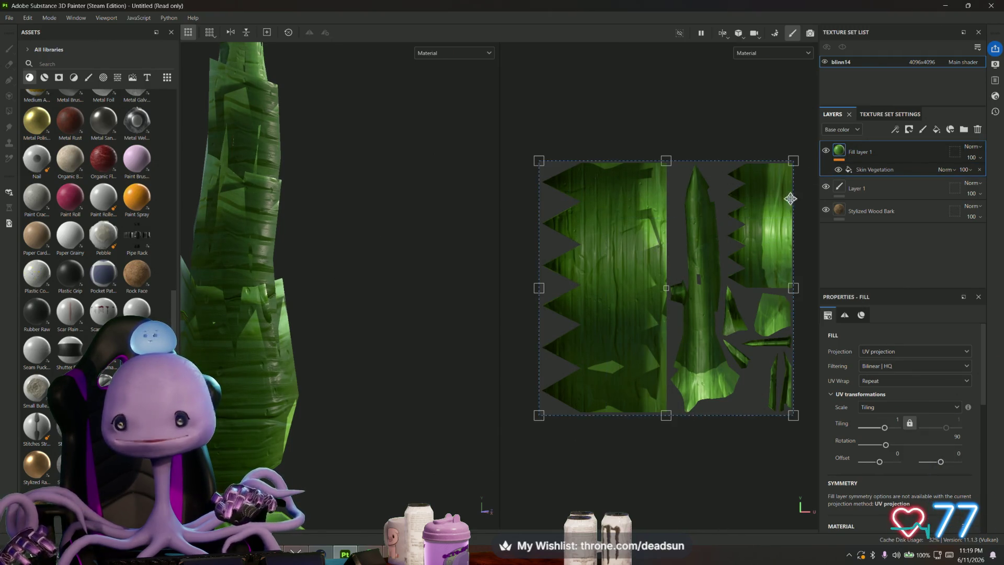
pyautogui.moveTo(878, 156)
pyautogui.mouseDown()
pyautogui.moveTo(558, 164)
pyautogui.moveTo(431, 319)
pyautogui.mouseUp()
pyautogui.moveTo(838, 206); pyautogui.dragTo(872, 161)
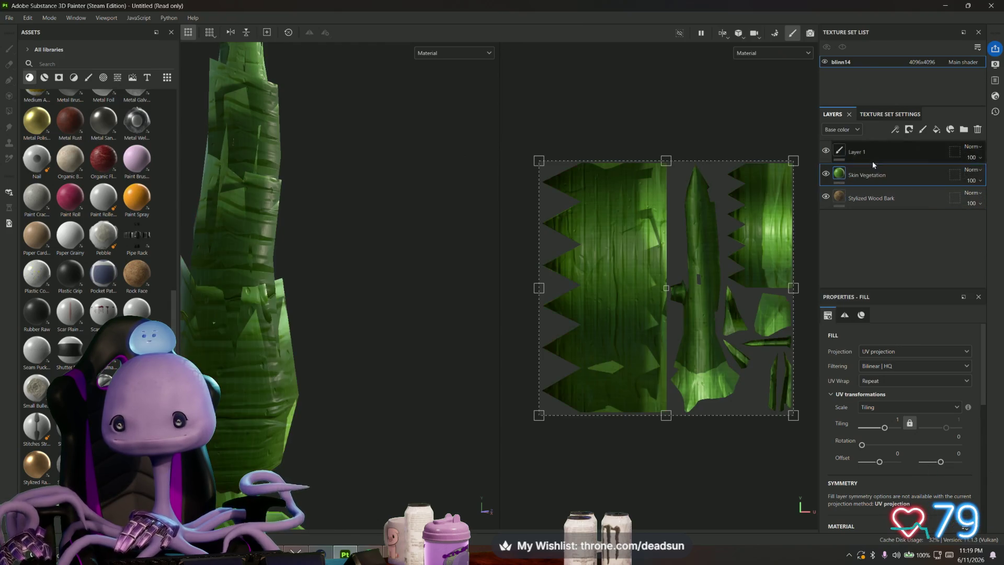
pyautogui.moveTo(528, 141)
pyautogui.mouseDown()
pyautogui.moveTo(491, 170)
pyautogui.moveTo(465, 283)
pyautogui.mouseUp()
pyautogui.moveTo(513, 225)
pyautogui.mouseDown()
pyautogui.moveTo(534, 134)
pyautogui.moveTo(491, 202)
pyautogui.moveTo(561, 384)
pyautogui.mouseUp()
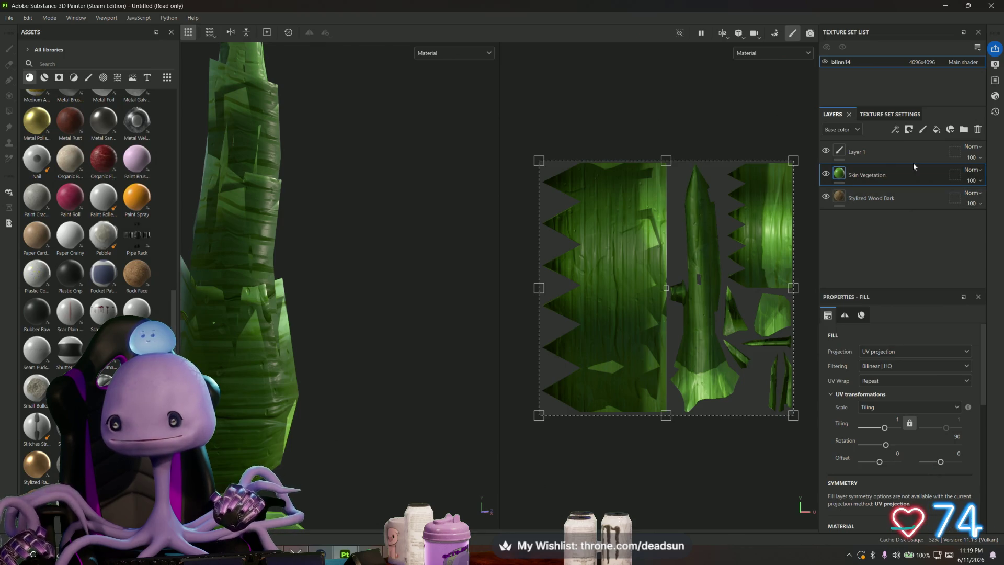
# Step: Add a black mask to Skin Vegetation and polygon-fill the left and right foliage UV islands
pyautogui.rightClick(838, 178)
pyautogui.click(871, 193)
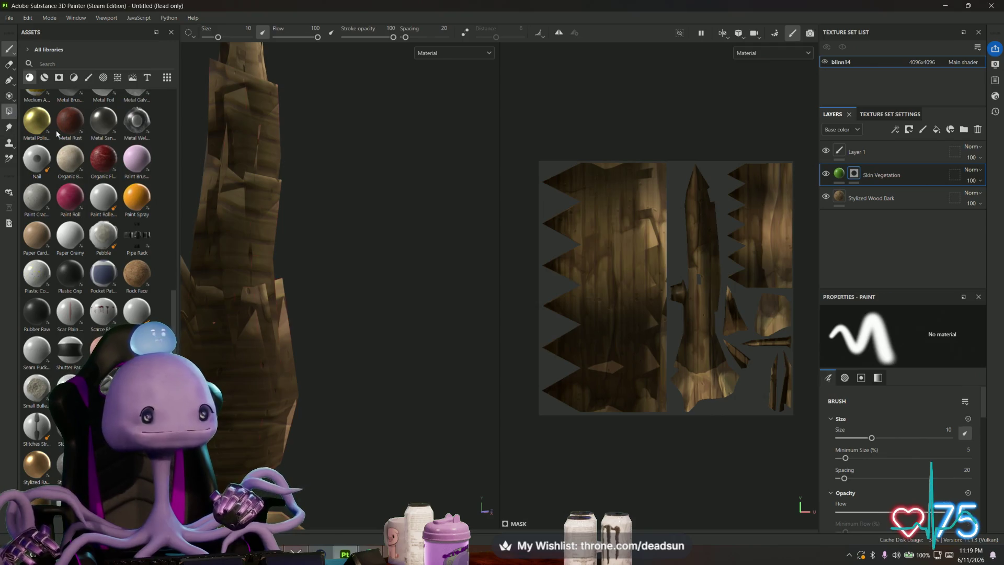
pyautogui.click(9, 111)
pyautogui.moveTo(562, 204)
pyautogui.mouseDown()
pyautogui.moveTo(609, 365)
pyautogui.moveTo(641, 409)
pyautogui.mouseUp()
pyautogui.moveTo(746, 193); pyautogui.dragTo(790, 280)
# Step: Orbit the tree to check the green foliage and the bark showing at its base
pyautogui.moveTo(398, 298)
pyautogui.keyDown('alt'); pyautogui.mouseDown()
pyautogui.moveTo(363, 293)
pyautogui.moveTo(475, 309)
pyautogui.moveTo(455, 363)
pyautogui.moveTo(431, 327)
pyautogui.moveTo(545, 325)
pyautogui.moveTo(567, 302)
pyautogui.moveTo(558, 249)
pyautogui.moveTo(450, 327)
pyautogui.moveTo(368, 258)
pyautogui.moveTo(406, 253)
pyautogui.moveTo(416, 322)
pyautogui.moveTo(377, 346)
pyautogui.moveTo(520, 213)
pyautogui.mouseUp(); pyautogui.keyUp('alt')
pyautogui.scroll(4, 385, 197)
pyautogui.moveTo(295, 330)
pyautogui.keyDown('alt'); pyautogui.mouseDown()
pyautogui.moveTo(557, 350)
pyautogui.moveTo(515, 340)
pyautogui.moveTo(284, 352)
pyautogui.moveTo(333, 329)
pyautogui.mouseUp(); pyautogui.keyUp('alt')
pyautogui.scroll(-2, 335, 328)
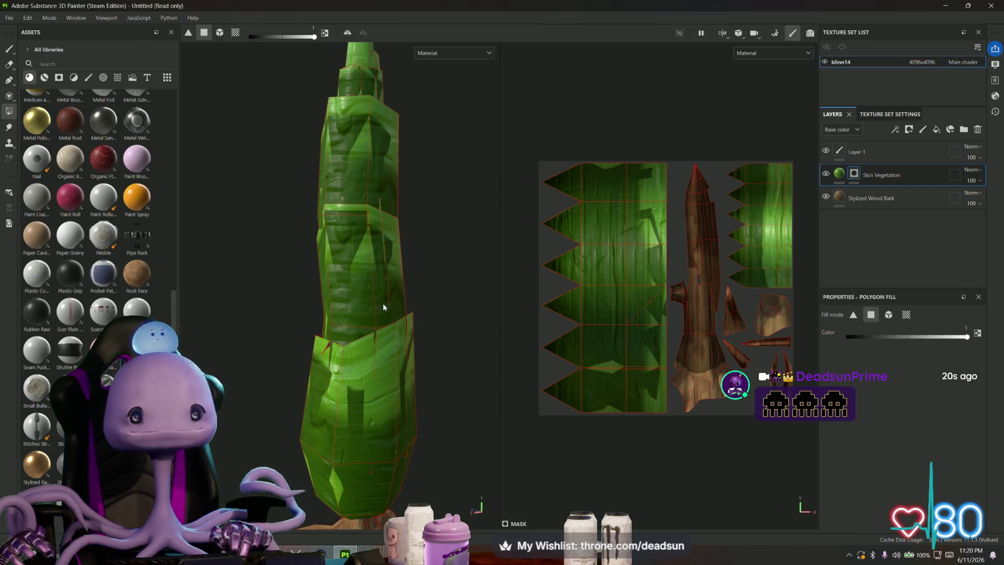
pyautogui.keyDown('alt'); pyautogui.moveTo(383, 306); pyautogui.dragTo(397, 305); pyautogui.keyUp('alt')
pyautogui.click(8, 18)
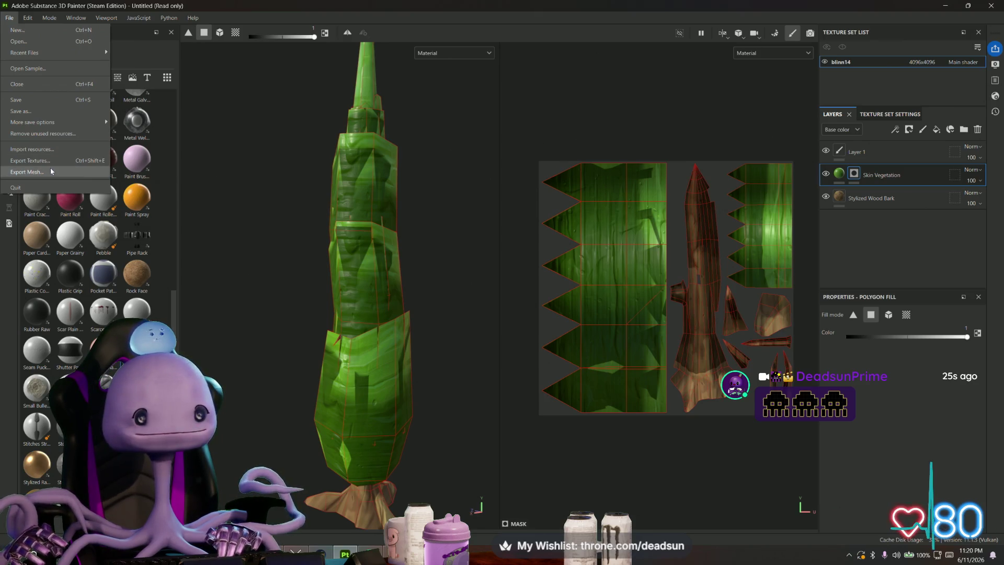
# Step: Export all seven blinn14 texture maps and open their output directory
pyautogui.click(52, 162)
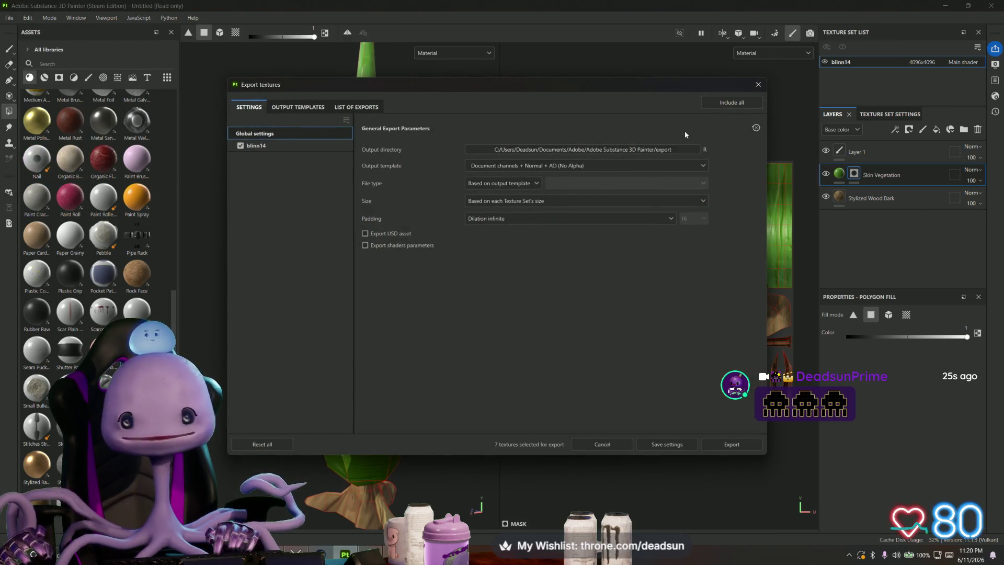
pyautogui.click(298, 107)
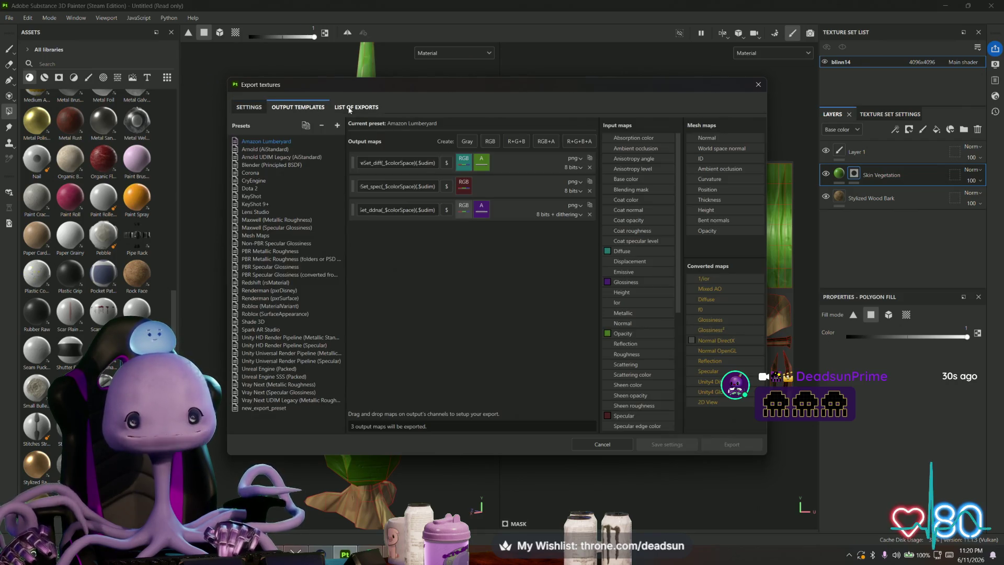
pyautogui.click(354, 108)
pyautogui.click(712, 448)
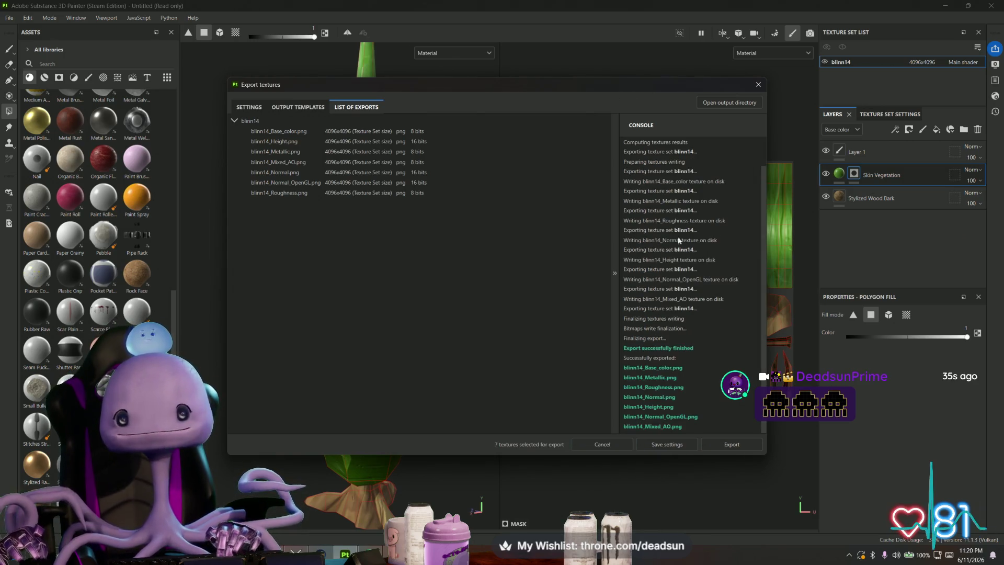
pyautogui.click(728, 102)
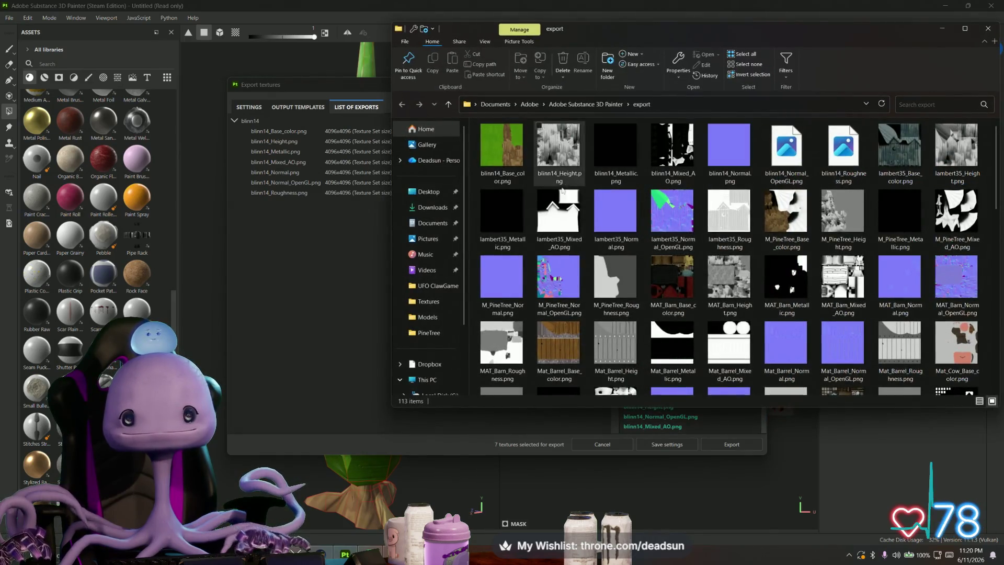
# Step: Open blinn14_Base_color.png in Adobe Photoshop 2026 from the export folder
pyautogui.click(503, 156)
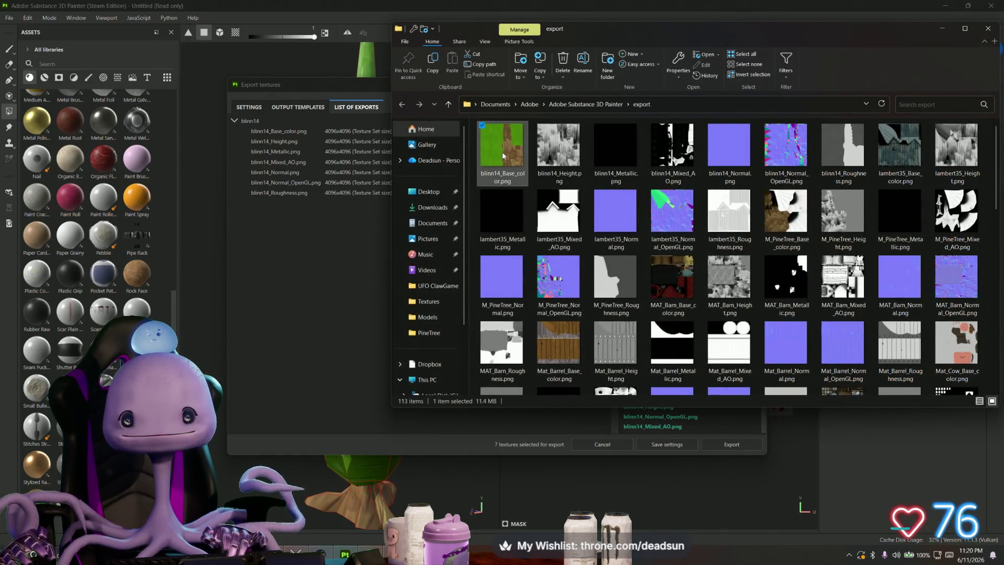
pyautogui.rightClick(502, 153)
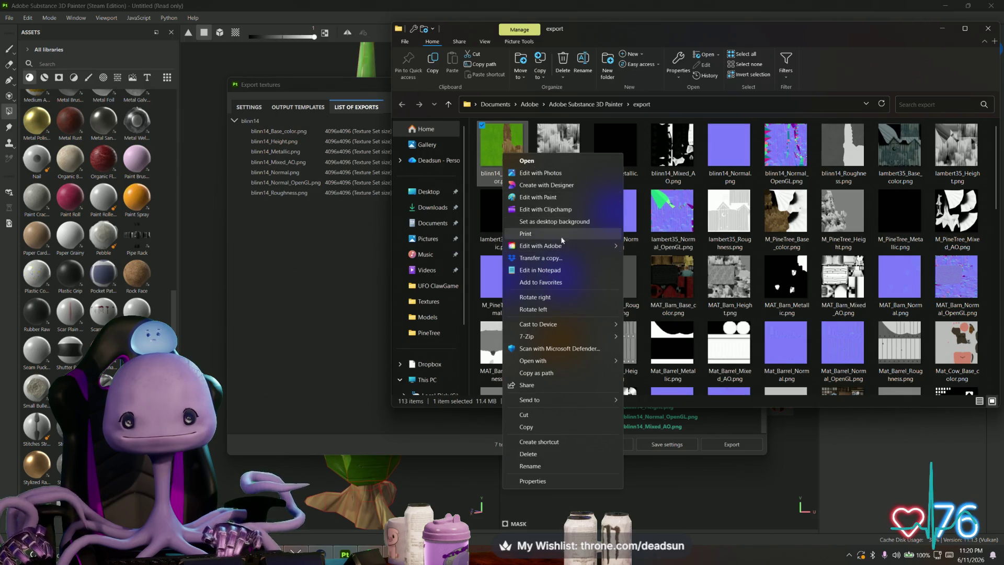
pyautogui.moveTo(585, 324)
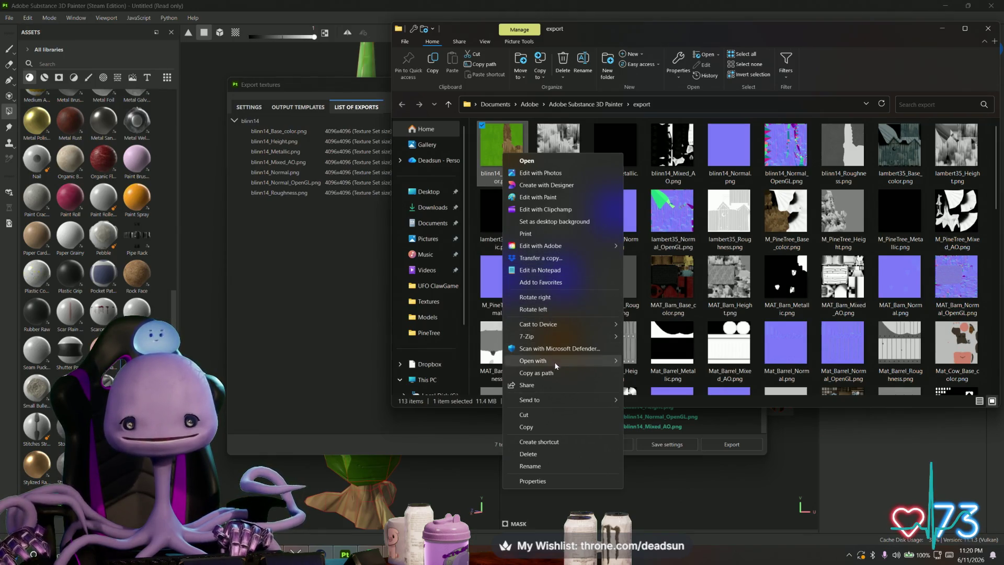
pyautogui.moveTo(567, 360)
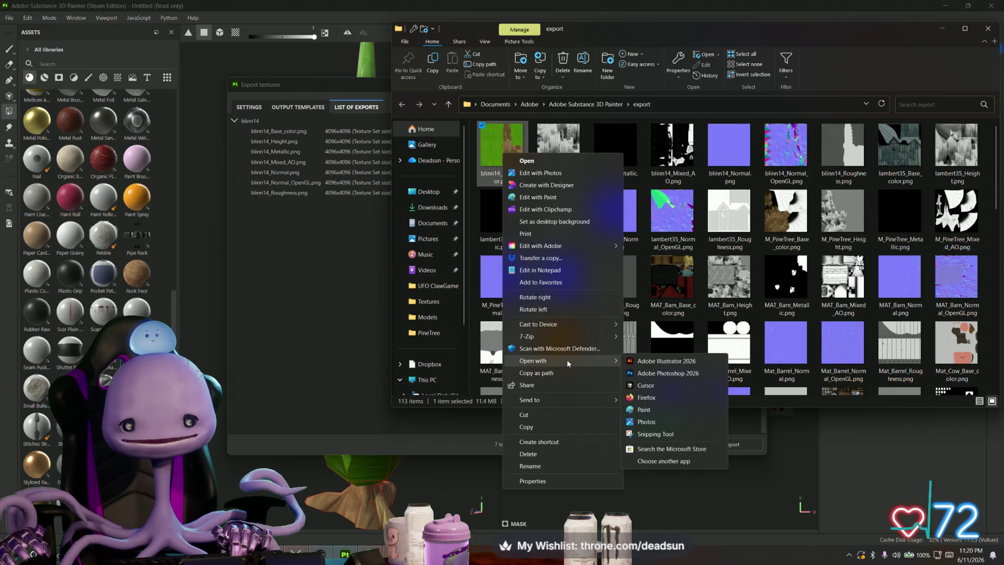
pyautogui.click(658, 372)
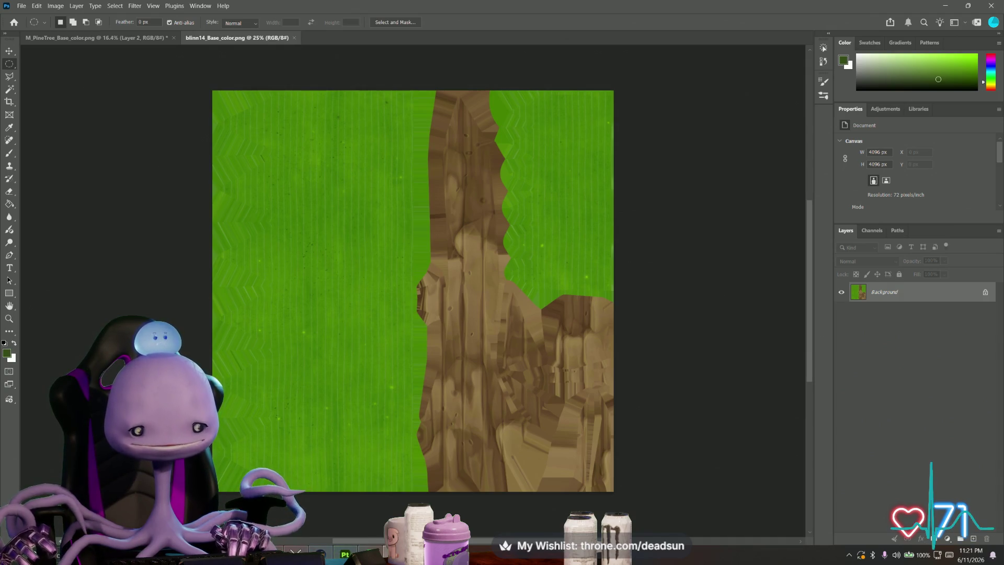
pyautogui.hotkey('alt', 'Tab')
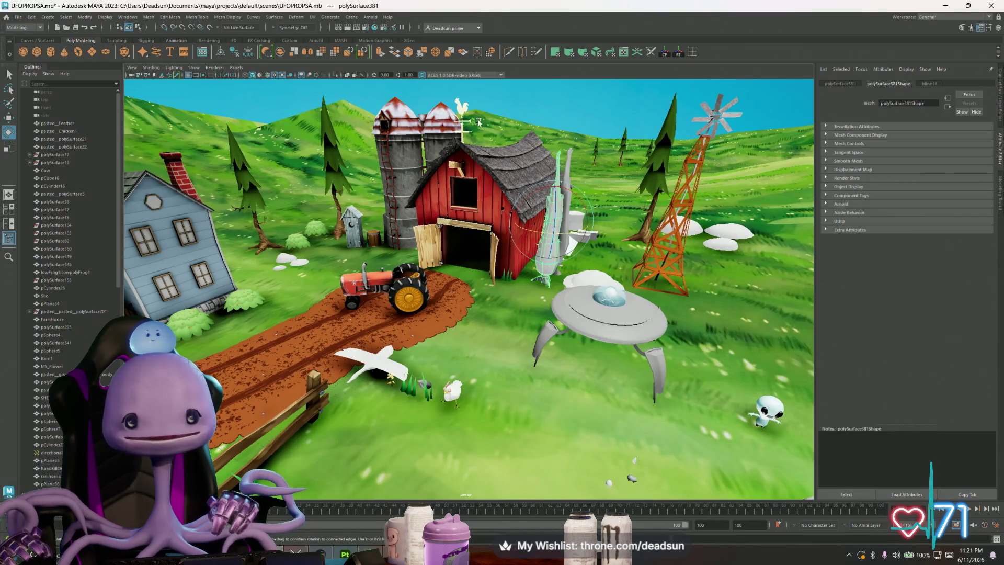
# Step: Save a 2048×2048 PNG UV snapshot from the UV Editor, overwriting PineTreeUVS.png
pyautogui.click(313, 16)
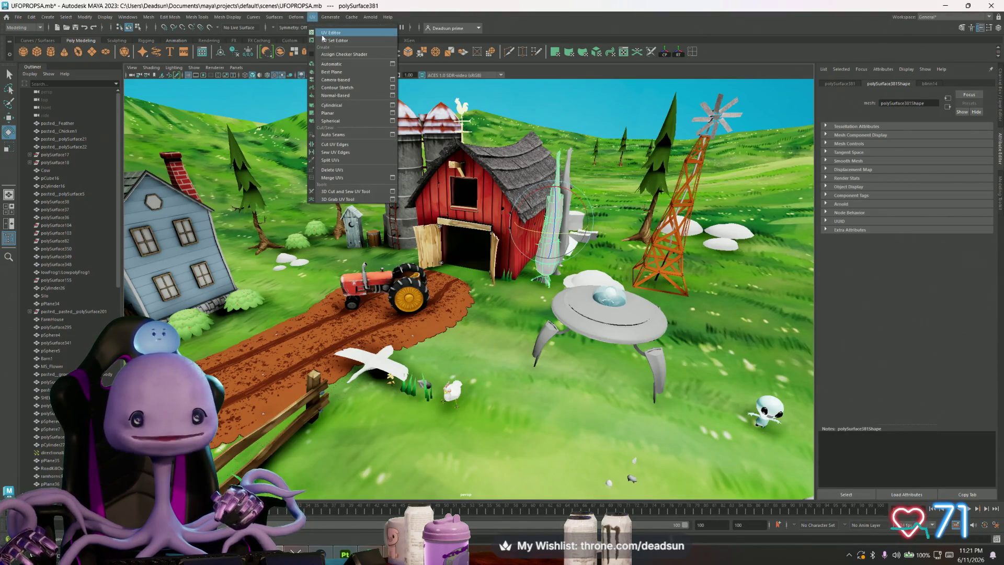
pyautogui.click(327, 26)
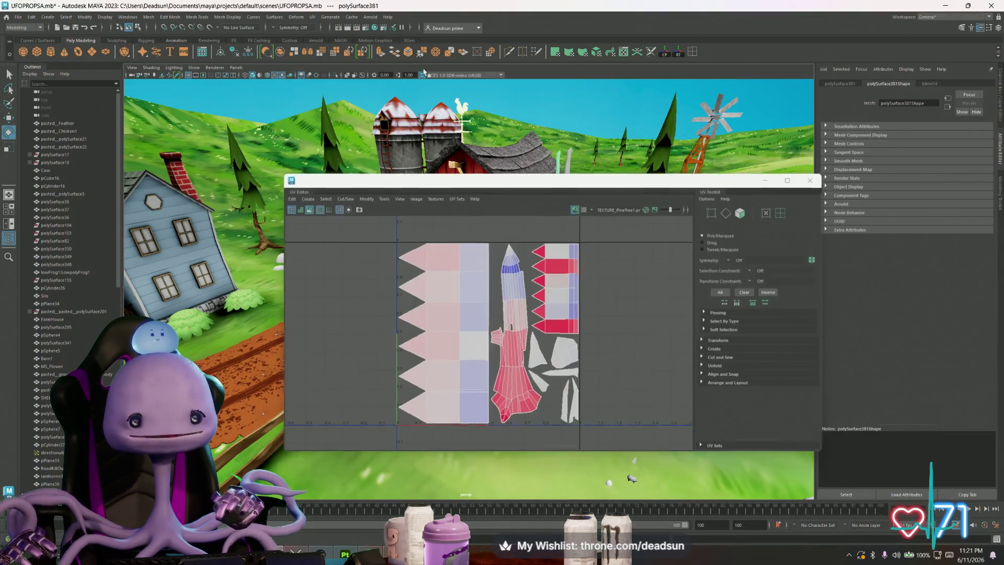
pyautogui.click(415, 196)
pyautogui.click(441, 329)
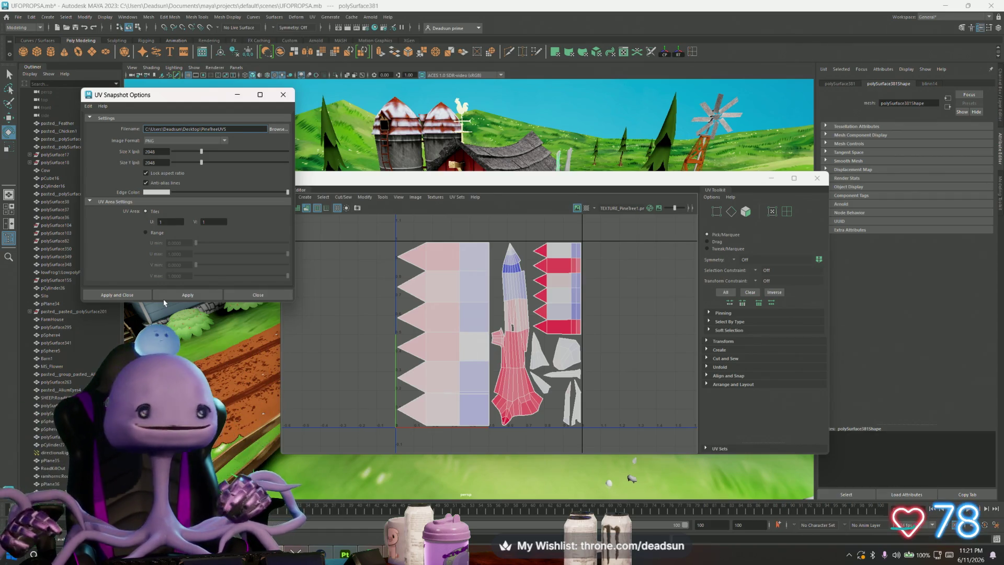
pyautogui.click(194, 297)
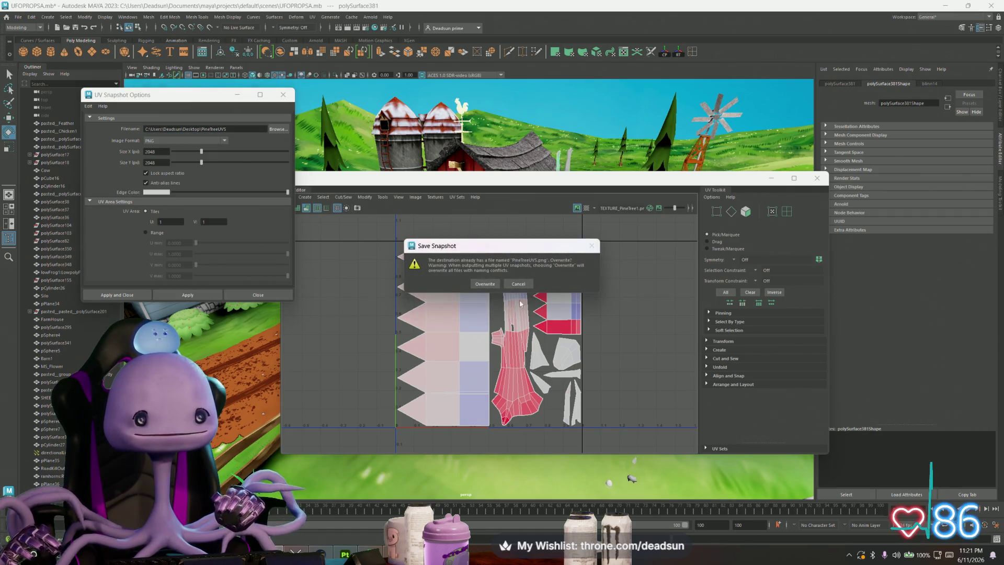
pyautogui.click(485, 288)
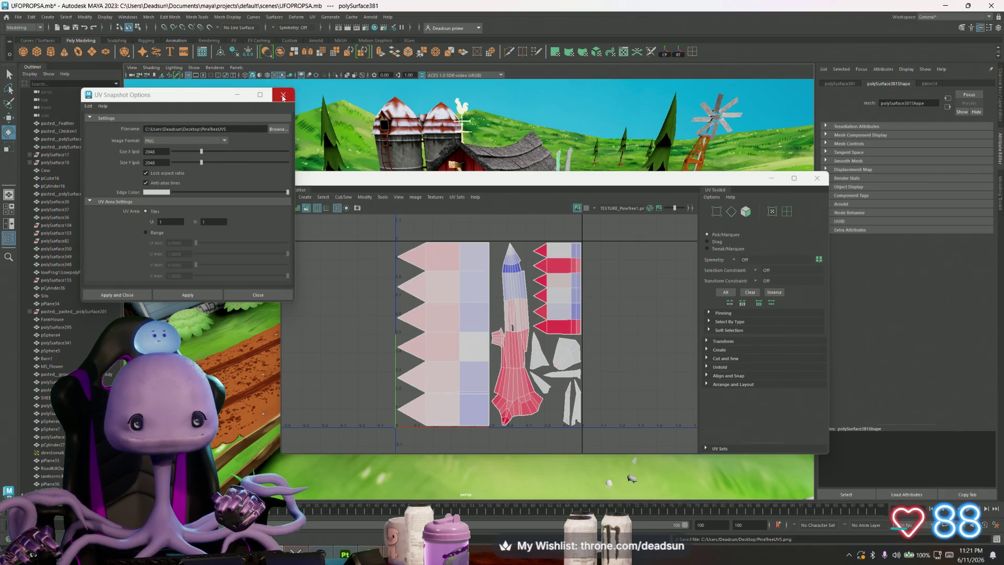
pyautogui.click(282, 95)
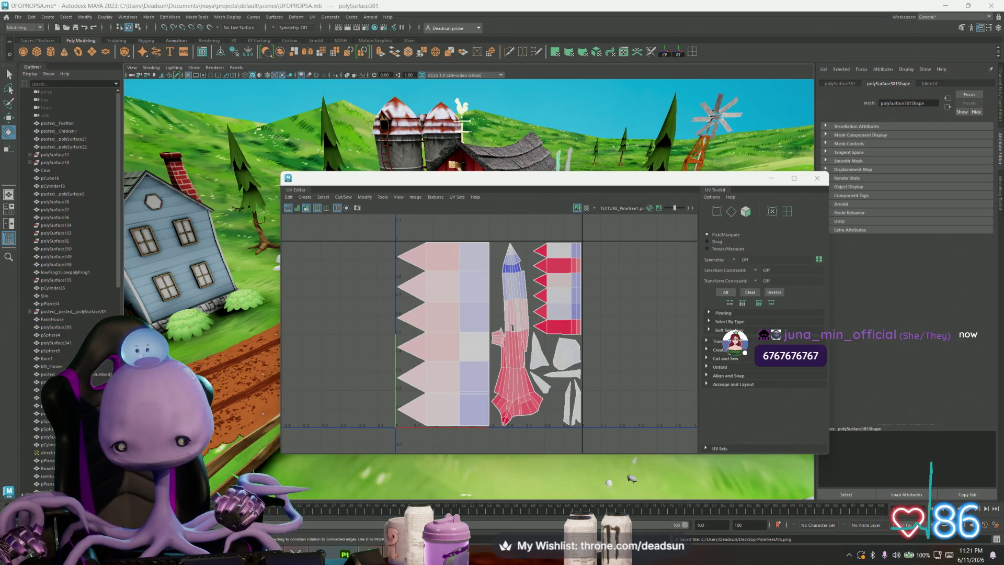
pyautogui.hotkey('alt', 'Tab')
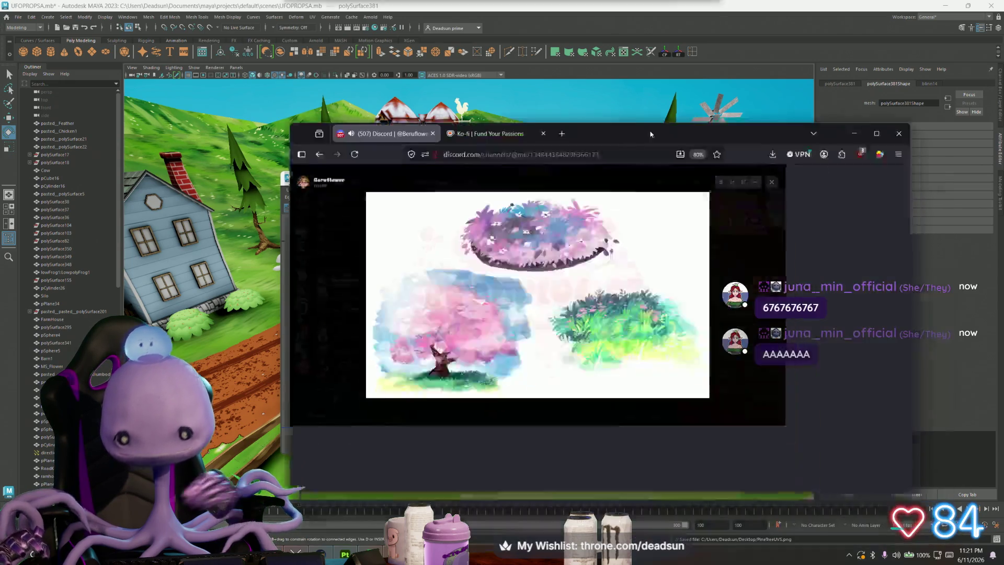
pyautogui.click(806, 89)
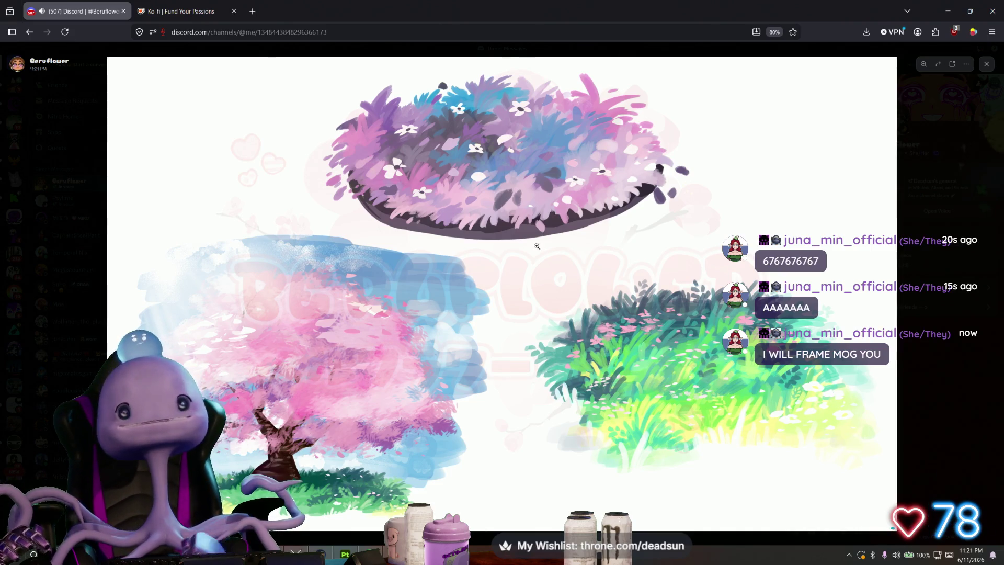
pyautogui.hotkey('alt', 'Tab')
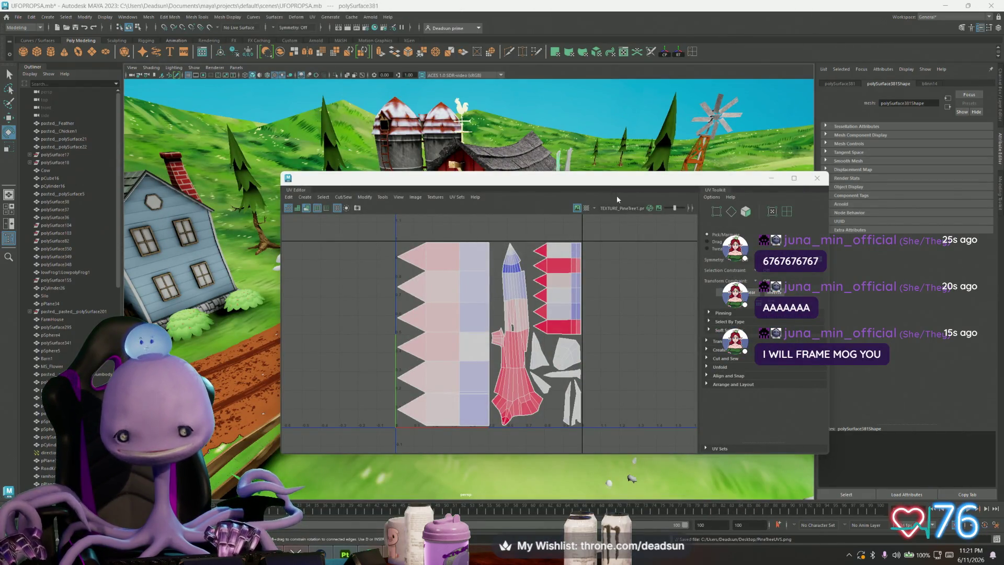
# Step: Close Maya's UV Editor and minimize Maya, Photoshop and the export folder window
pyautogui.click(817, 177)
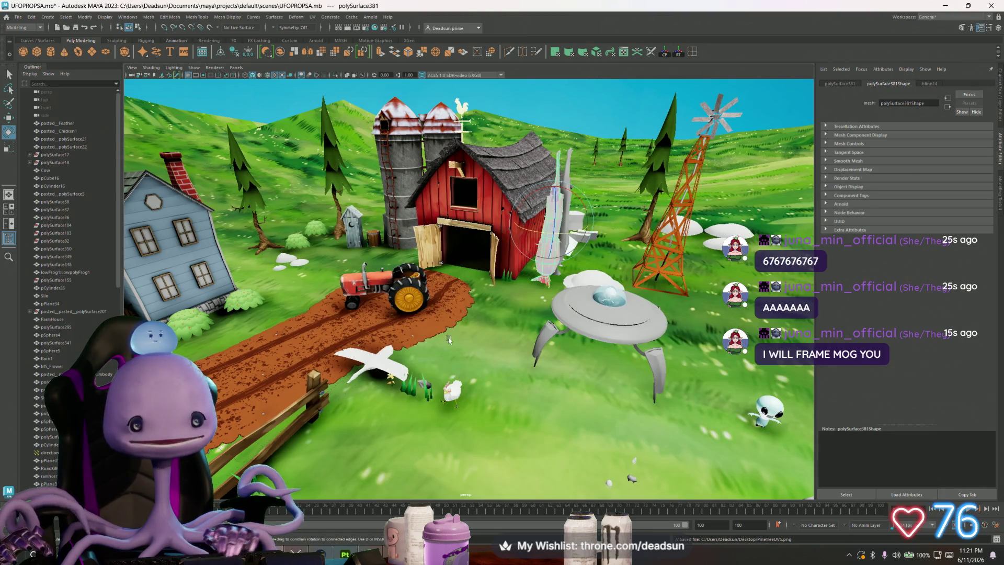
pyautogui.click(945, 5)
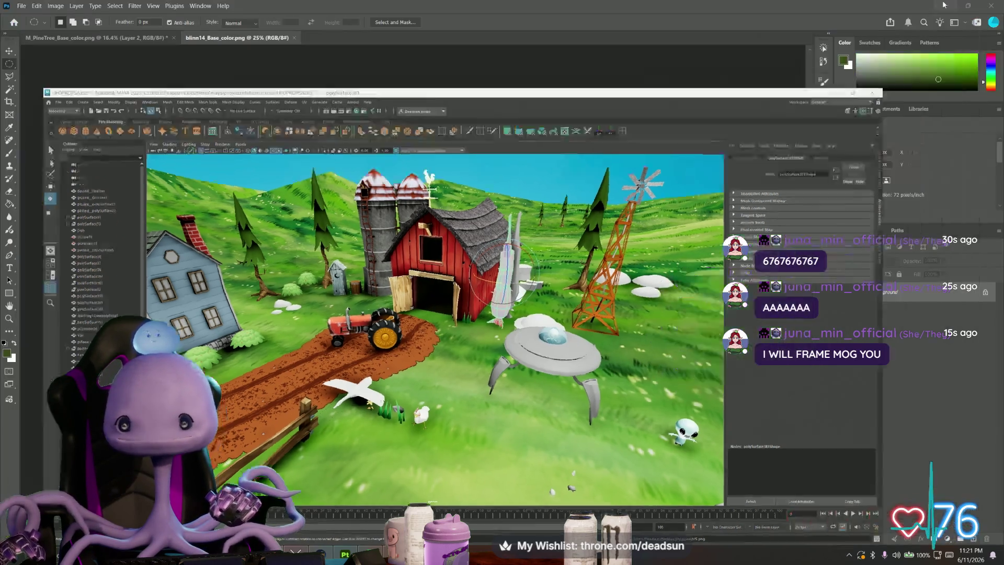
pyautogui.click(953, 8)
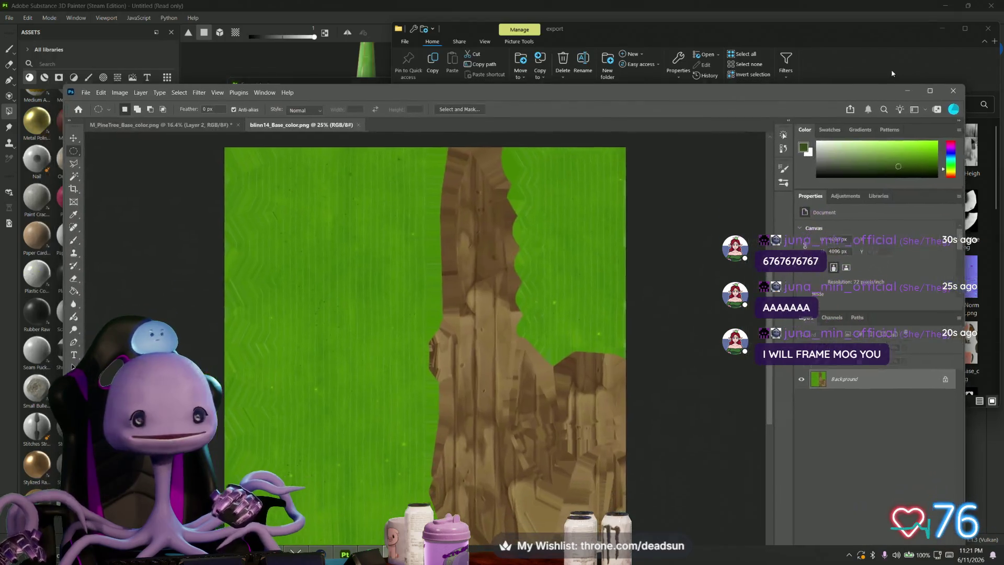
pyautogui.click(940, 27)
pyautogui.click(940, 27)
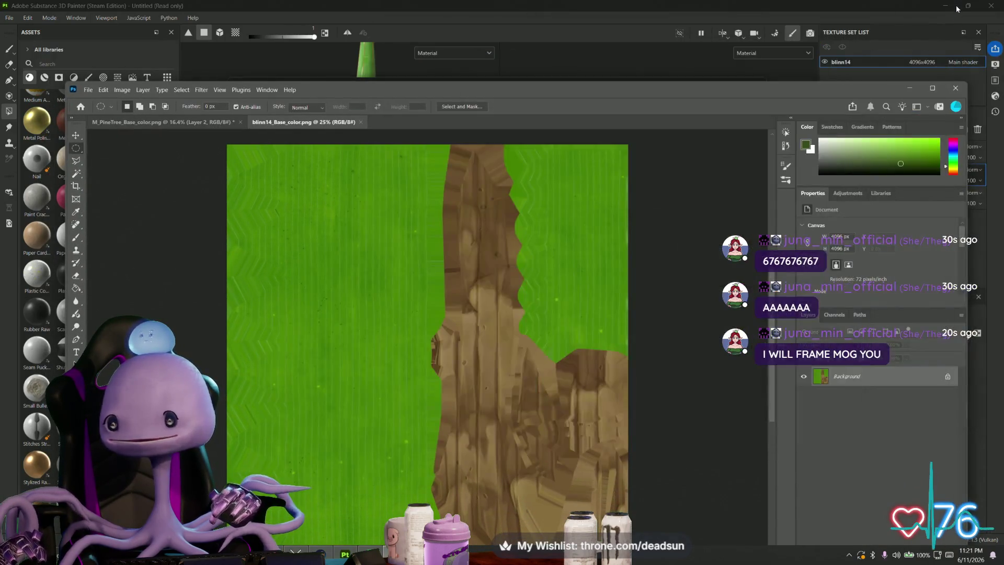
pyautogui.click(947, 6)
# Step: Close Substance Painter's texture export dialog, minimize it and the animals.png viewer, and uncover the desktop
pyautogui.click(758, 84)
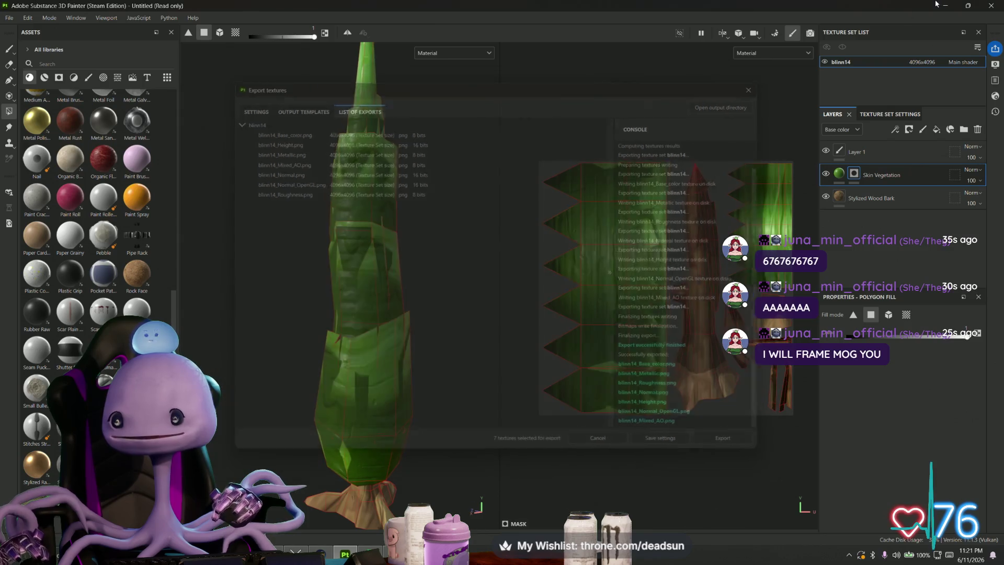
pyautogui.click(945, 5)
pyautogui.moveTo(251, 32)
pyautogui.mouseDown()
pyautogui.moveTo(462, 38)
pyautogui.moveTo(369, 48)
pyautogui.mouseUp()
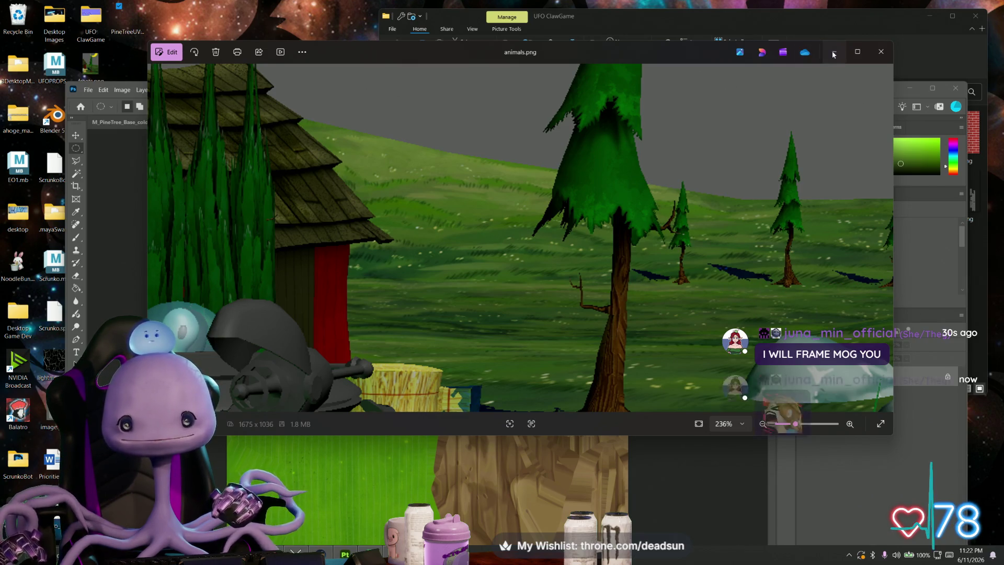
pyautogui.click(833, 51)
pyautogui.moveTo(342, 98)
pyautogui.mouseDown()
pyautogui.moveTo(440, 77)
pyautogui.moveTo(422, 49)
pyautogui.moveTo(444, 53)
pyautogui.moveTo(433, 56)
pyautogui.mouseUp()
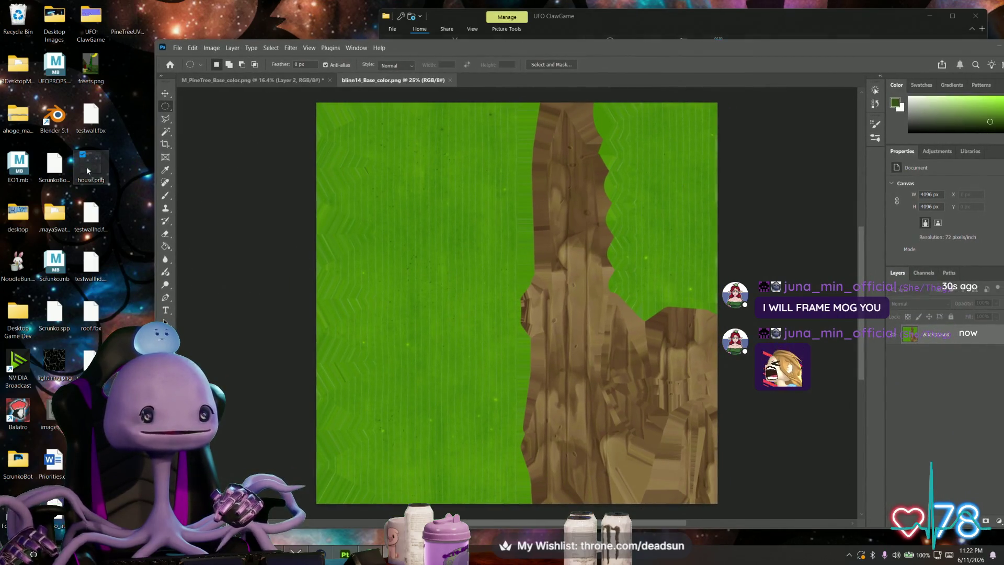
# Step: After previewing house.png, drop PineTreeUVS onto the blinn14 base color canvas toward the top-left
pyautogui.click(106, 169)
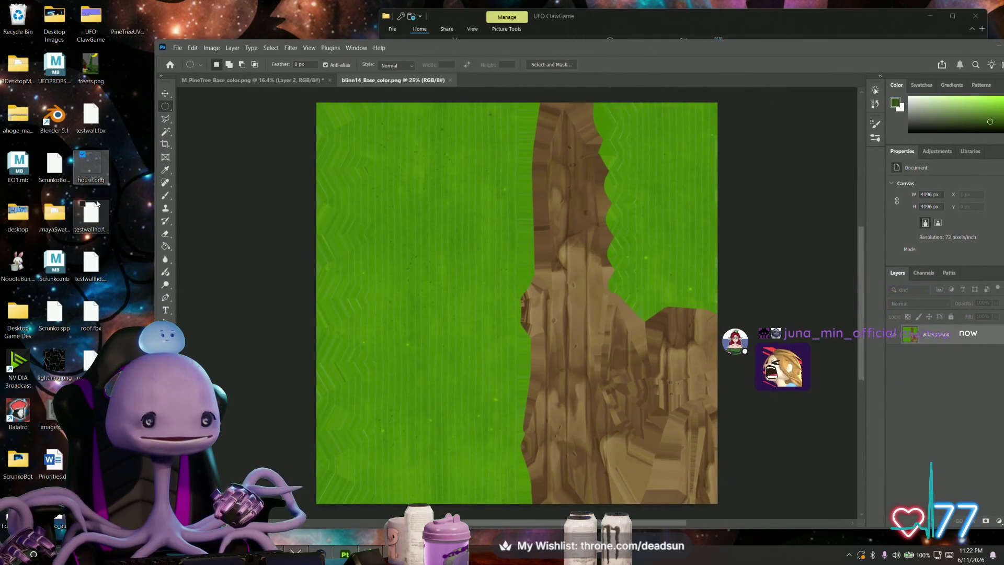
pyautogui.doubleClick(96, 170)
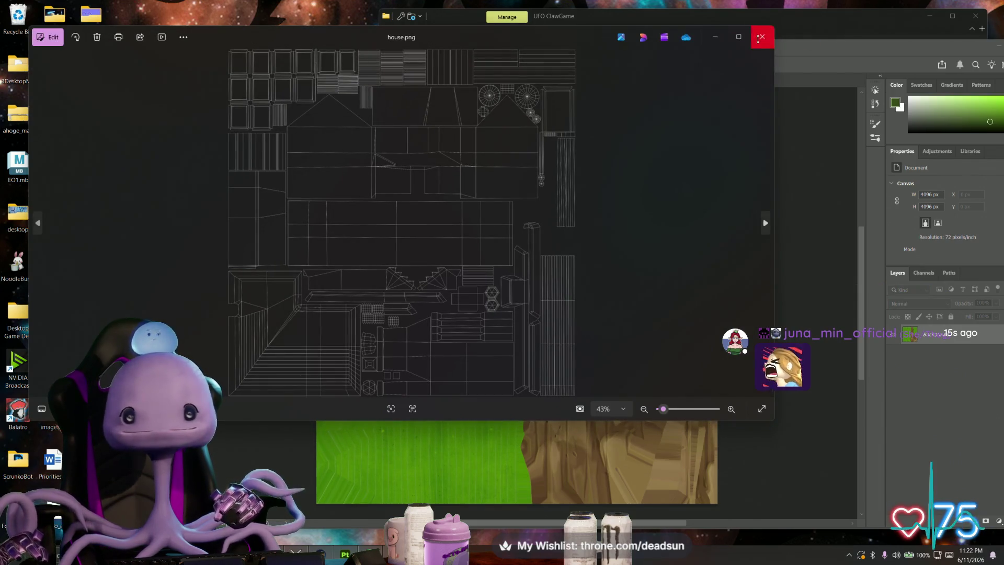
pyautogui.click(762, 37)
pyautogui.moveTo(121, 18); pyautogui.dragTo(482, 280)
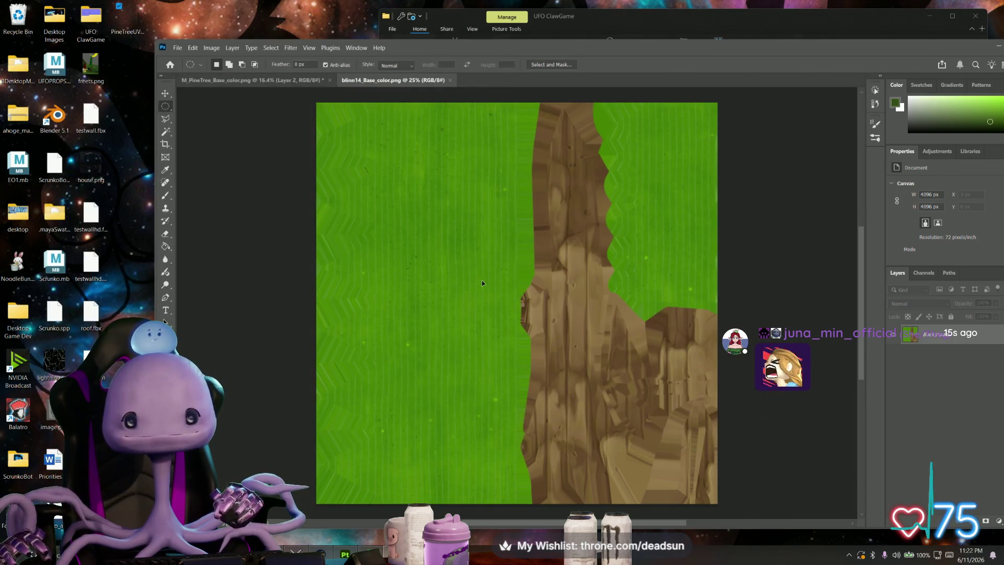
pyautogui.moveTo(439, 201); pyautogui.dragTo(367, 121)
# Step: Scale the PineTreeUVS layer to fill the canvas, then Magic Wand-select the tree's UV islands
pyautogui.moveTo(518, 302)
pyautogui.mouseDown()
pyautogui.moveTo(619, 387)
pyautogui.moveTo(717, 503)
pyautogui.mouseUp()
pyautogui.press('Return')
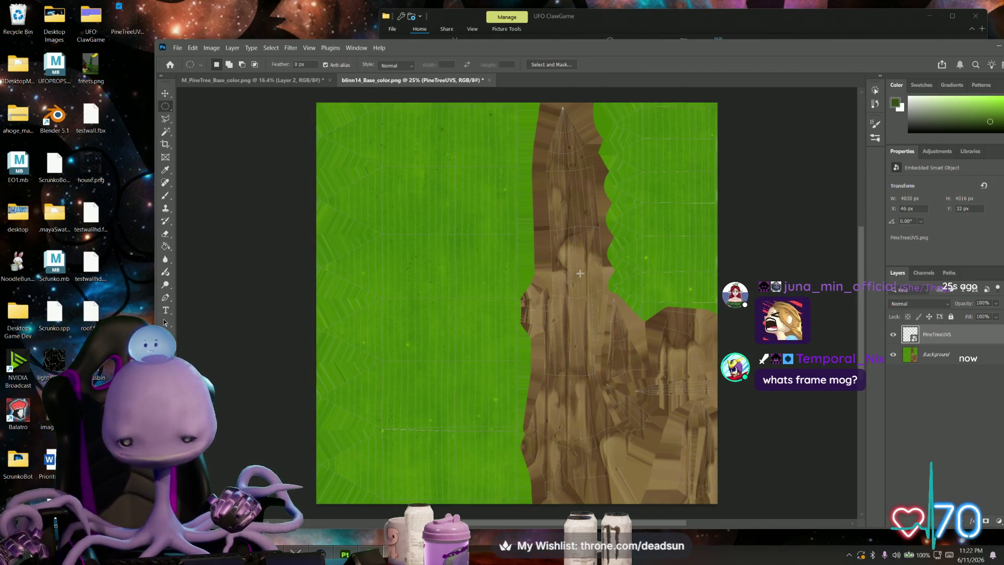
pyautogui.click(165, 131)
pyautogui.click(543, 229)
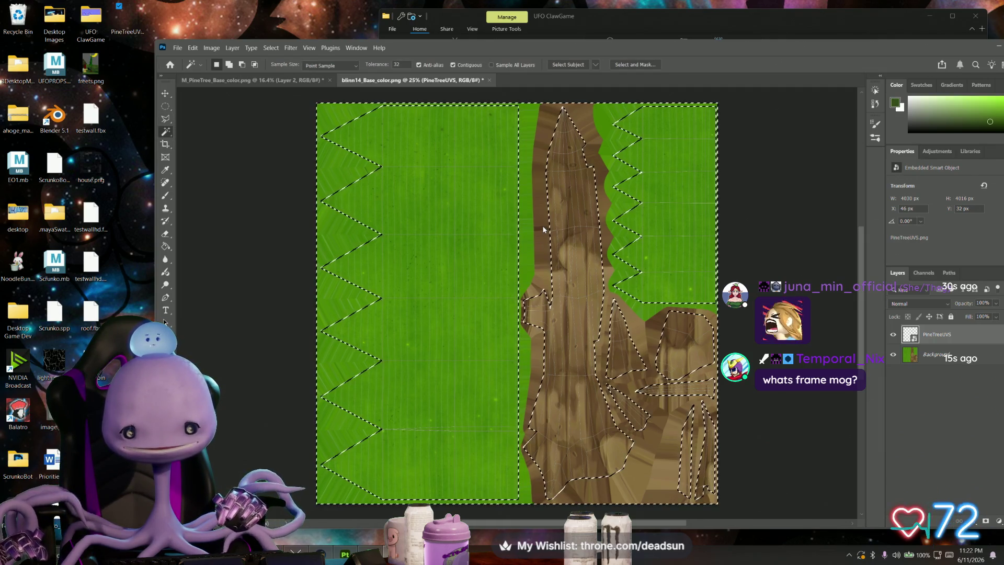
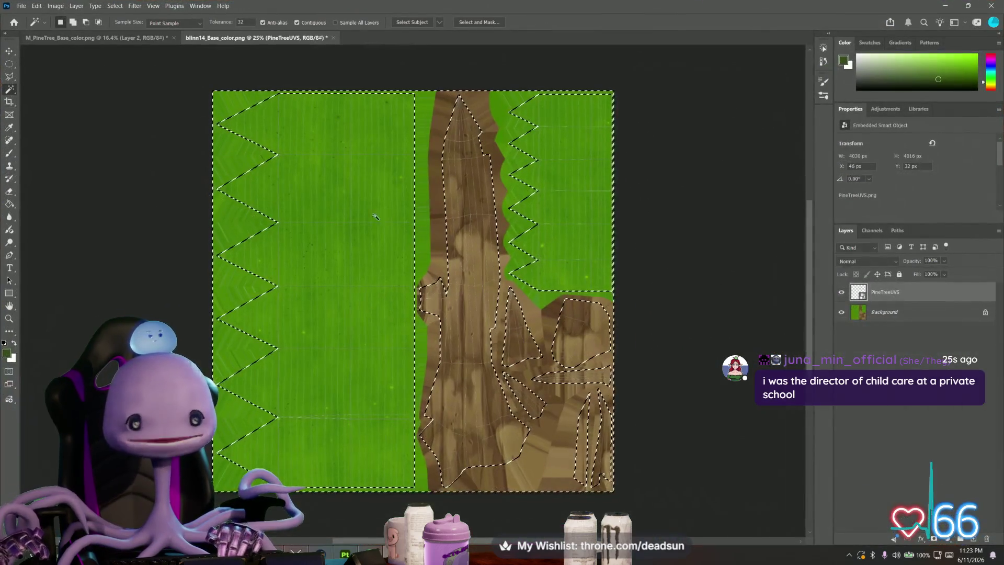
# Step: Set the foreground colour to black (#000000) and switch to the Paint Bucket tool
pyautogui.click(7, 354)
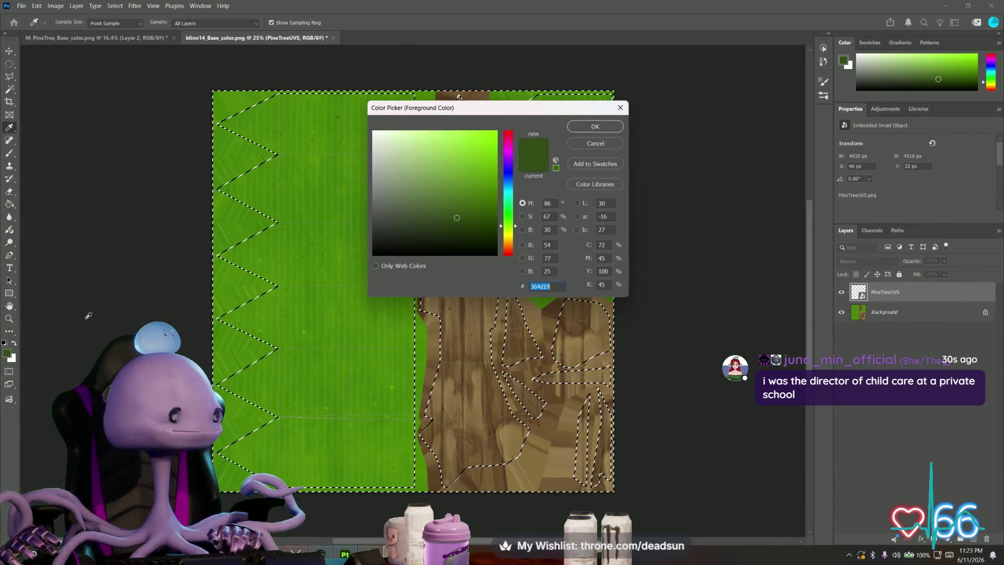
pyautogui.click(607, 127)
pyautogui.press('w')
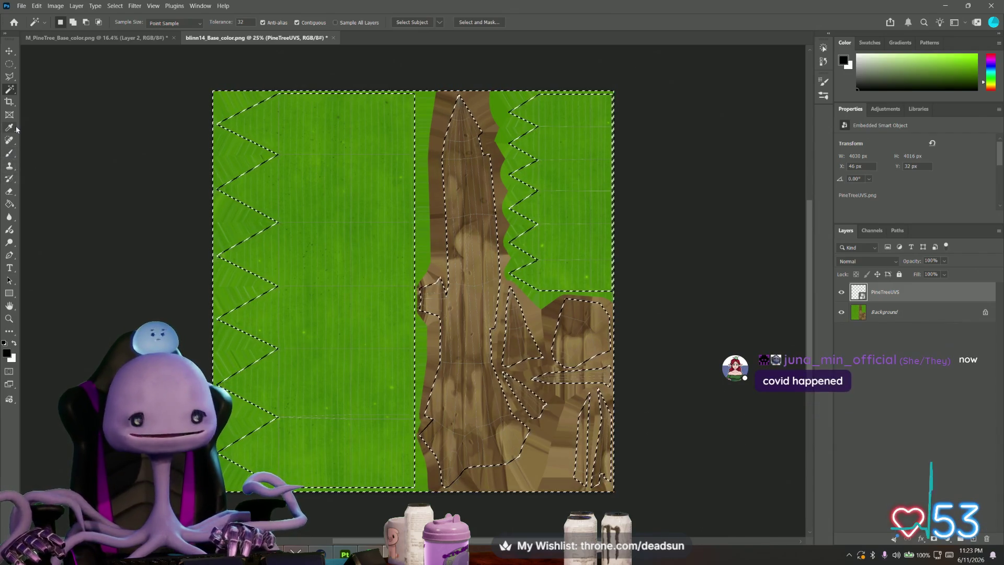
pyautogui.click(9, 204)
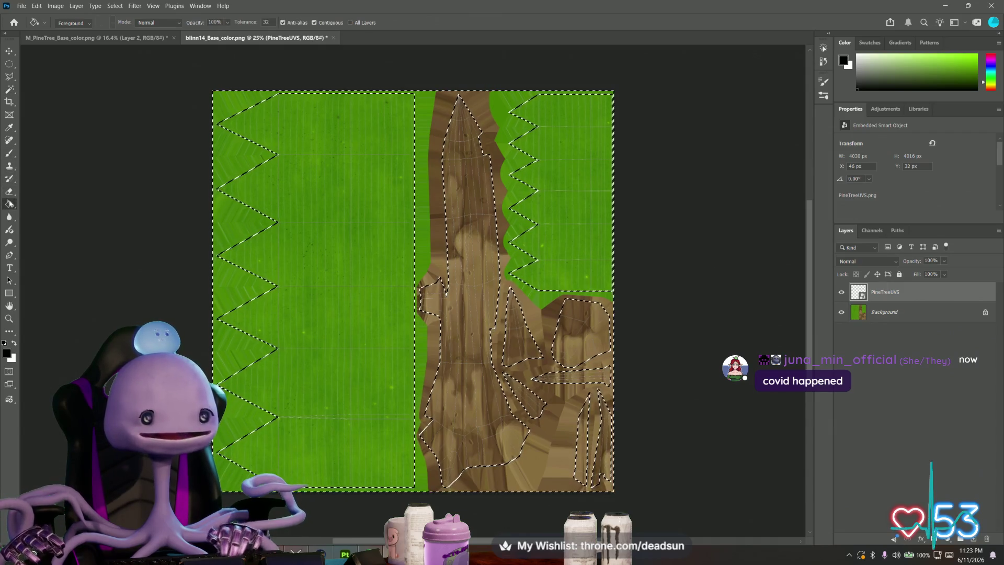
# Step: Contract the pine-tree UV selection by about a pixel and rasterize the PineTreeUVS smart object
pyautogui.click(76, 6)
pyautogui.moveTo(116, 6)
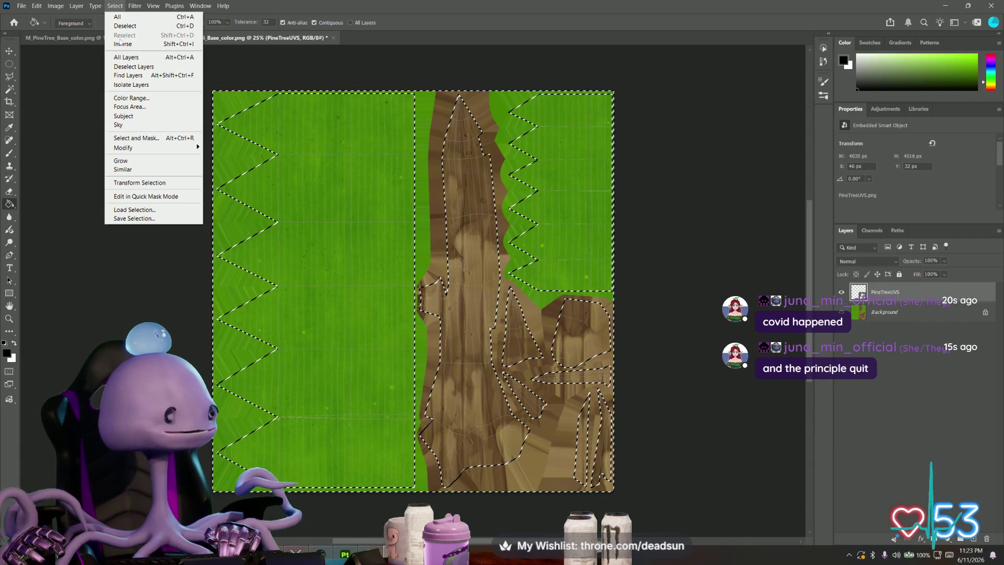
pyautogui.press('Escape')
pyautogui.click(117, 7)
pyautogui.moveTo(100, 7)
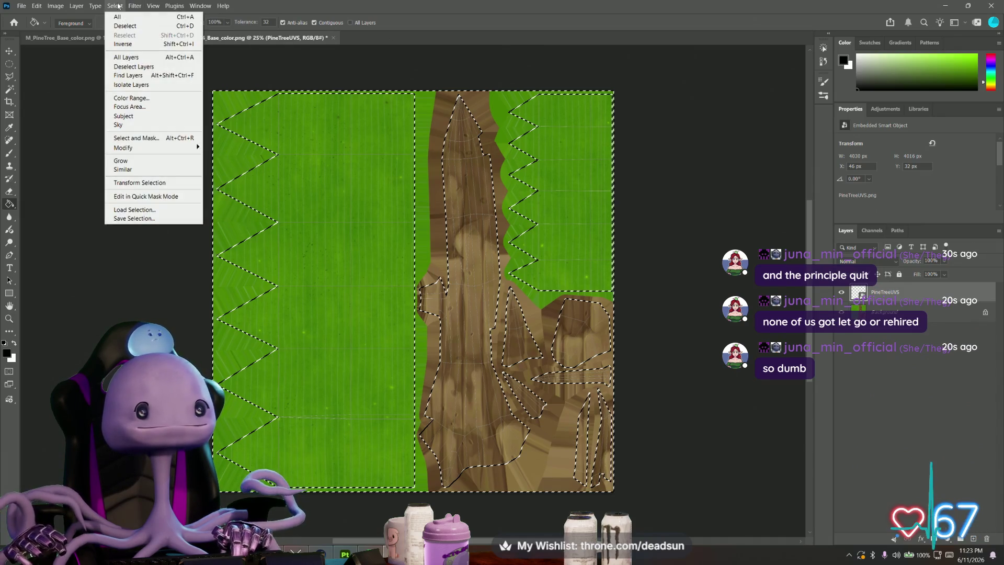
pyautogui.moveTo(173, 148)
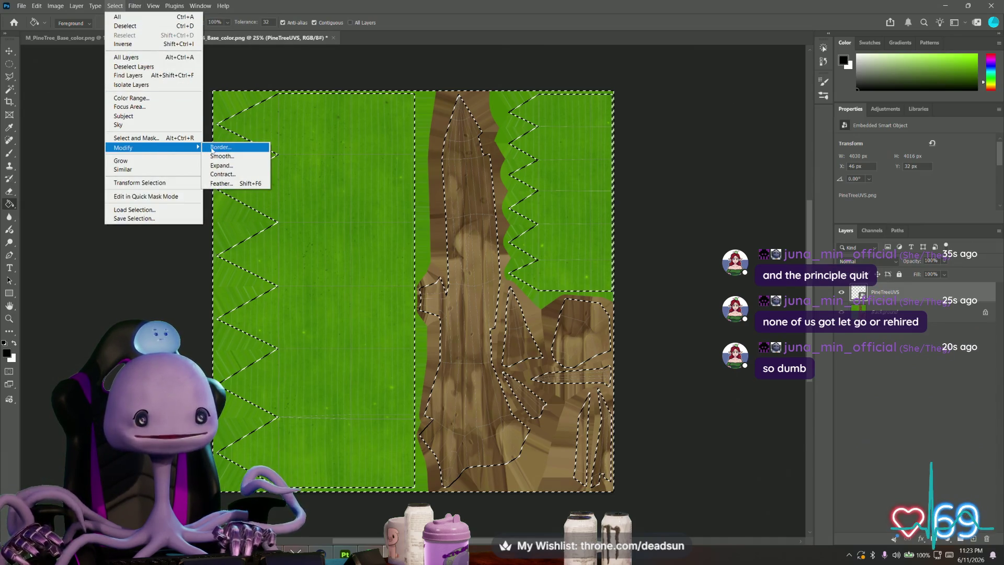
pyautogui.click(235, 174)
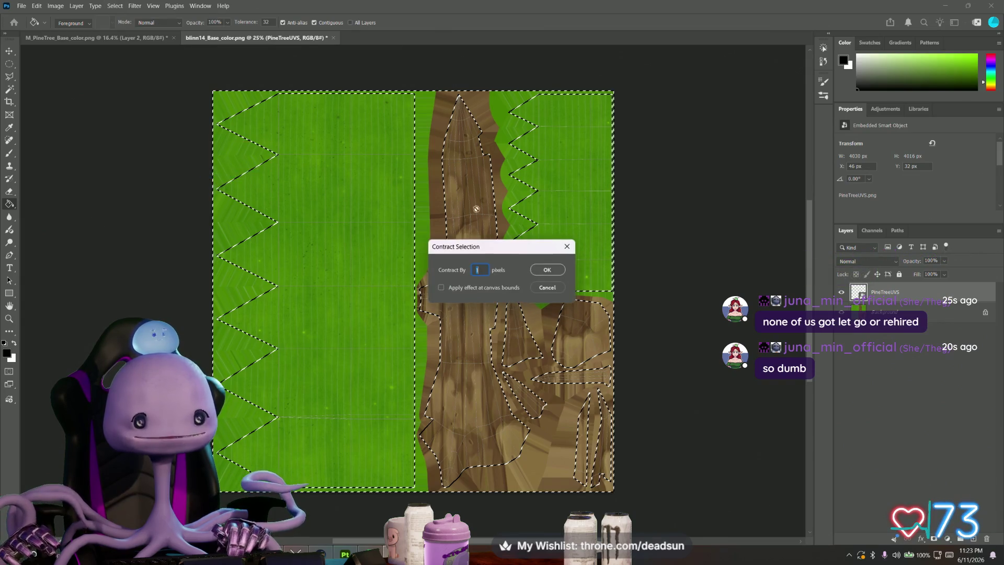
pyautogui.click(546, 271)
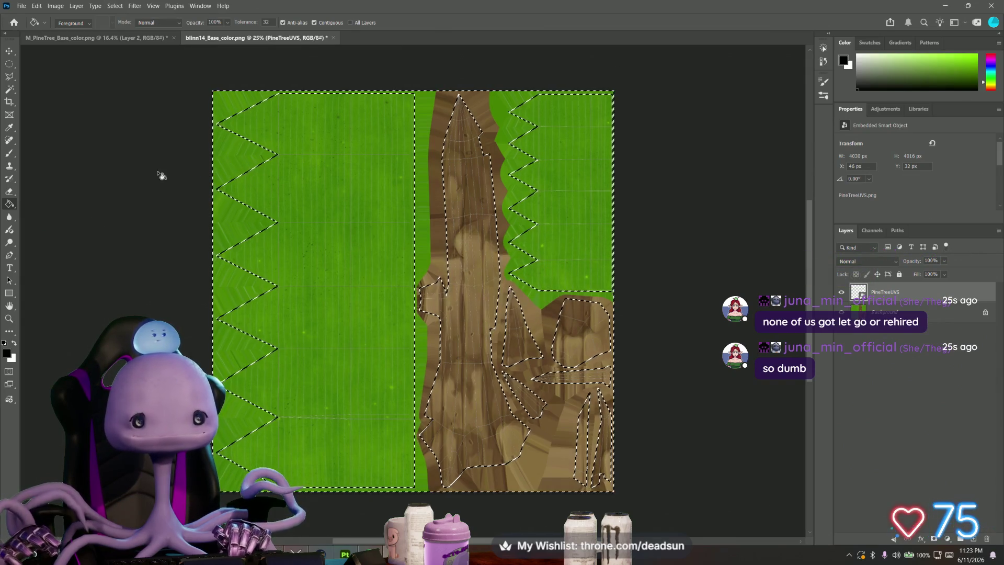
pyautogui.click(223, 159)
pyautogui.click(481, 209)
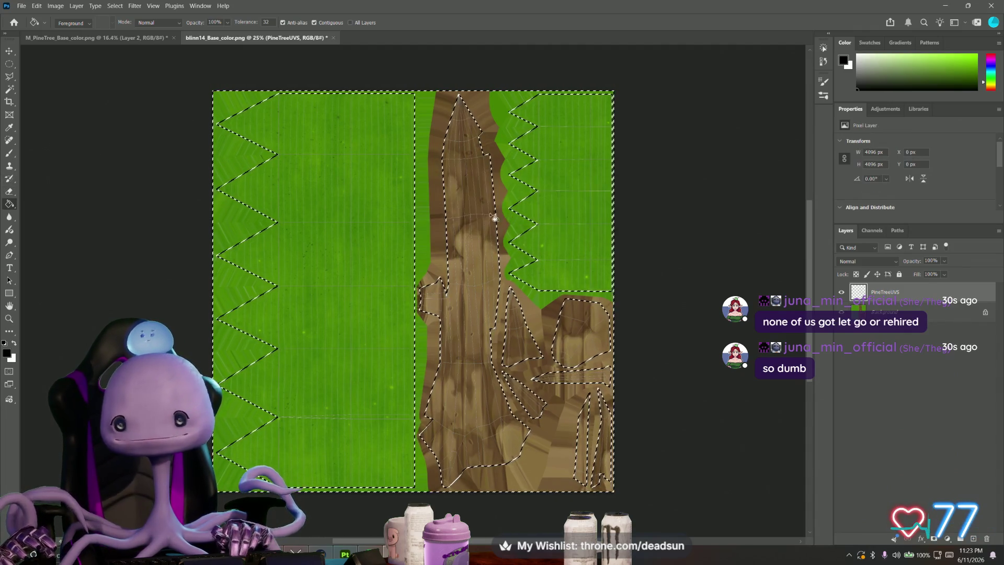
# Step: Fill around the UV islands with black on new Layer 1, then put Layer 2 beneath unlocked Layer 0
pyautogui.click(972, 539)
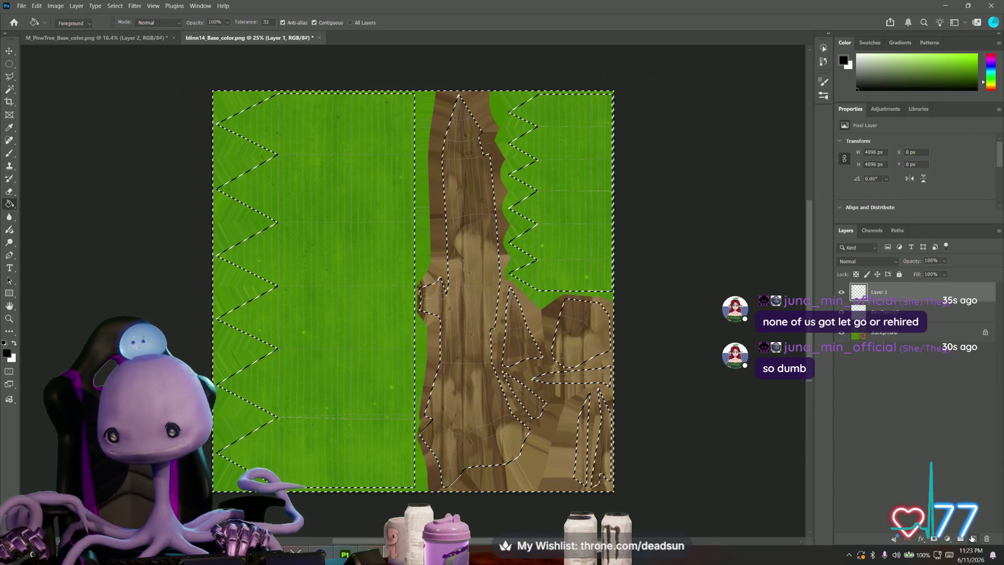
pyautogui.click(228, 223)
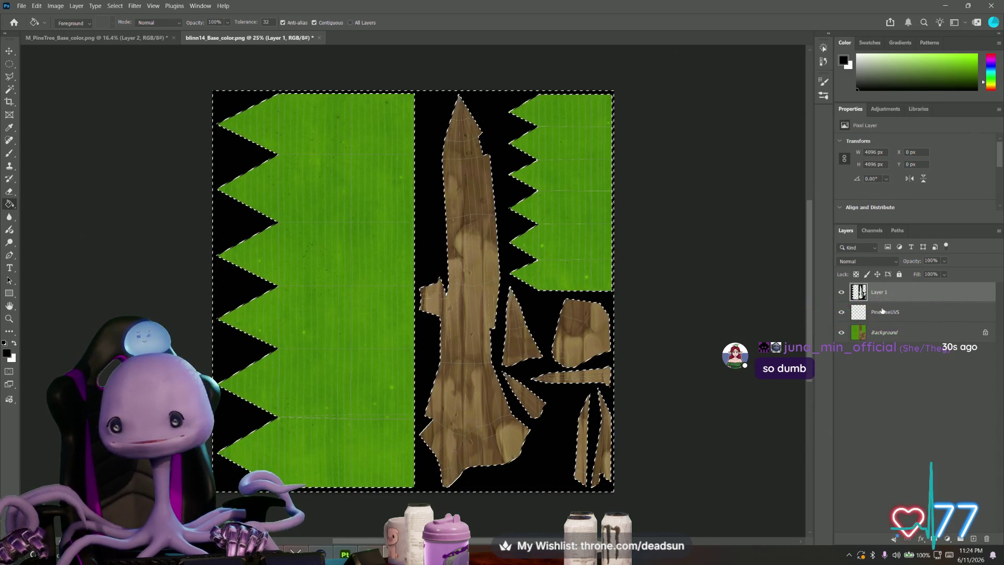
pyautogui.click(910, 332)
pyautogui.hotkey('ctrl', 'shift', 'alt', 'n')
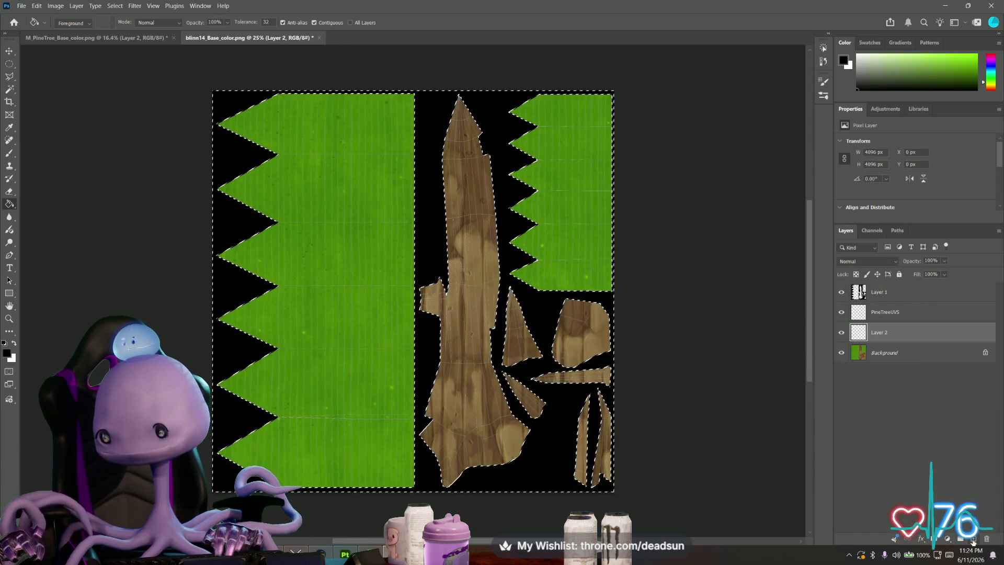
pyautogui.moveTo(931, 332)
pyautogui.mouseDown()
pyautogui.moveTo(931, 368)
pyautogui.moveTo(899, 366)
pyautogui.mouseUp()
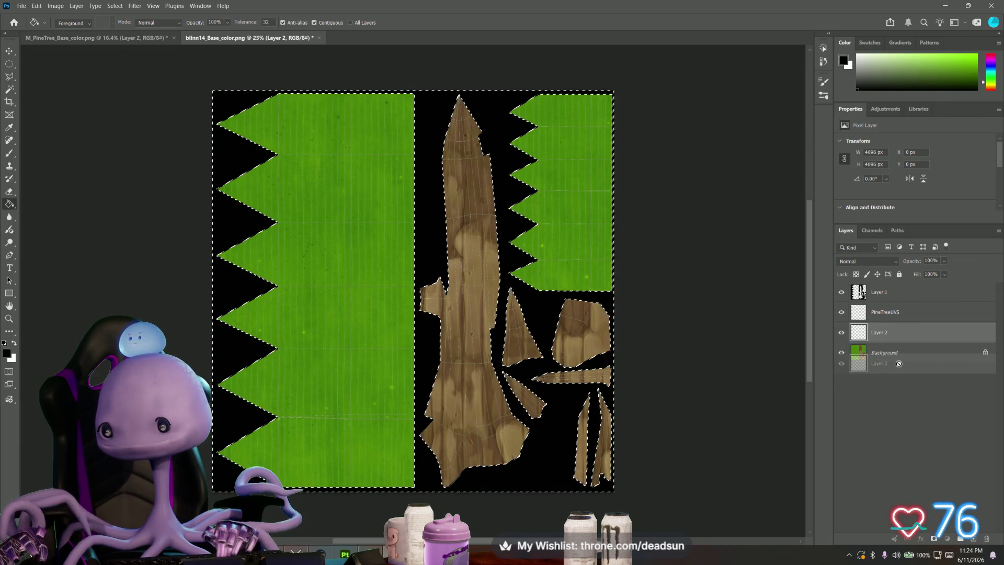
pyautogui.click(986, 353)
pyautogui.moveTo(902, 331); pyautogui.dragTo(902, 377)
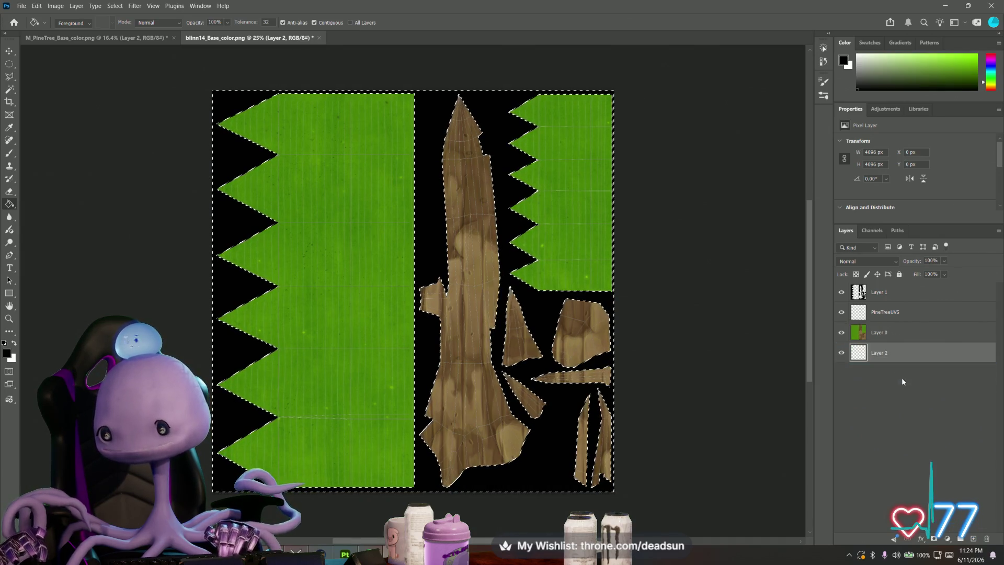
pyautogui.click(871, 337)
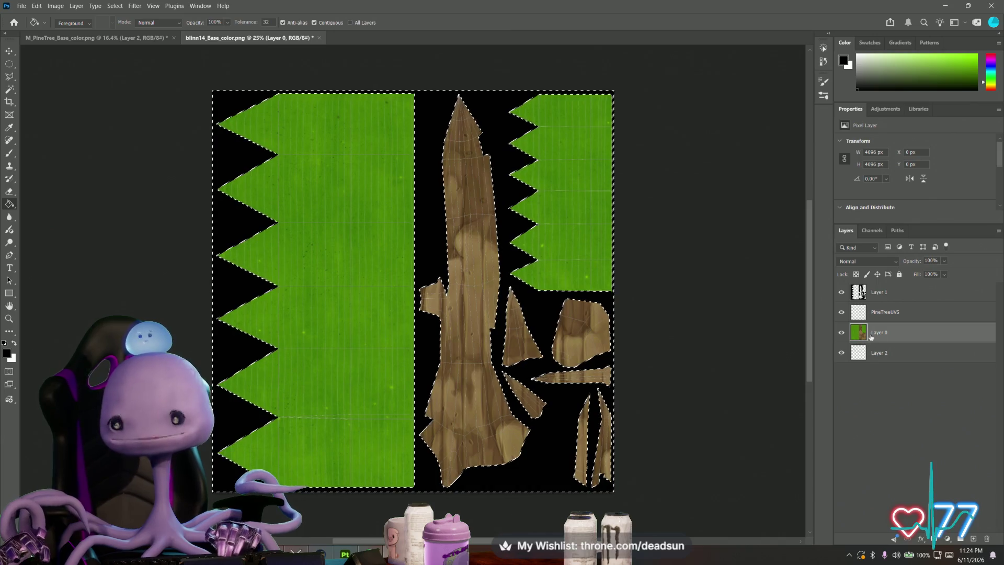
pyautogui.click(884, 291)
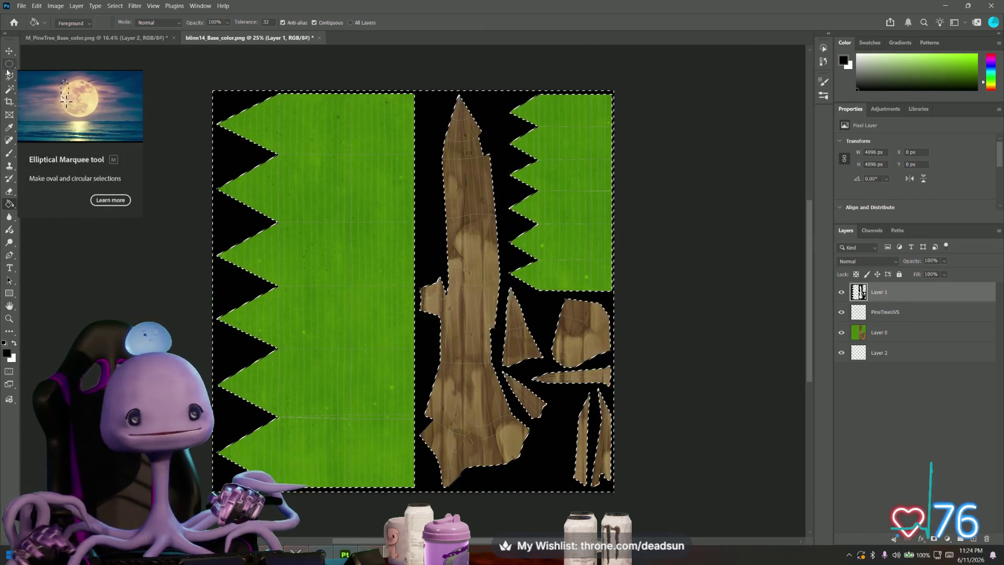
# Step: Switch to the Polygonal Lasso, zoom in on the texture and clear the selection
pyautogui.press('l')
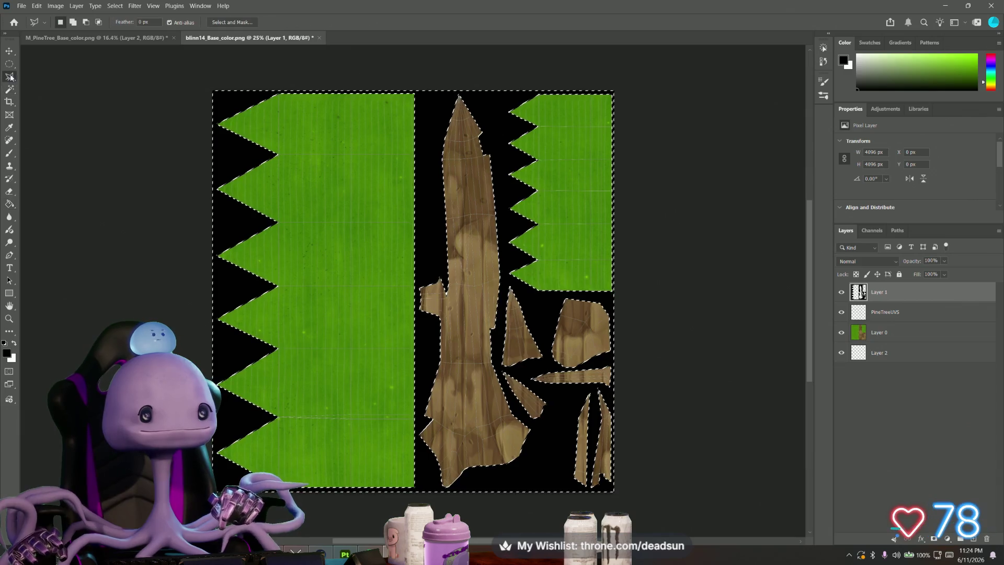
pyautogui.keyDown('alt'); pyautogui.scroll(3, 310, 109); pyautogui.keyUp('alt')
pyautogui.keyDown('alt'); pyautogui.scroll(1, 418, 124); pyautogui.keyUp('alt')
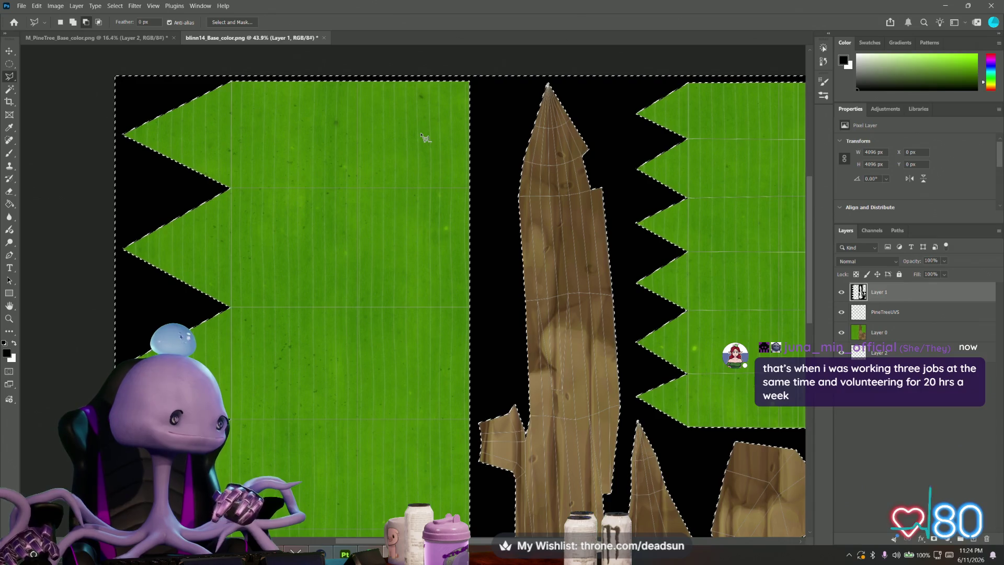
pyautogui.keyDown('alt'); pyautogui.scroll(-1, 426, 143); pyautogui.keyUp('alt')
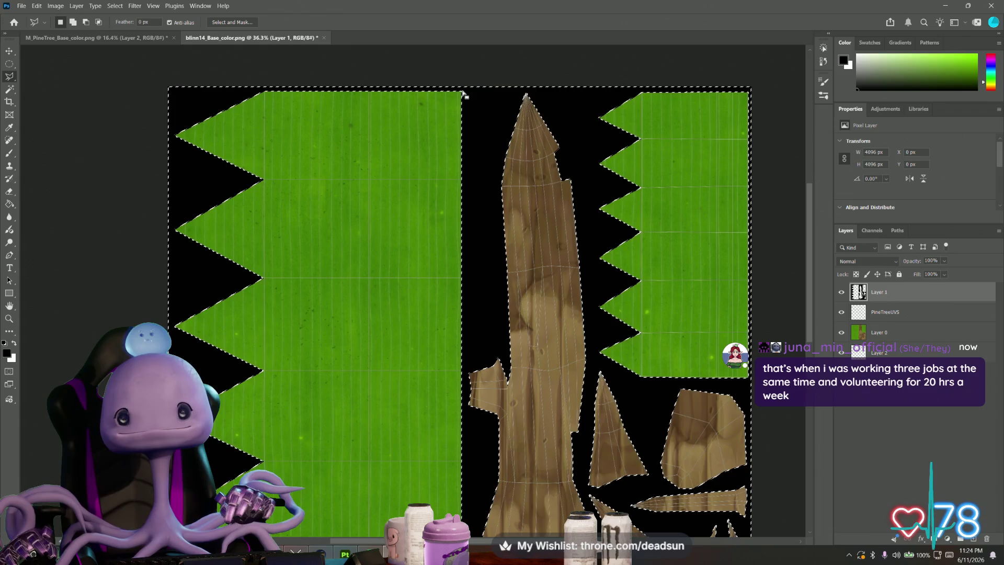
pyautogui.hotkey('ctrl', 'd')
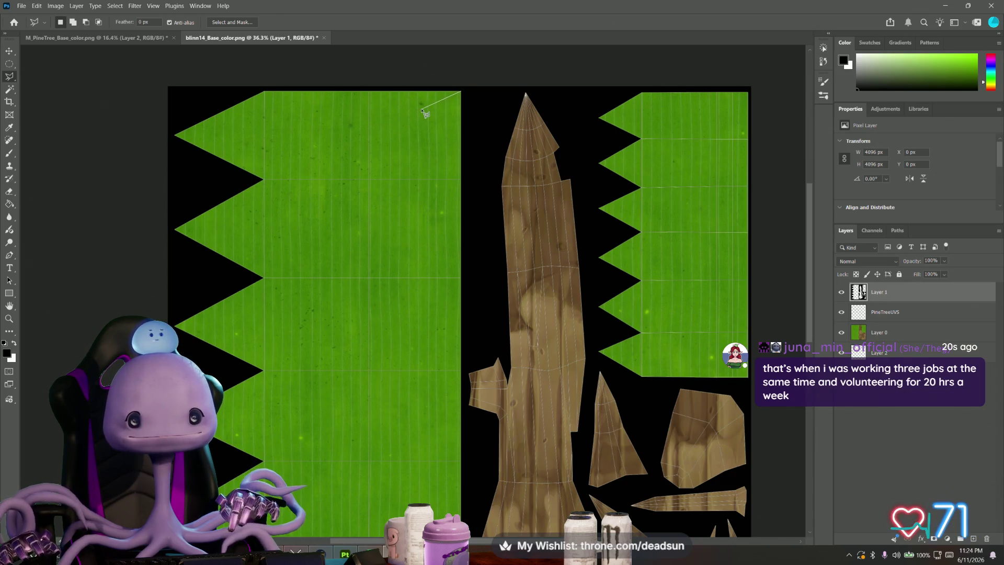
# Step: Start a zigzag lasso outline across the top of the left green strip
pyautogui.click(329, 132)
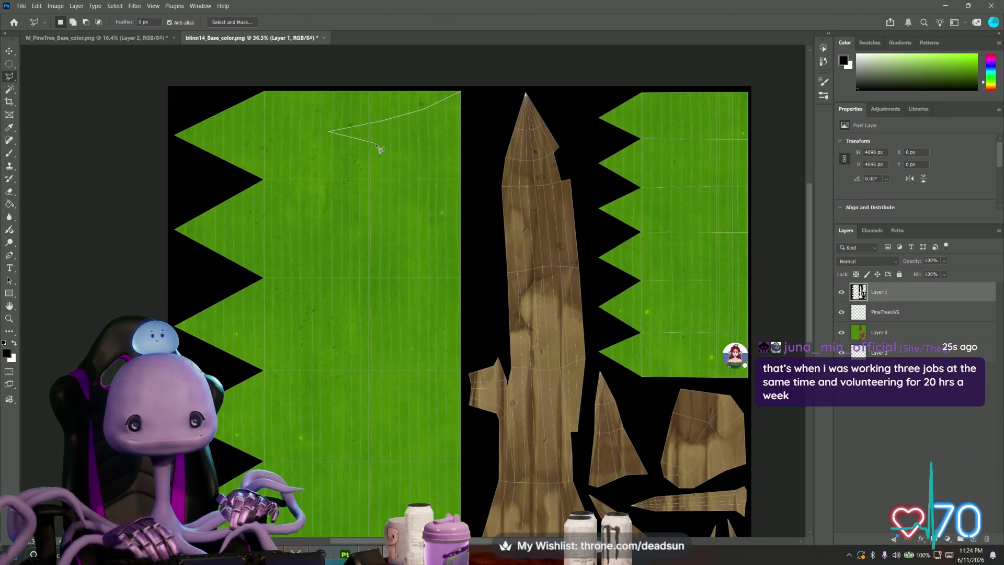
pyautogui.click(460, 179)
pyautogui.click(412, 206)
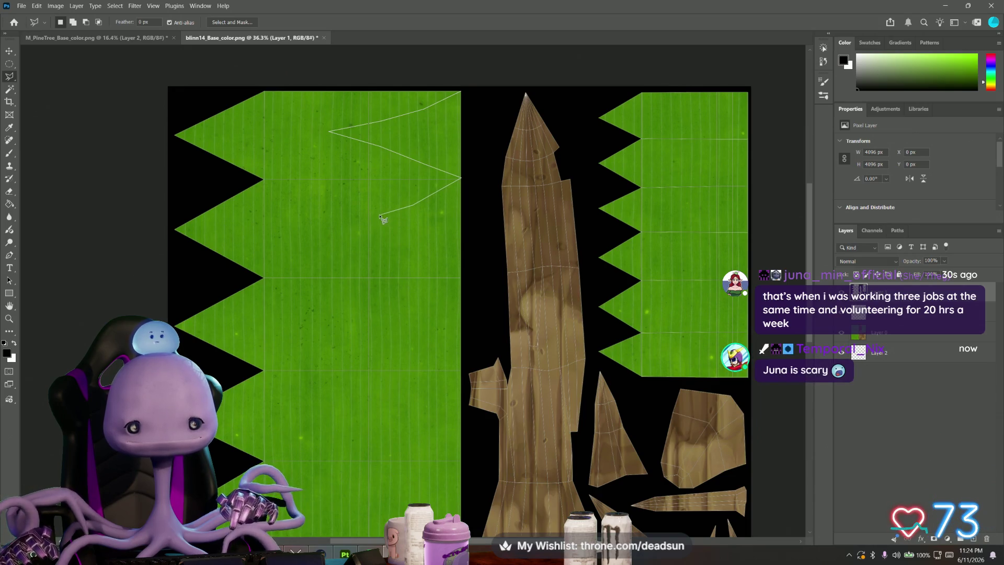
pyautogui.click(328, 224)
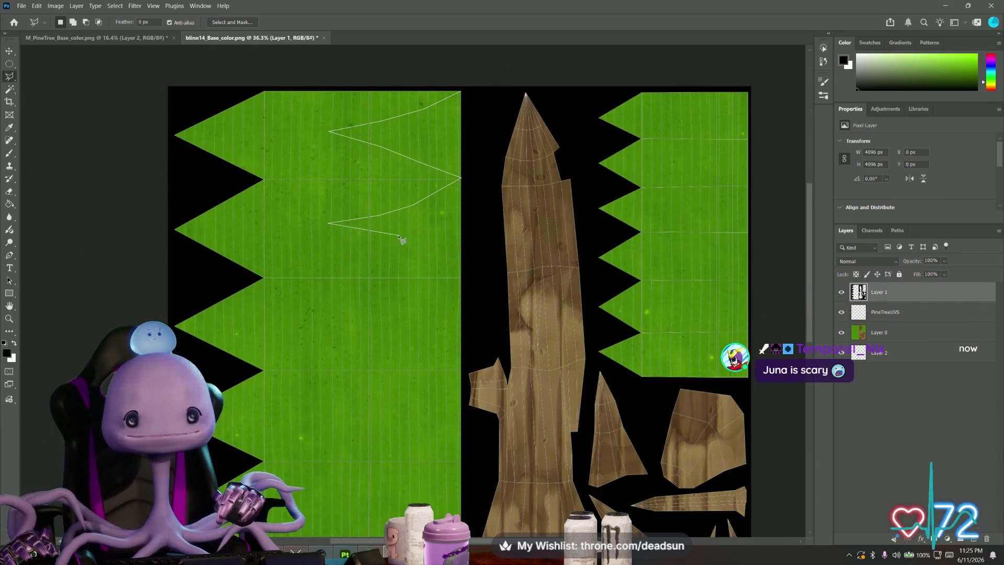
pyautogui.click(381, 230)
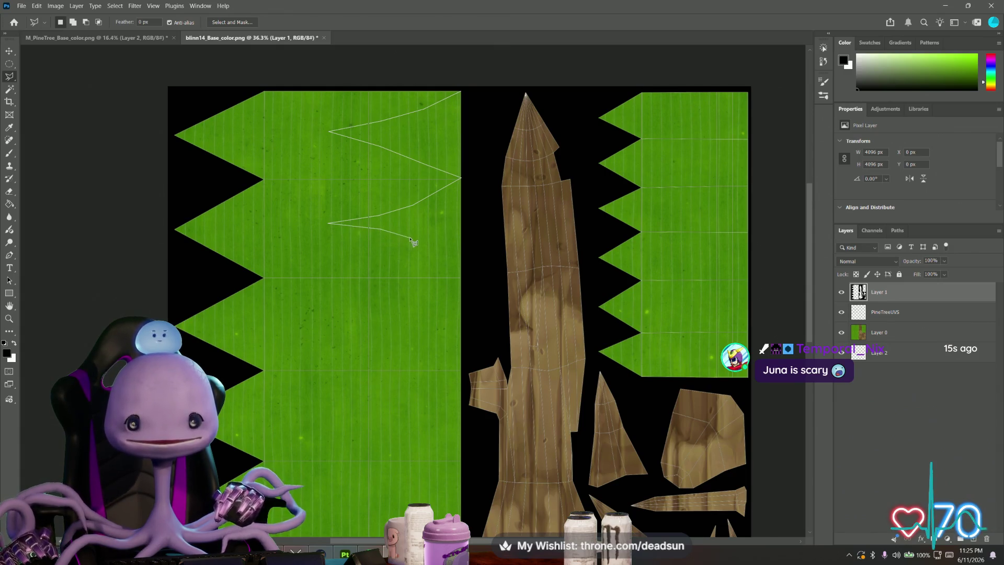
pyautogui.click(460, 279)
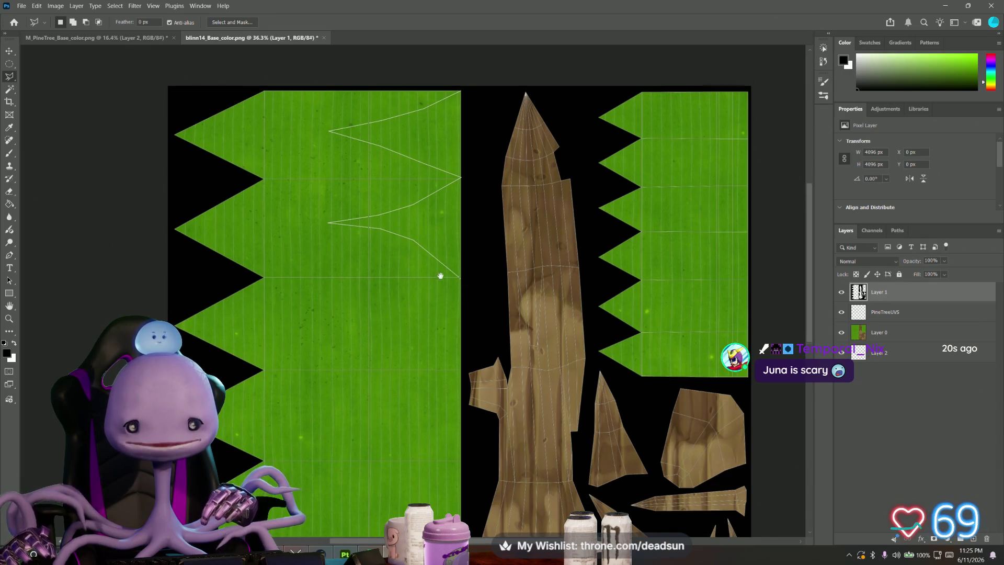
pyautogui.scroll(-3, 442, 246)
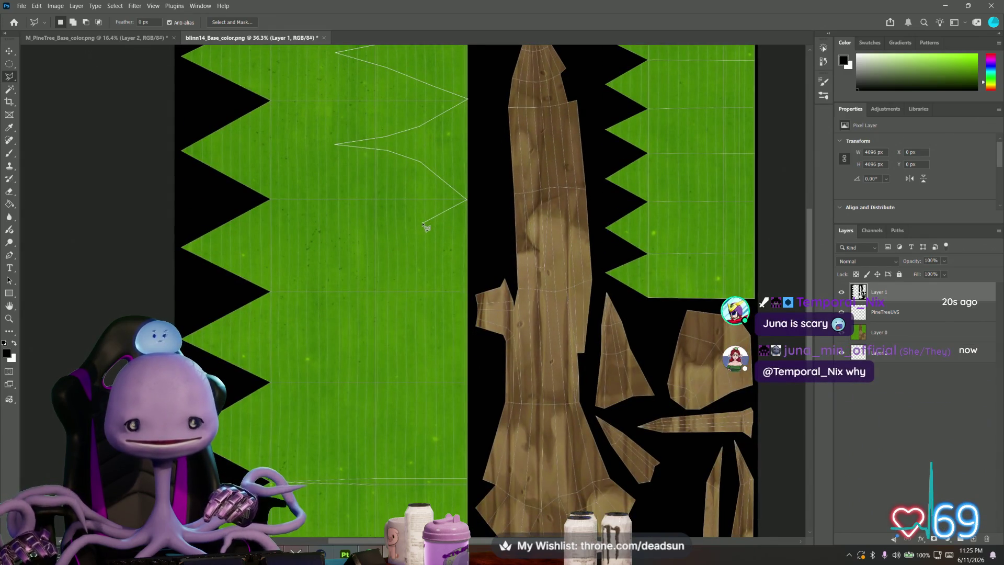
# Step: Add eight more zigzag lasso points down the left foliage strip, panning to its lower part
pyautogui.click(421, 222)
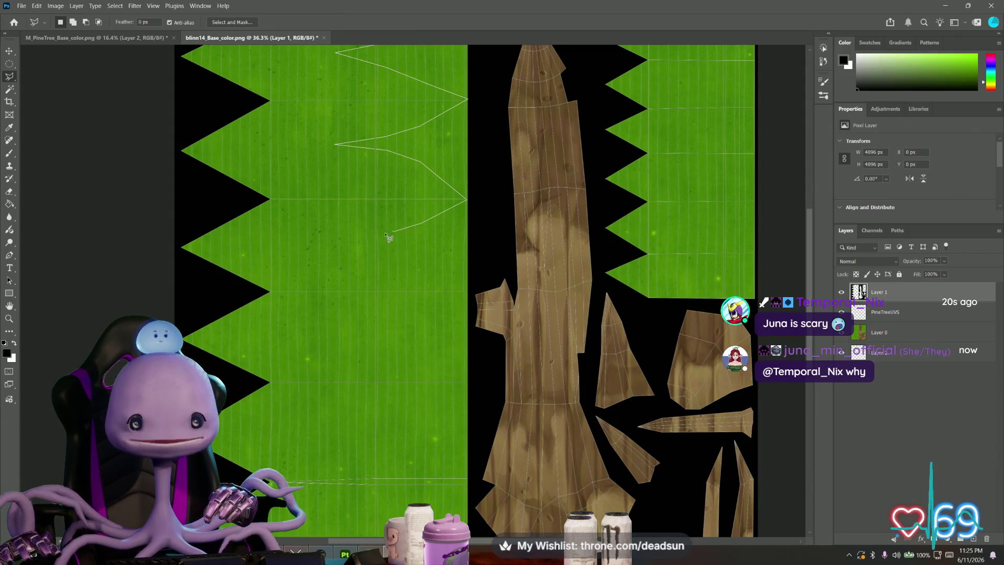
pyautogui.click(336, 244)
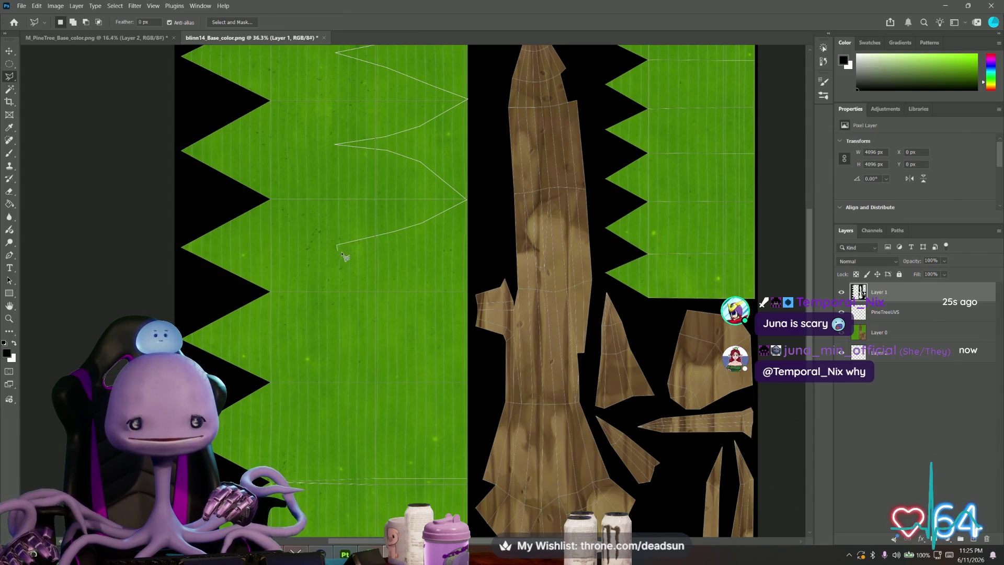
pyautogui.click(410, 258)
pyautogui.click(437, 270)
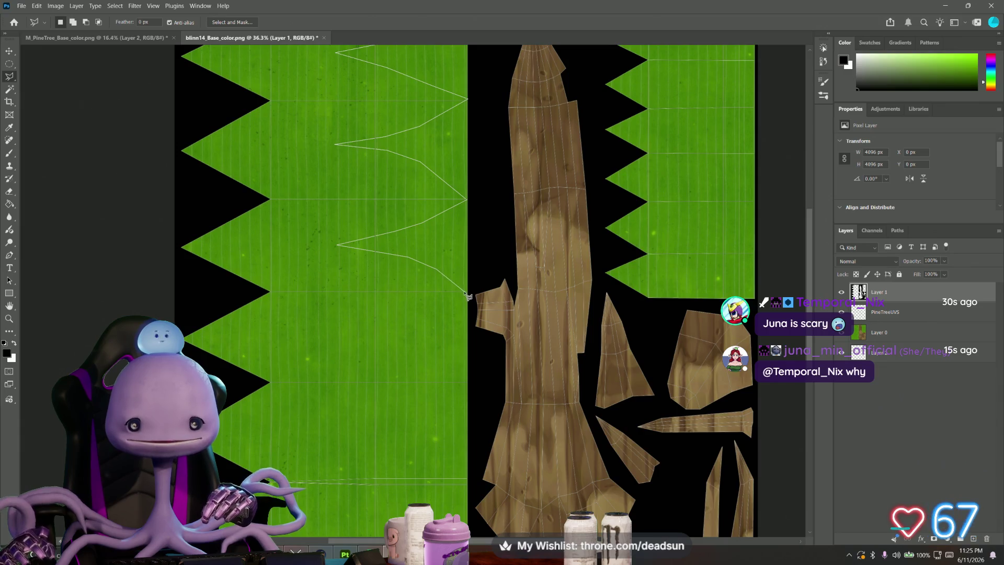
pyautogui.click(466, 293)
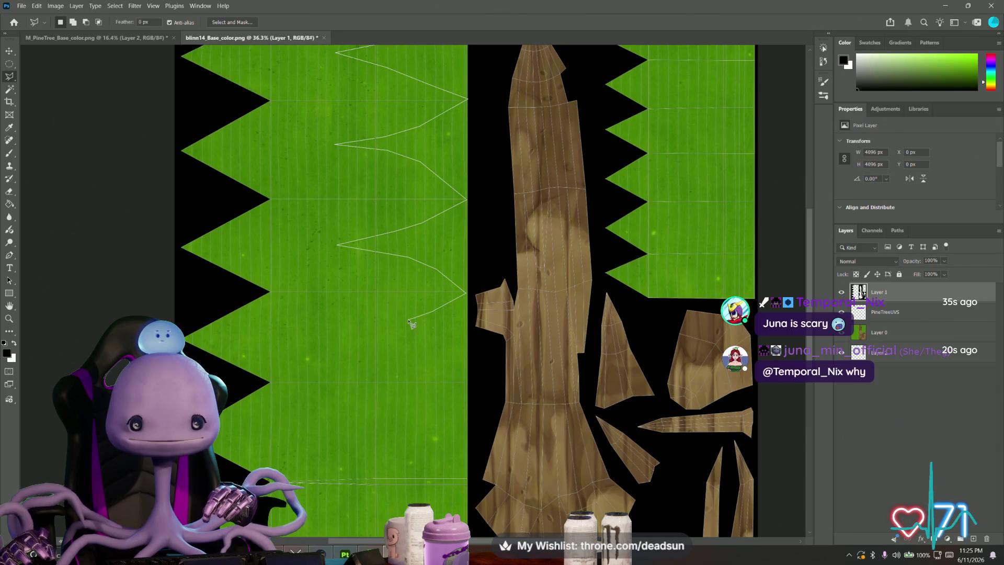
pyautogui.click(409, 321)
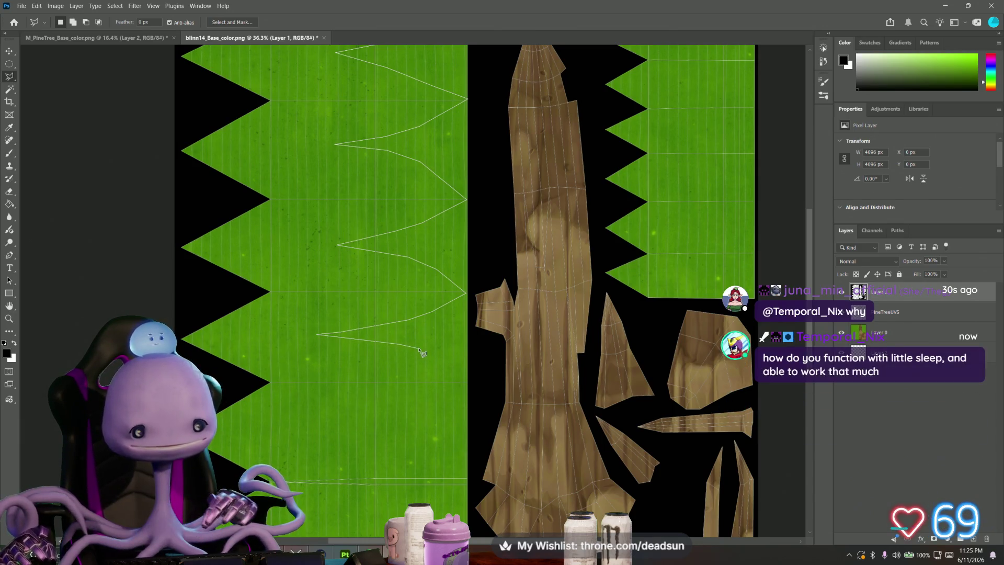
pyautogui.click(467, 380)
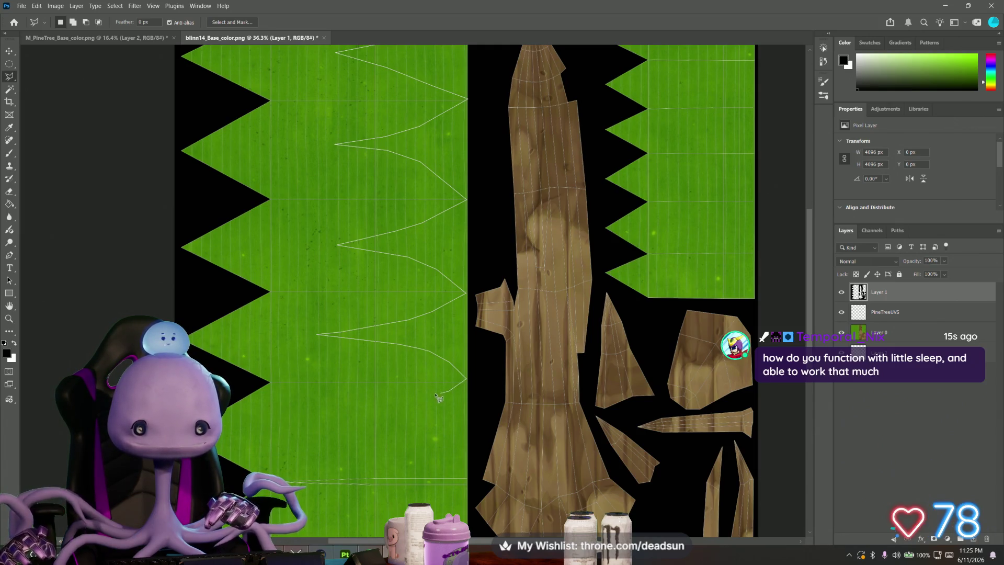
pyautogui.click(396, 407)
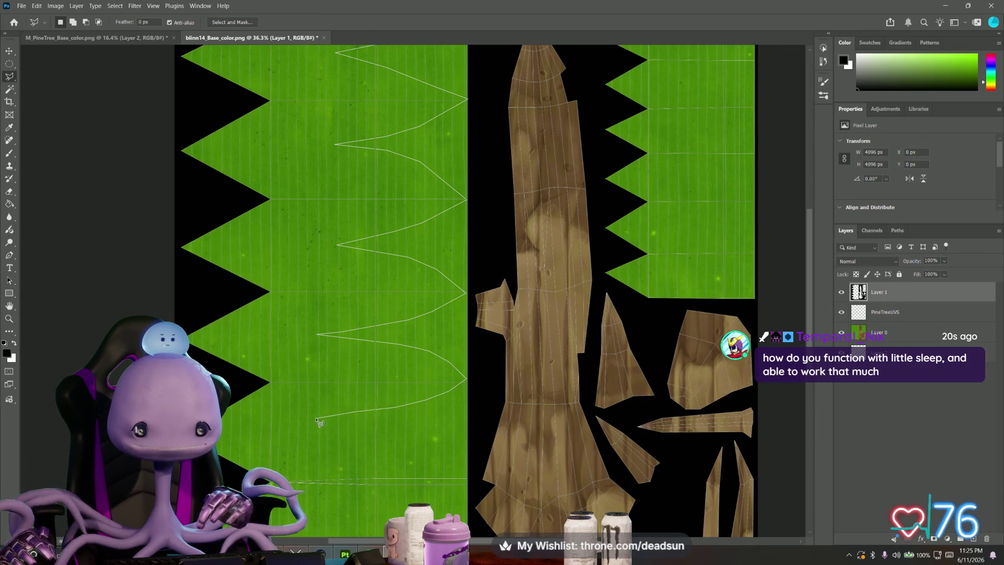
pyautogui.moveTo(307, 415)
pyautogui.mouseDown()
pyautogui.moveTo(286, 329)
pyautogui.moveTo(273, 343)
pyautogui.mouseUp()
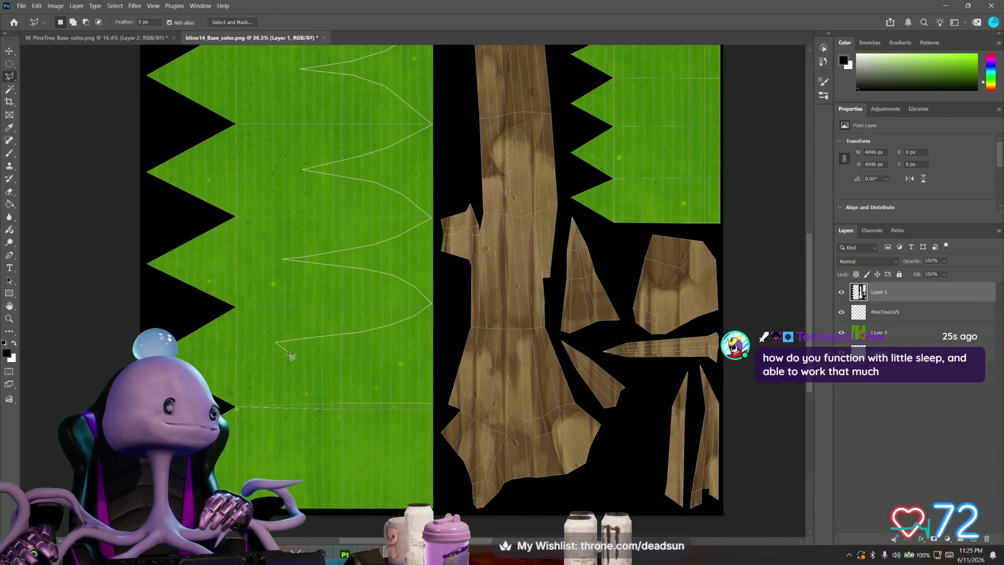
# Step: Add the last zigzag points and close the lasso outline into a selection
pyautogui.click(321, 349)
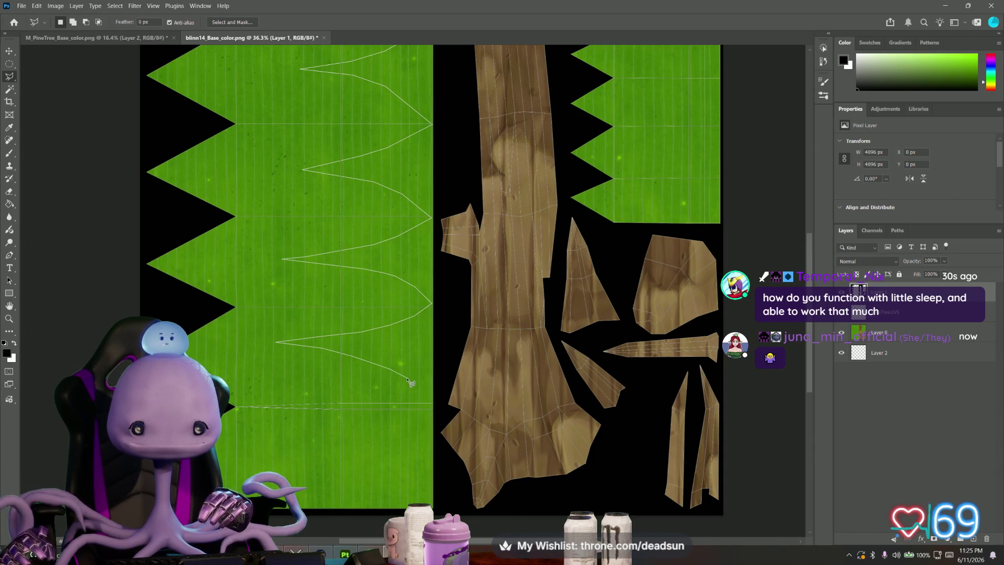
pyautogui.click(433, 404)
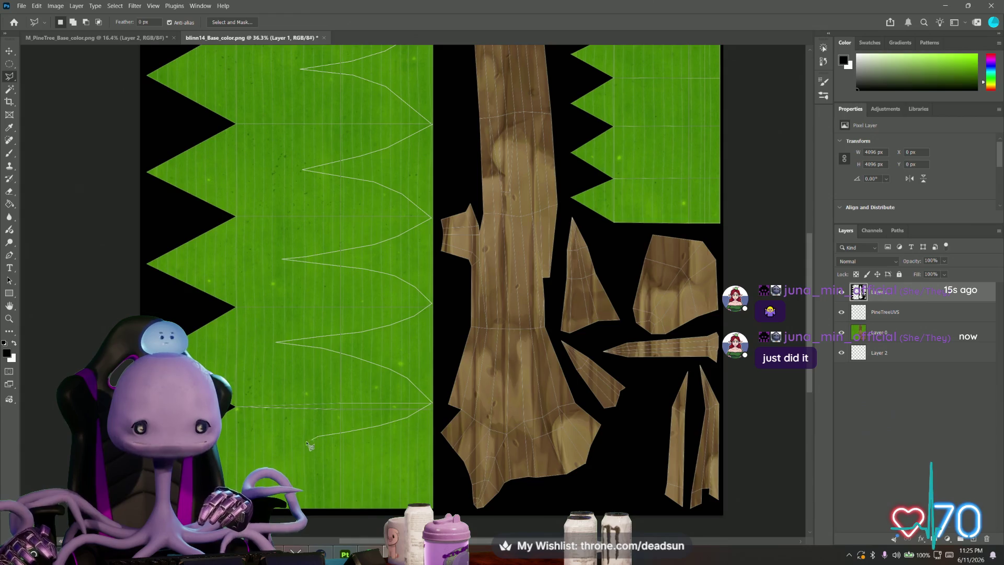
pyautogui.click(269, 445)
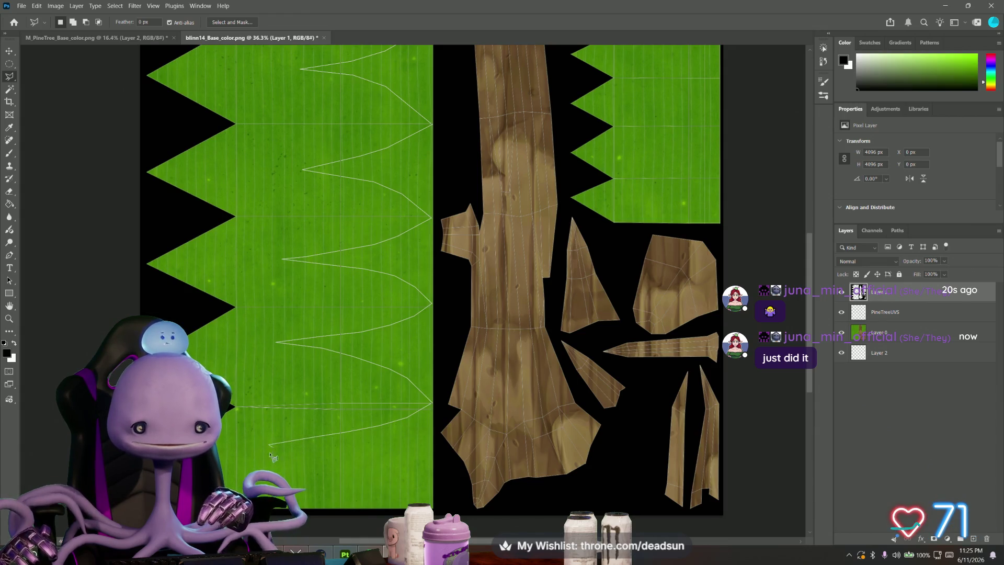
pyautogui.click(327, 449)
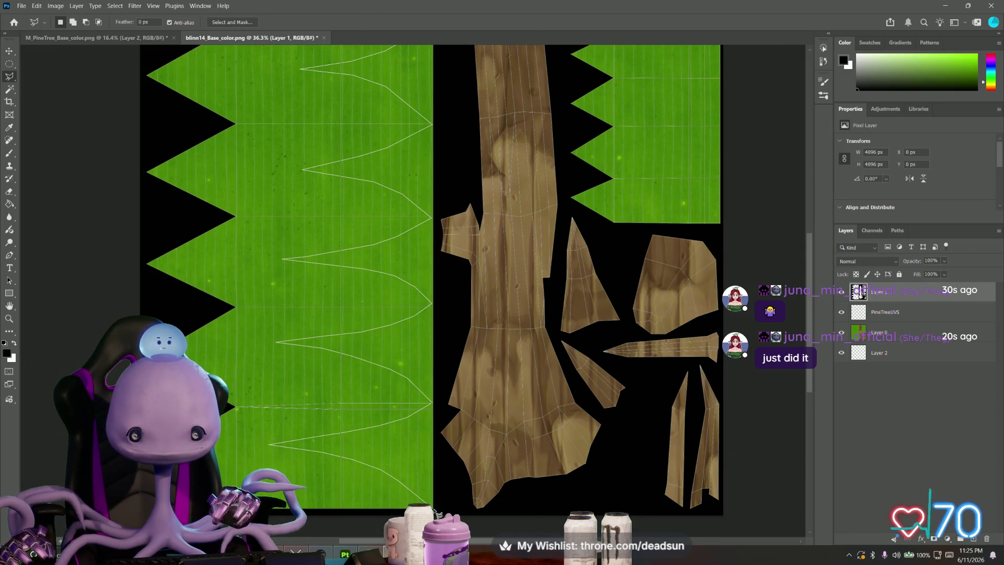
pyautogui.moveTo(436, 209); pyautogui.dragTo(429, 441)
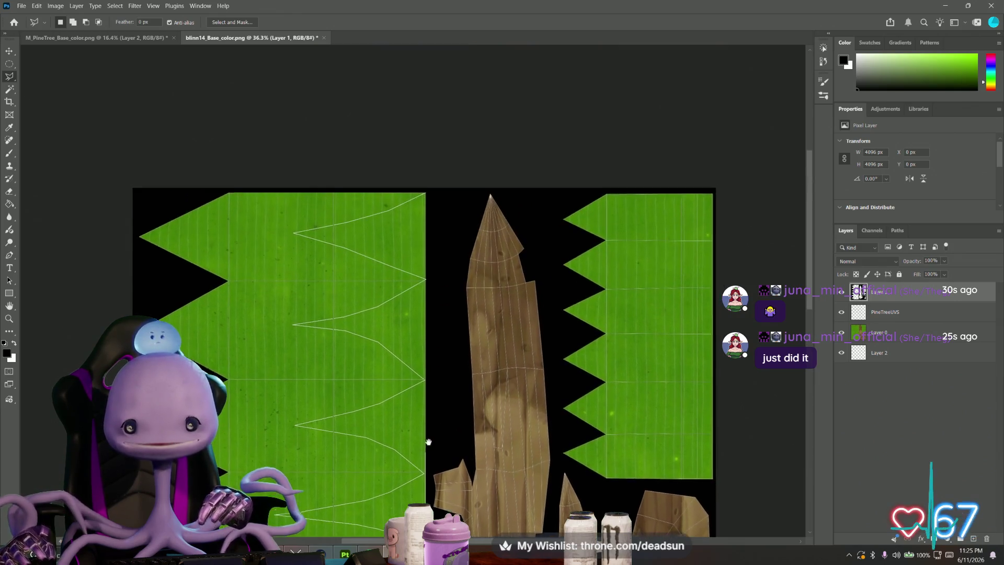
pyautogui.click(431, 193)
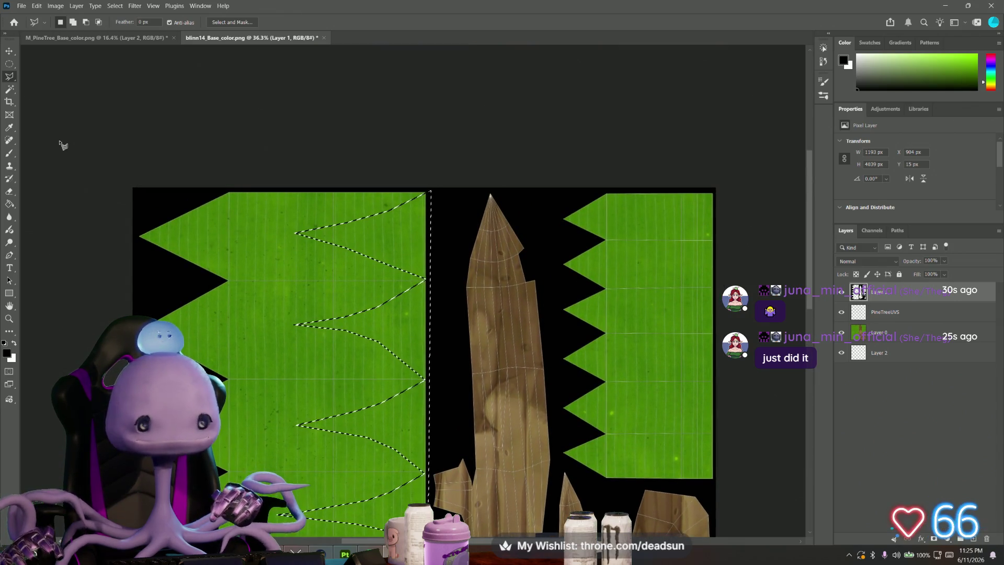
# Step: Delete the selected zigzag area from Layer 0, leaving it transparent
pyautogui.click(10, 205)
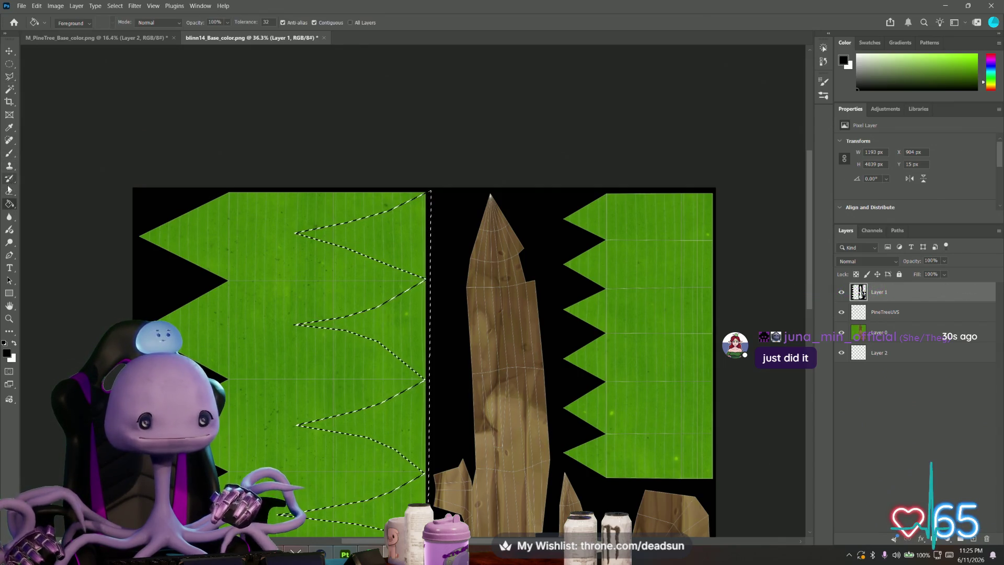
pyautogui.keyDown('alt'); pyautogui.scroll(-2, 361, 298); pyautogui.keyUp('alt')
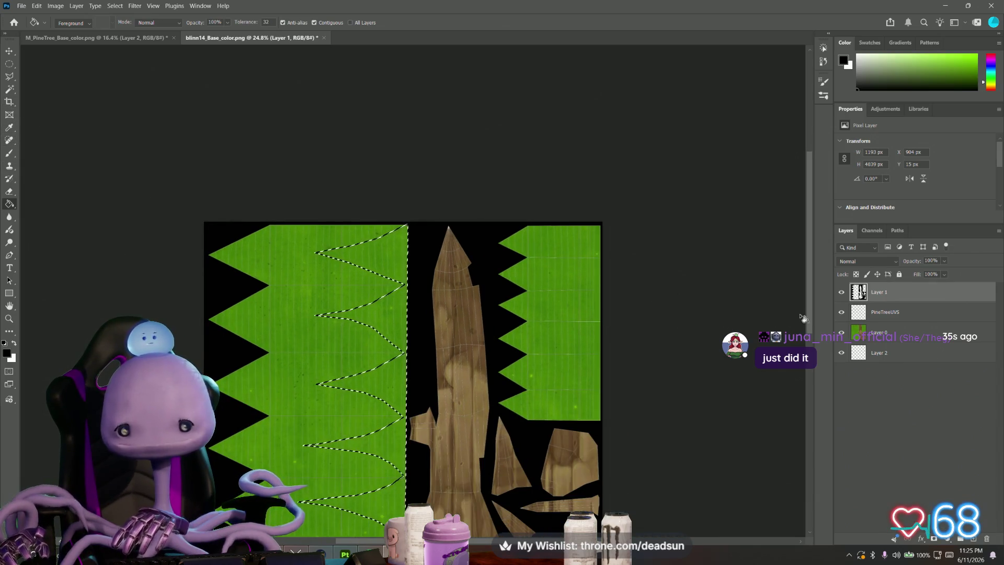
pyautogui.click(889, 312)
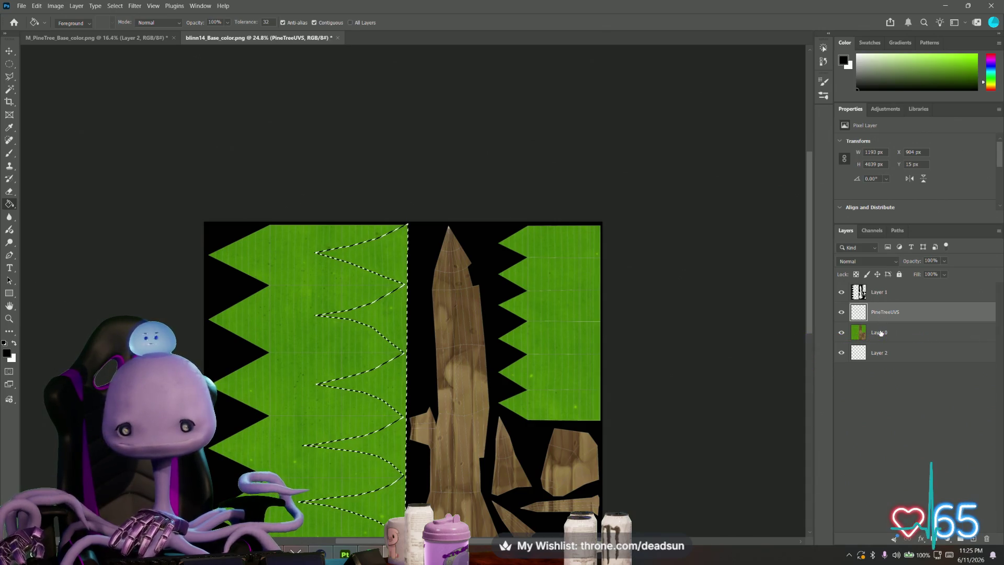
pyautogui.click(880, 333)
pyautogui.press('Delete')
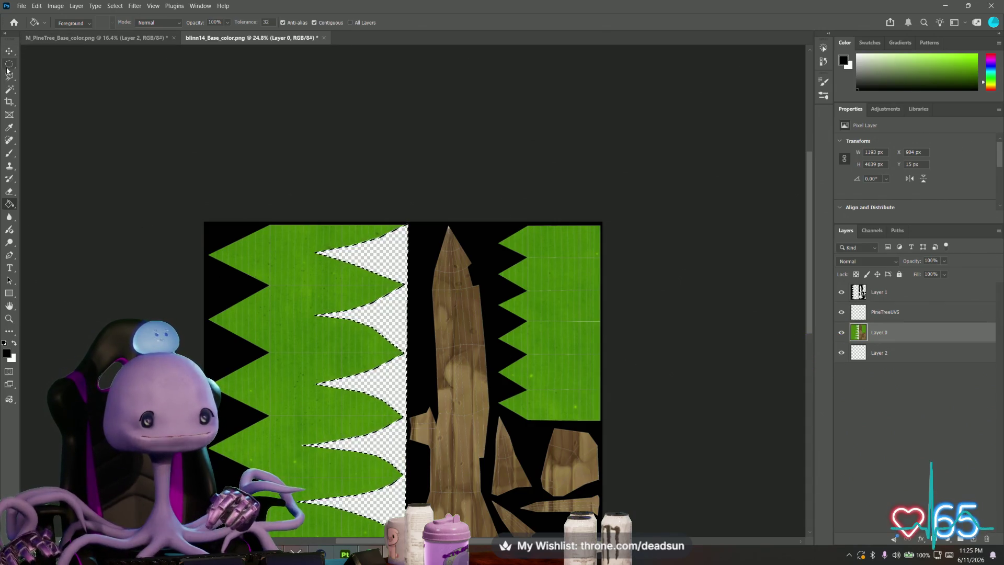
# Step: Deselect, zoom in on the right leaf strip, and bring the Discord browser window over
pyautogui.click(9, 65)
pyautogui.hotkey('ctrl', 'd')
pyautogui.keyDown('alt'); pyautogui.scroll(-3, 193, 330); pyautogui.keyUp('alt')
pyautogui.keyDown('alt'); pyautogui.scroll(2, 202, 326); pyautogui.keyUp('alt')
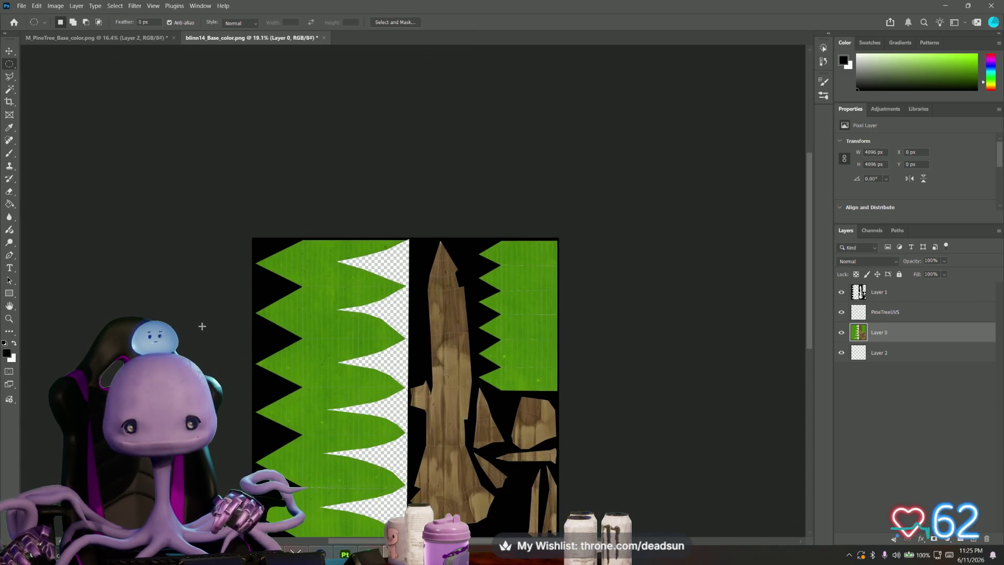
pyautogui.keyDown('alt'); pyautogui.scroll(1, 418, 293); pyautogui.keyUp('alt')
pyautogui.moveTo(488, 259); pyautogui.dragTo(403, 130)
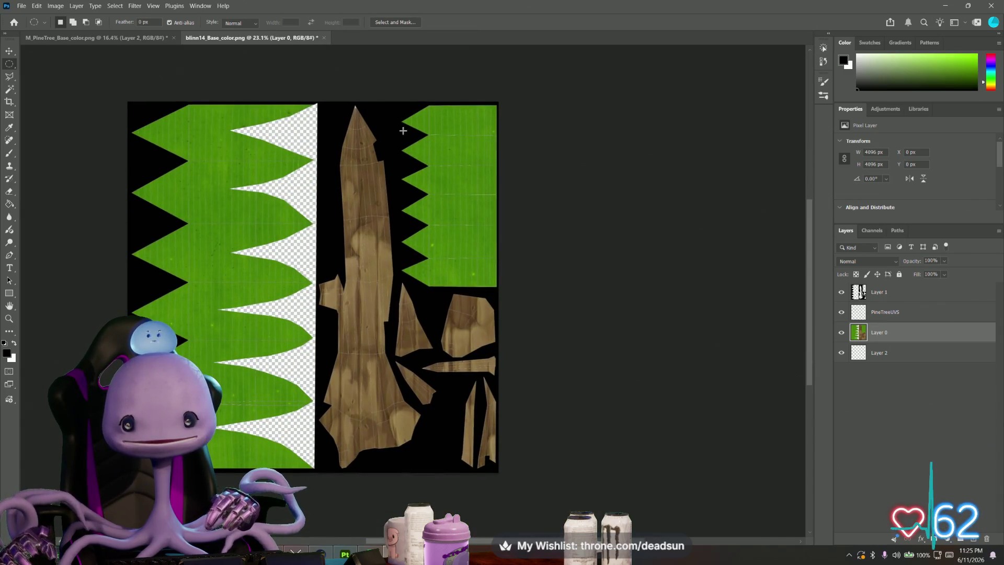
pyautogui.keyDown('alt'); pyautogui.scroll(5, 403, 131); pyautogui.keyUp('alt')
pyautogui.moveTo(505, 163)
pyautogui.mouseDown()
pyautogui.moveTo(466, 162)
pyautogui.moveTo(440, 223)
pyautogui.mouseUp()
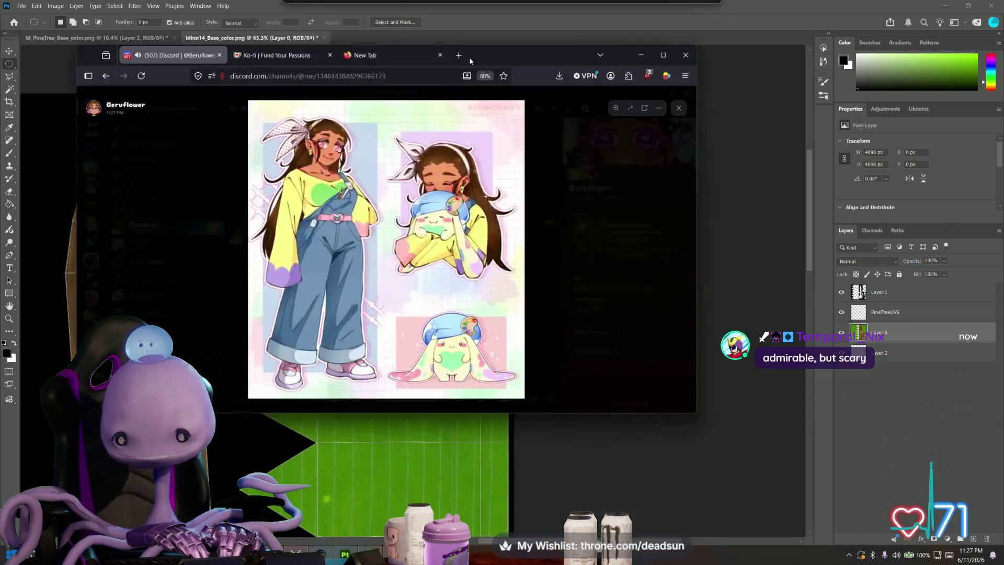
pyautogui.moveTo(523, 44)
pyautogui.mouseDown()
pyautogui.moveTo(539, 15)
pyautogui.moveTo(555, 144)
pyautogui.moveTo(577, 114)
pyautogui.mouseUp()
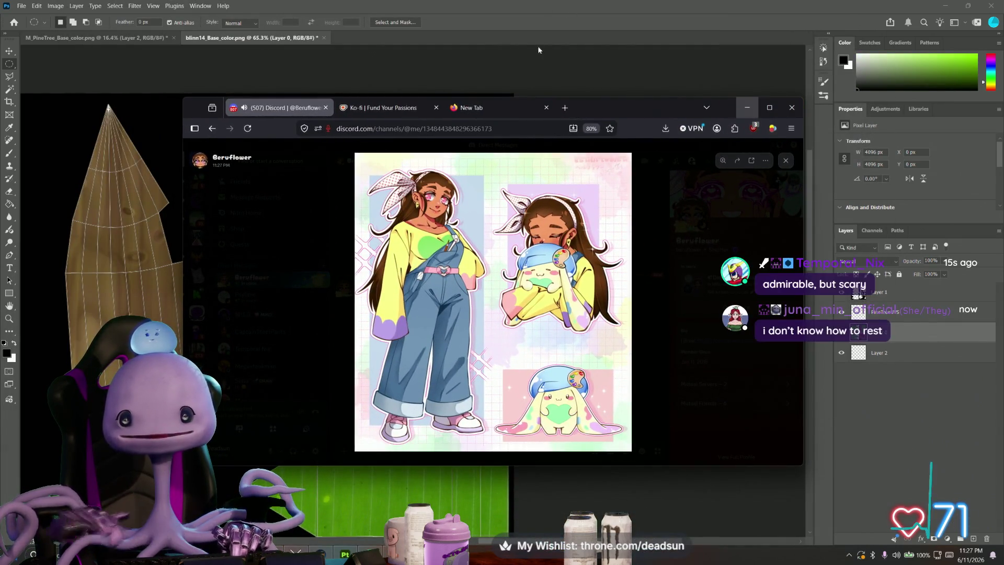
# Step: Maximize the Discord window to view the character illustration, then shrink it back down
pyautogui.click(770, 107)
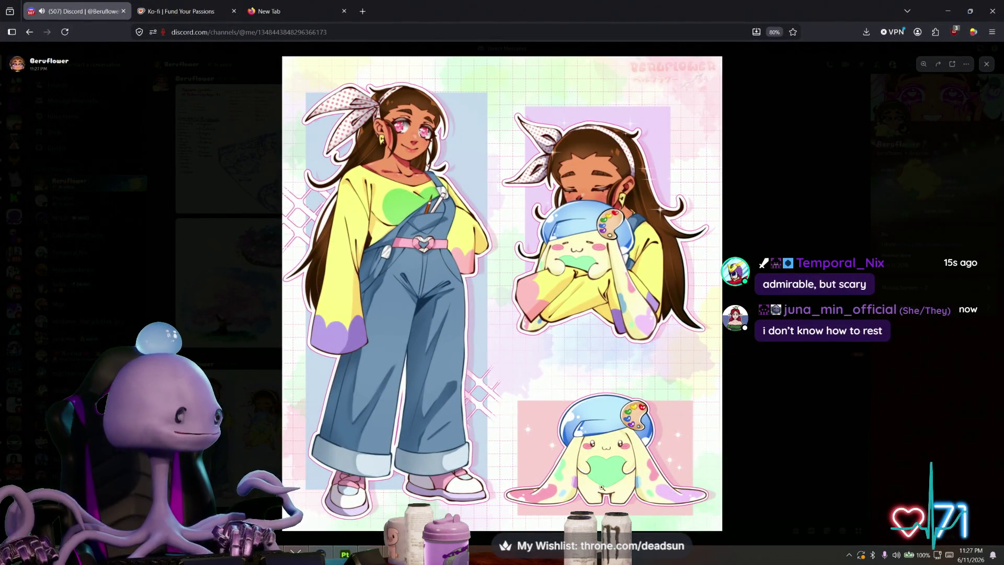
pyautogui.moveTo(580, 10)
pyautogui.mouseDown()
pyautogui.moveTo(545, 5)
pyautogui.moveTo(557, 23)
pyautogui.moveTo(617, 23)
pyautogui.moveTo(442, 23)
pyautogui.moveTo(716, 23)
pyautogui.moveTo(305, 49)
pyautogui.moveTo(695, 34)
pyautogui.moveTo(385, 55)
pyautogui.moveTo(387, 68)
pyautogui.moveTo(523, 180)
pyautogui.moveTo(540, 102)
pyautogui.moveTo(523, 3)
pyautogui.mouseUp()
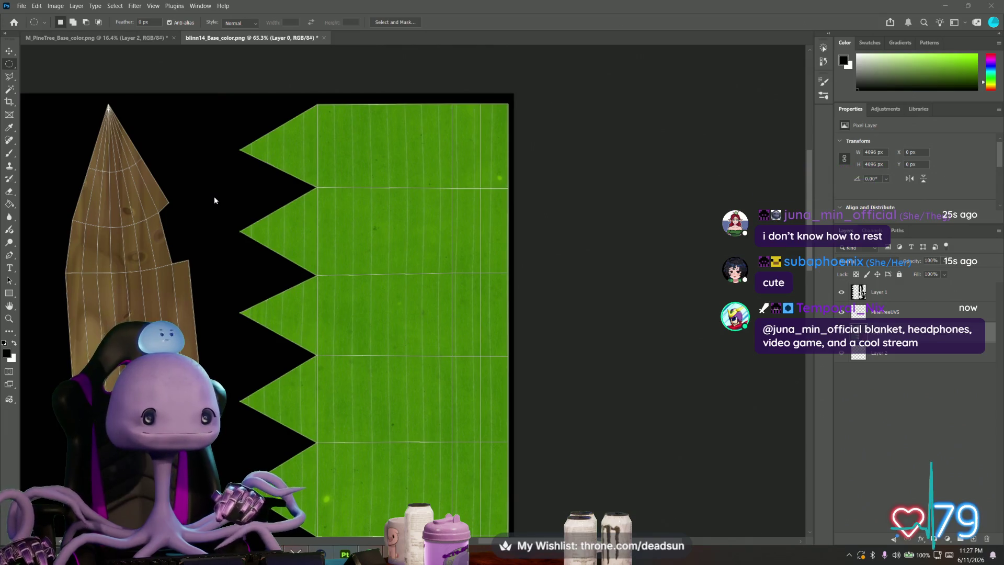
pyautogui.scroll(1, 215, 200)
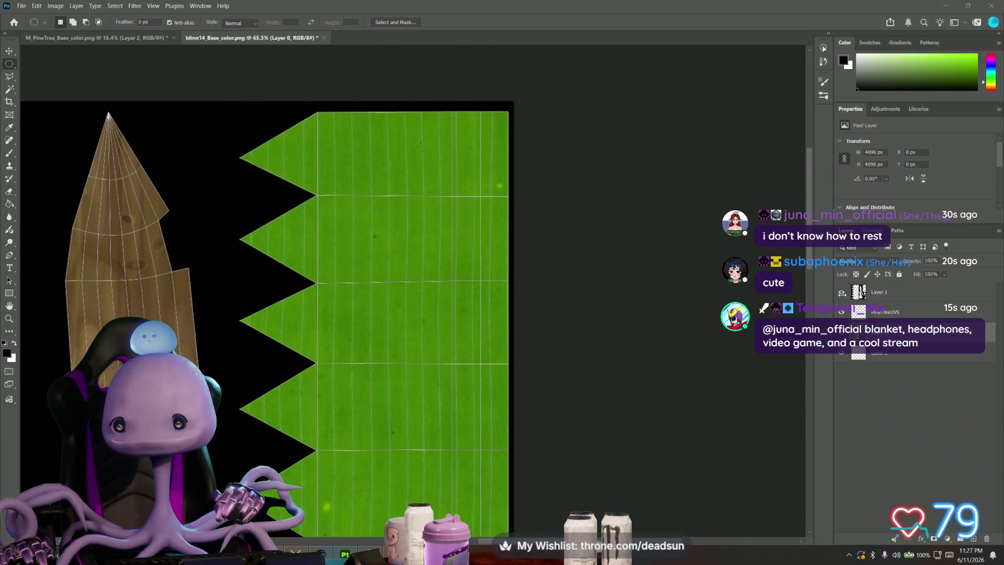
pyautogui.click(842, 292)
pyautogui.click(841, 293)
pyautogui.click(842, 292)
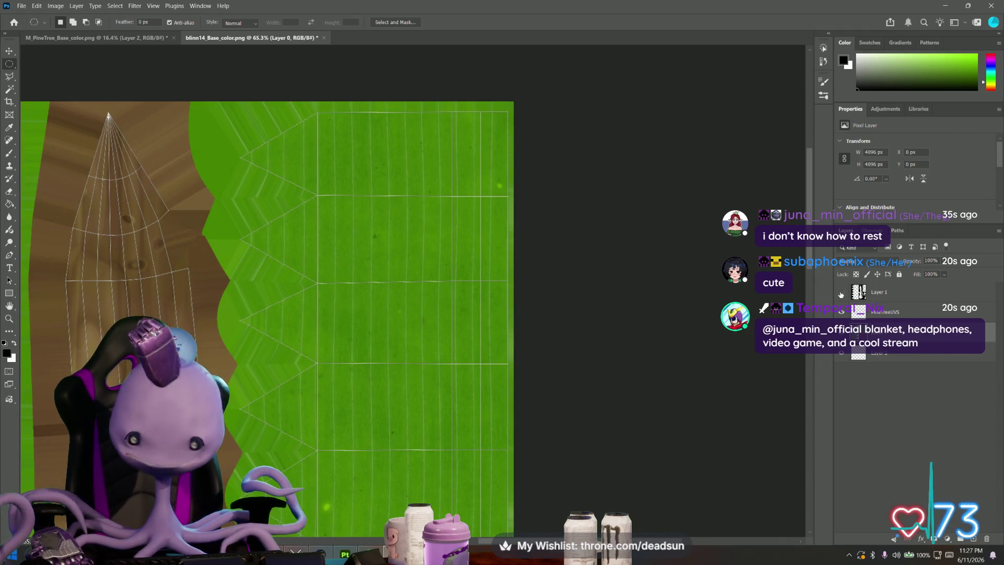
pyautogui.click(841, 293)
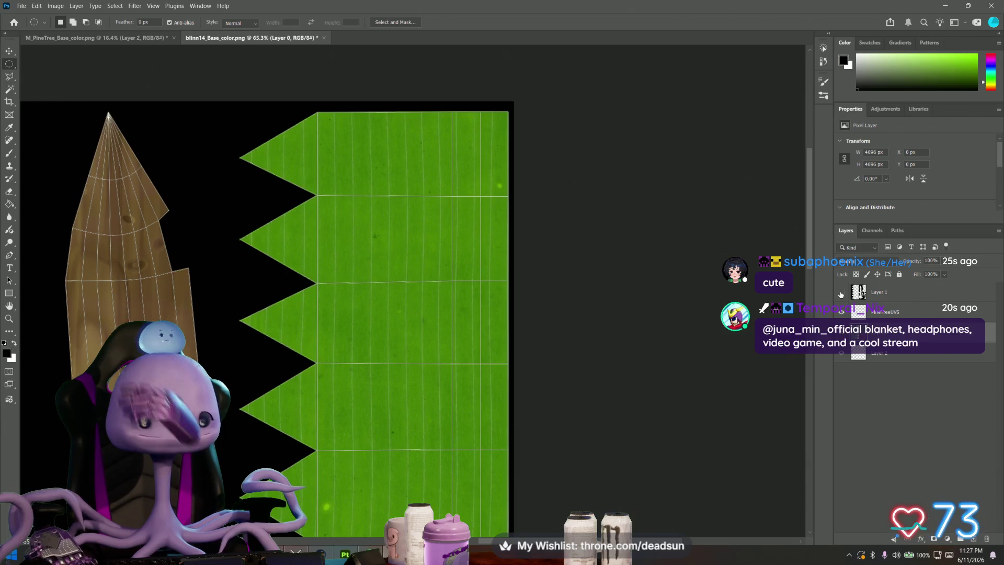
pyautogui.click(841, 293)
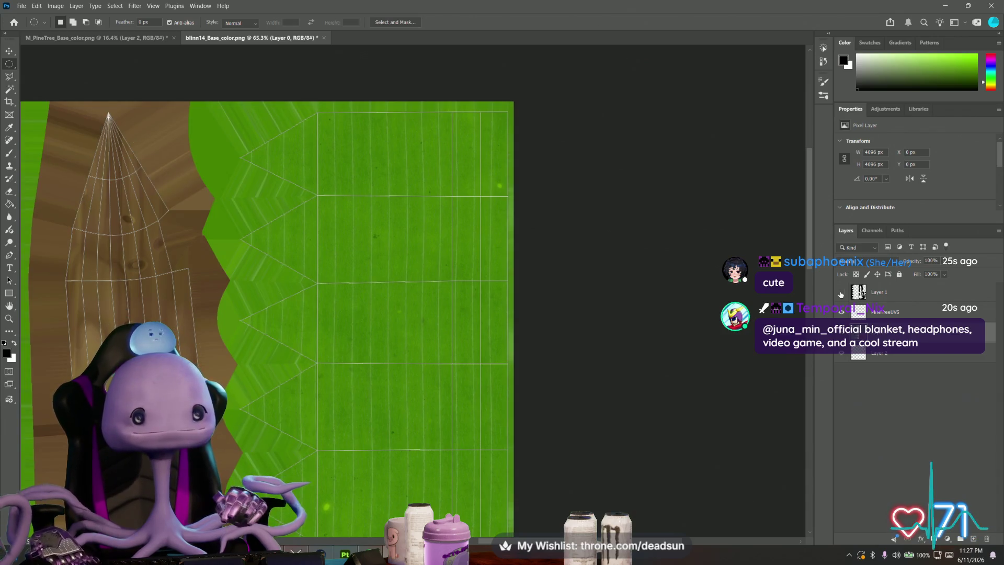
pyautogui.click(842, 293)
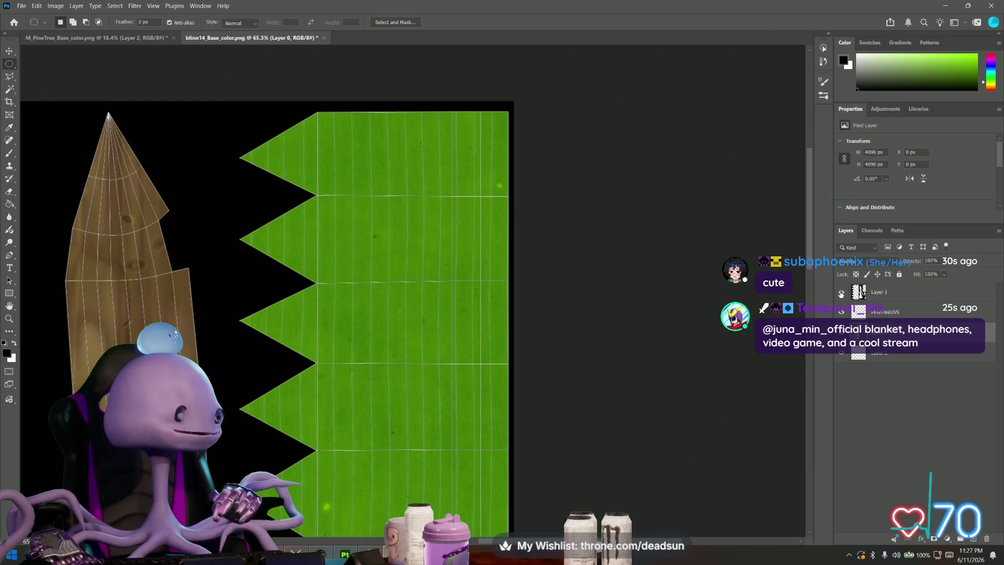
pyautogui.click(841, 292)
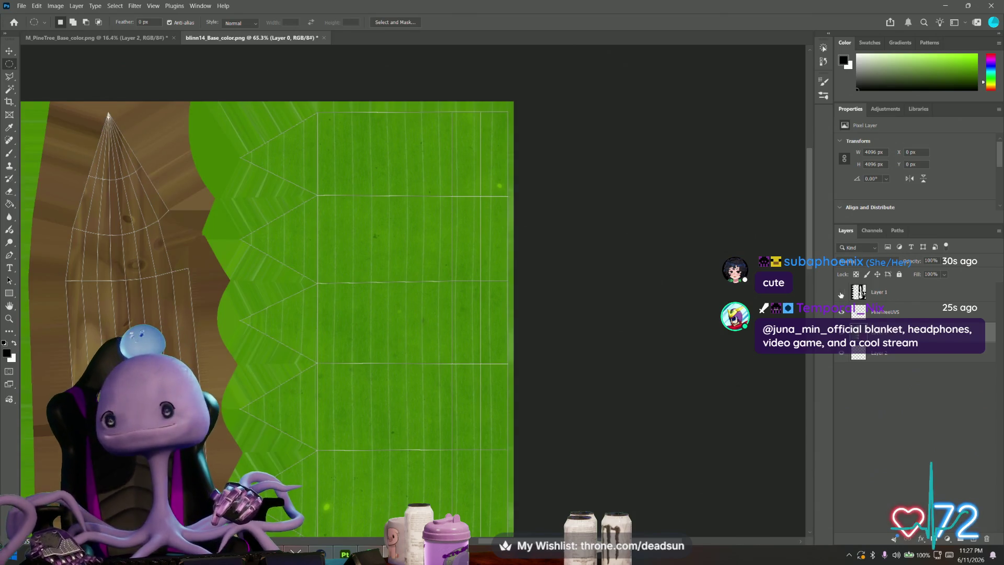
pyautogui.click(841, 292)
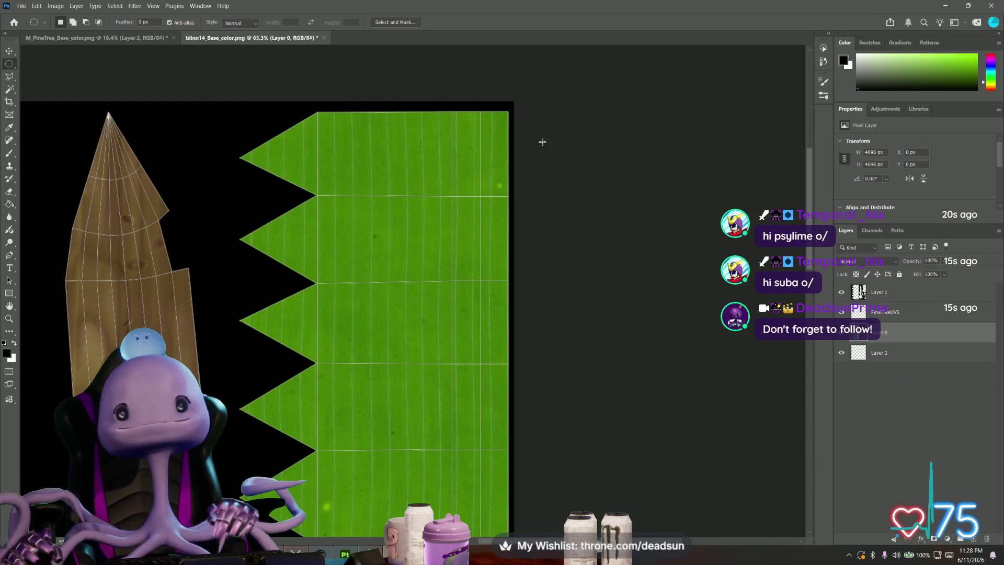
# Step: Start a Polygonal Lasso outline down the right strip's leaf edge, undoing one misplaced point
pyautogui.click(11, 77)
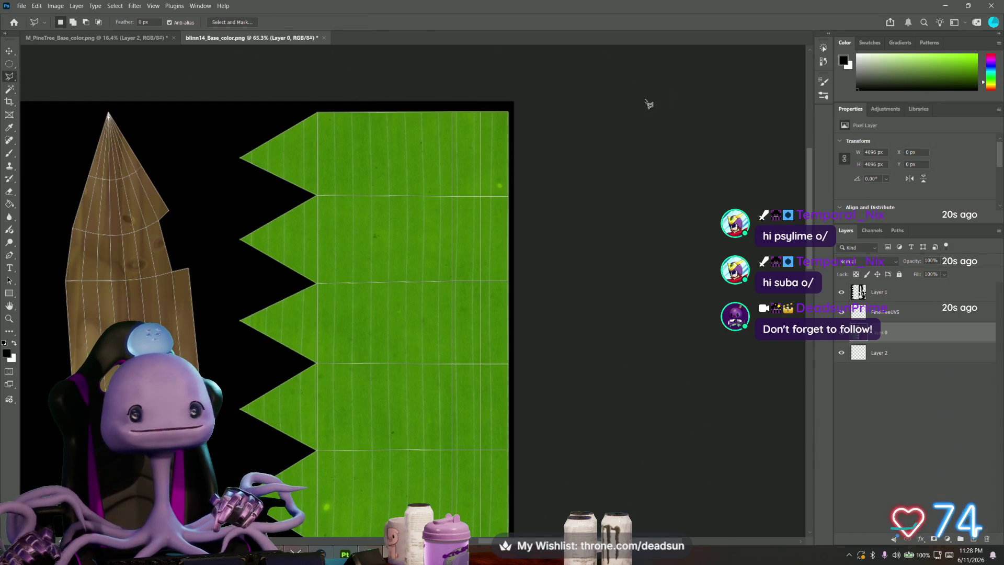
pyautogui.click(479, 126)
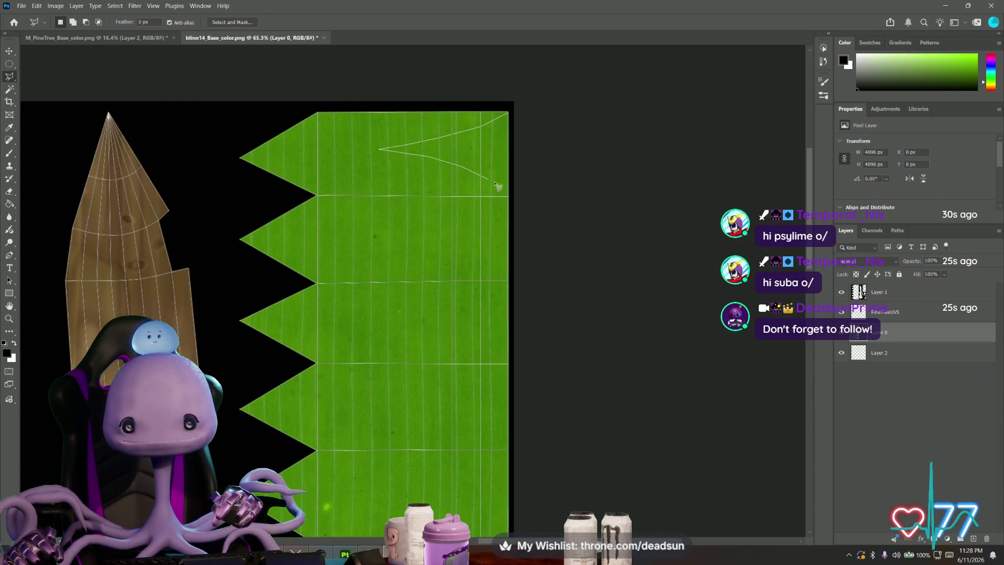
pyautogui.click(508, 198)
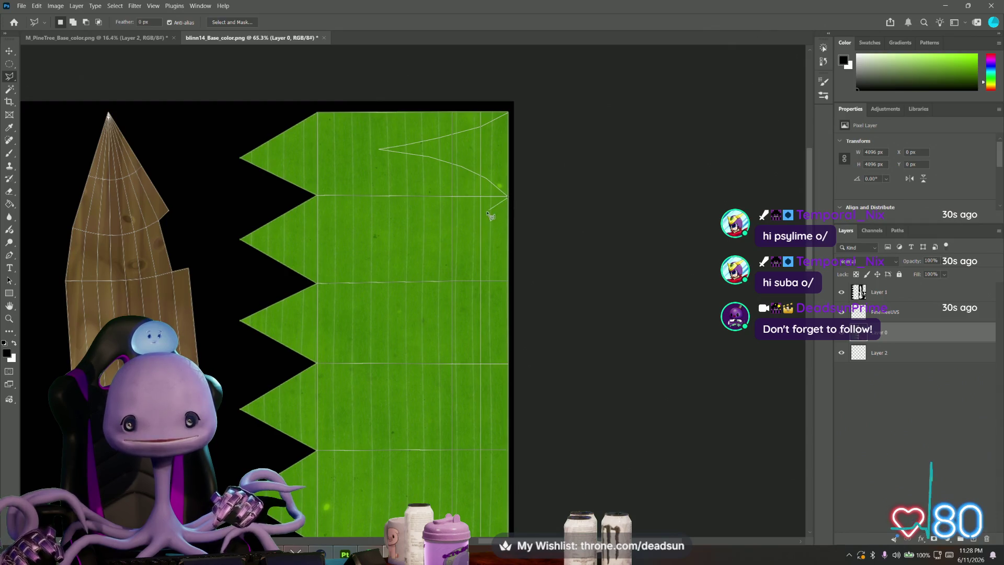
pyautogui.click(481, 212)
pyautogui.click(382, 237)
pyautogui.click(472, 242)
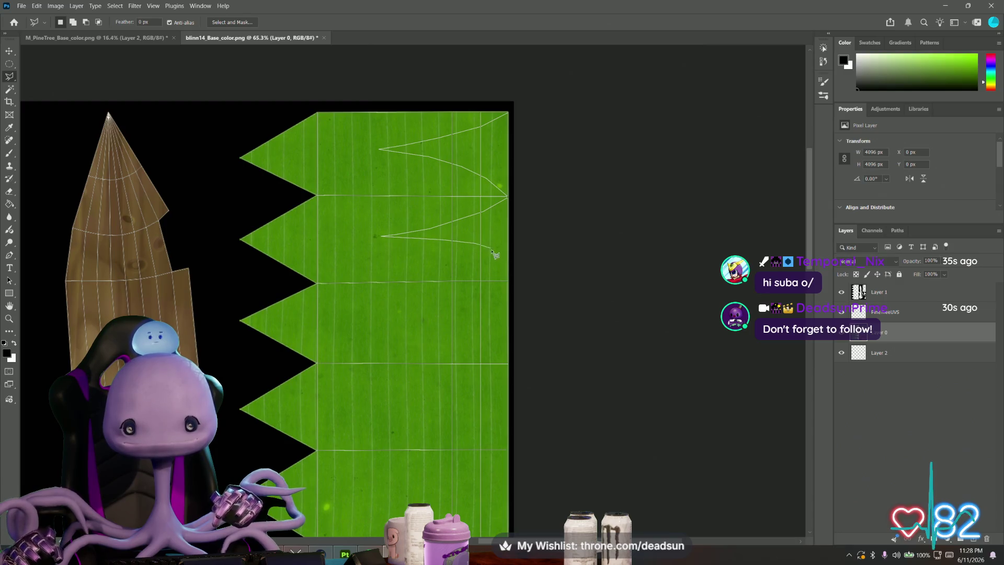
pyautogui.press('BackSpace')
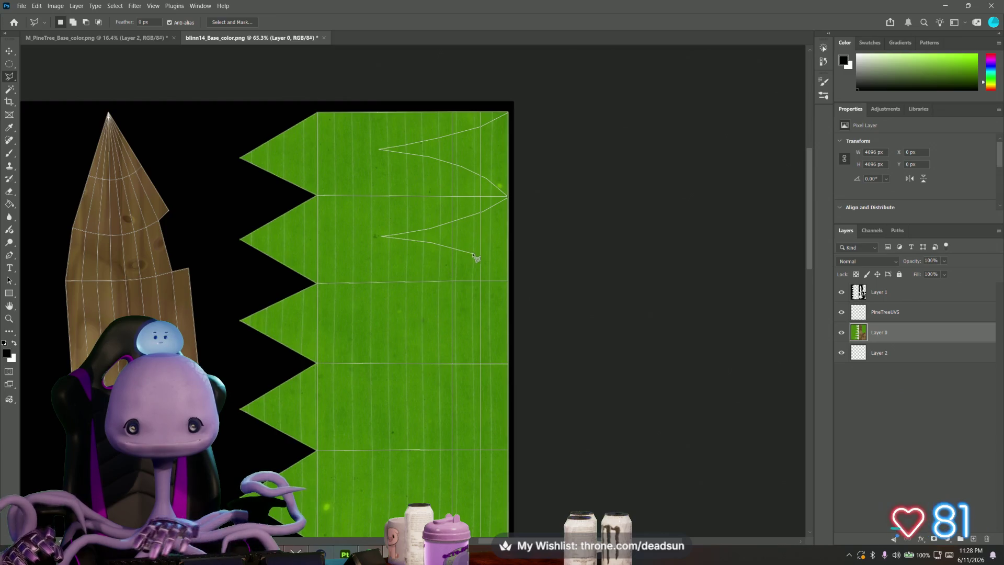
pyautogui.click(508, 282)
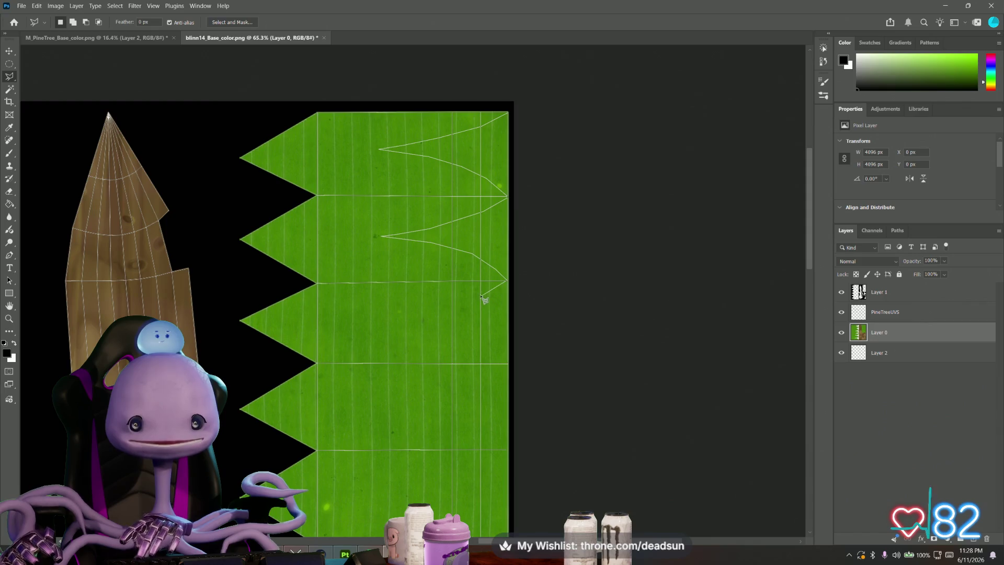
pyautogui.click(433, 314)
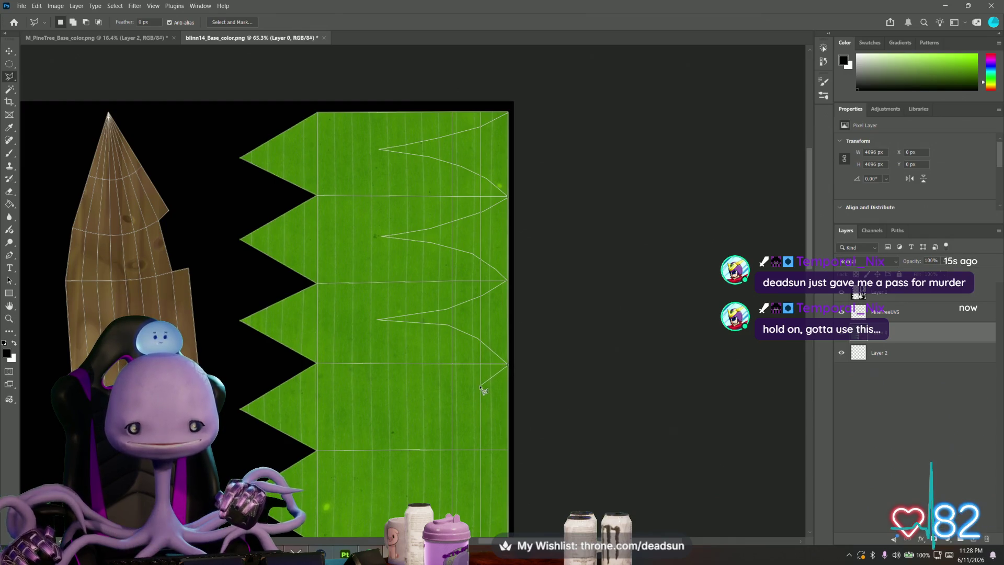
# Step: Continue the outline along the lower zigzag lines, re-placing two misplaced points
pyautogui.click(453, 399)
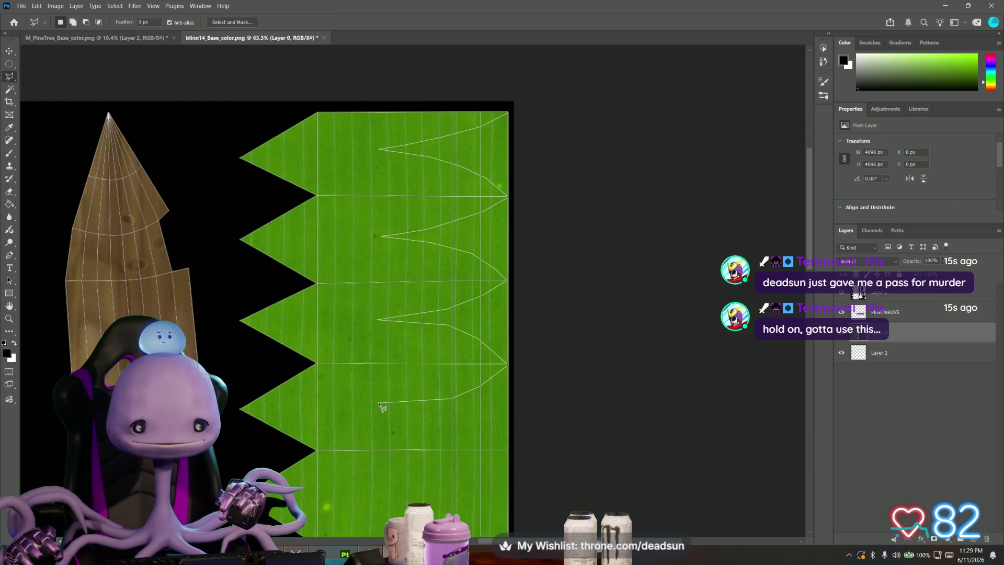
pyautogui.click(380, 404)
pyautogui.click(453, 405)
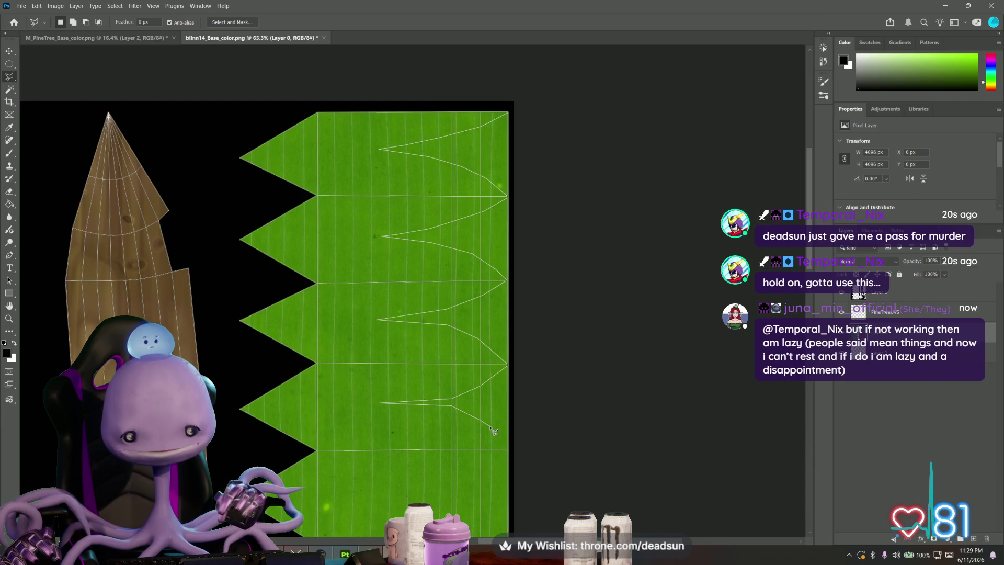
pyautogui.press('BackSpace')
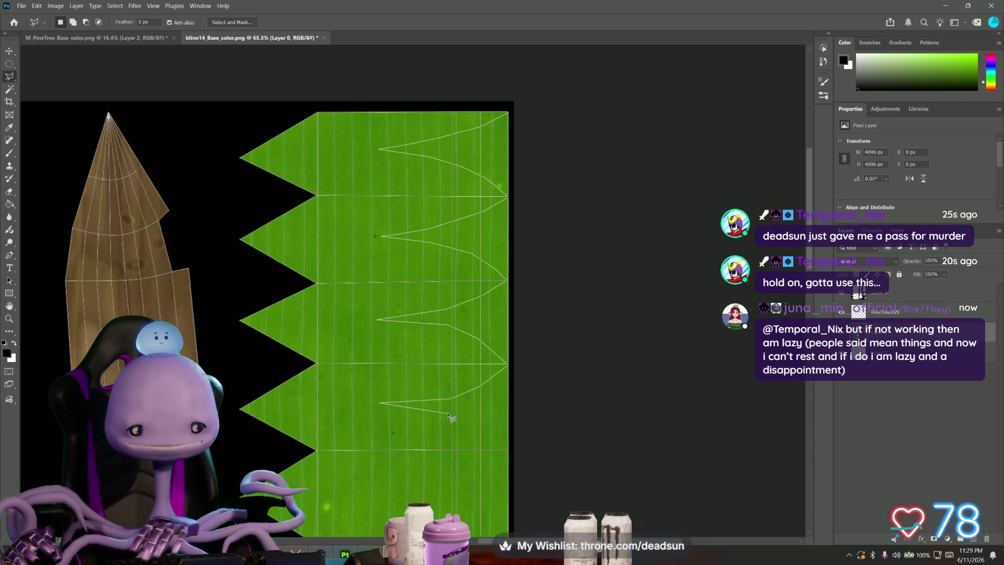
pyautogui.press('BackSpace')
pyautogui.click(377, 409)
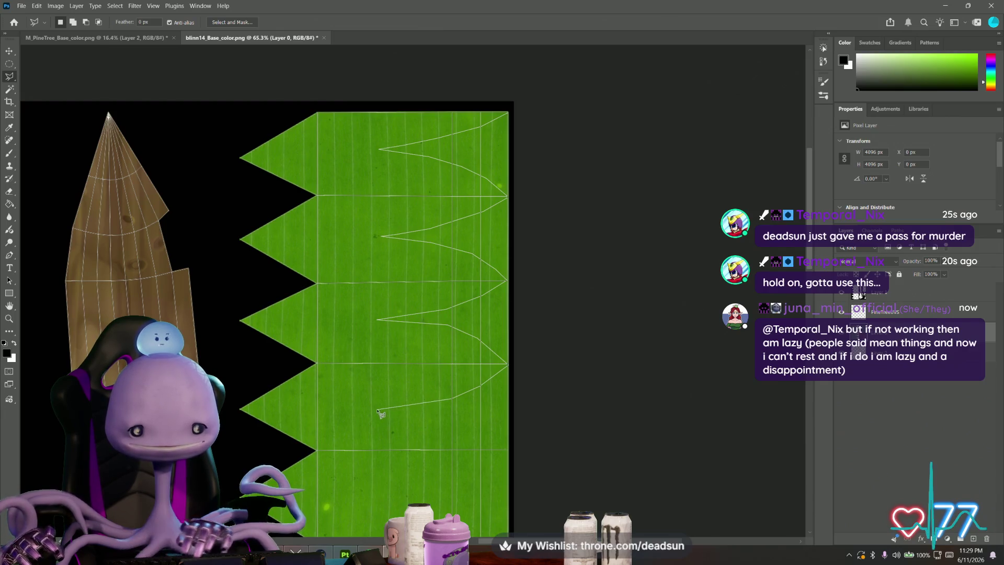
pyautogui.click(451, 415)
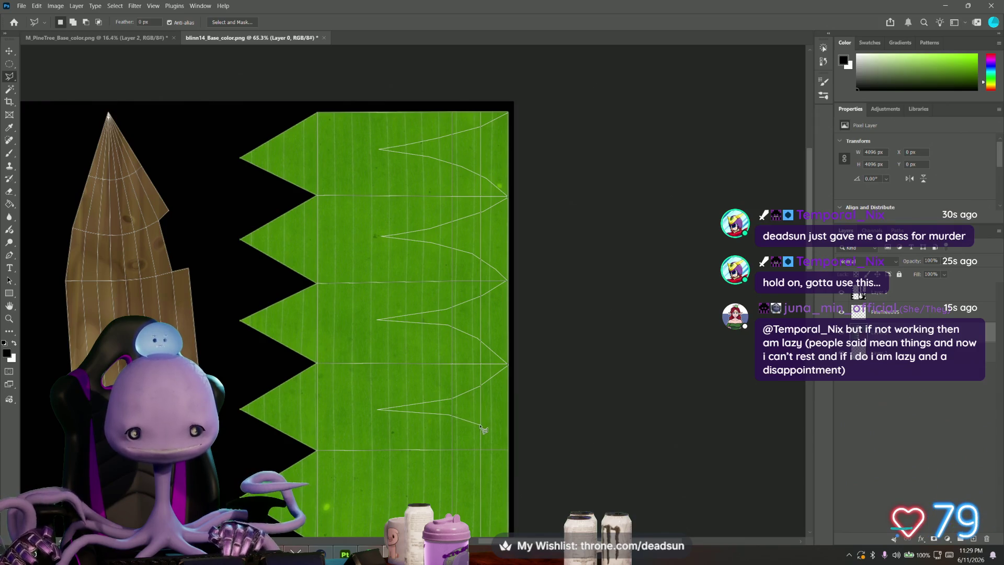
pyautogui.click(507, 449)
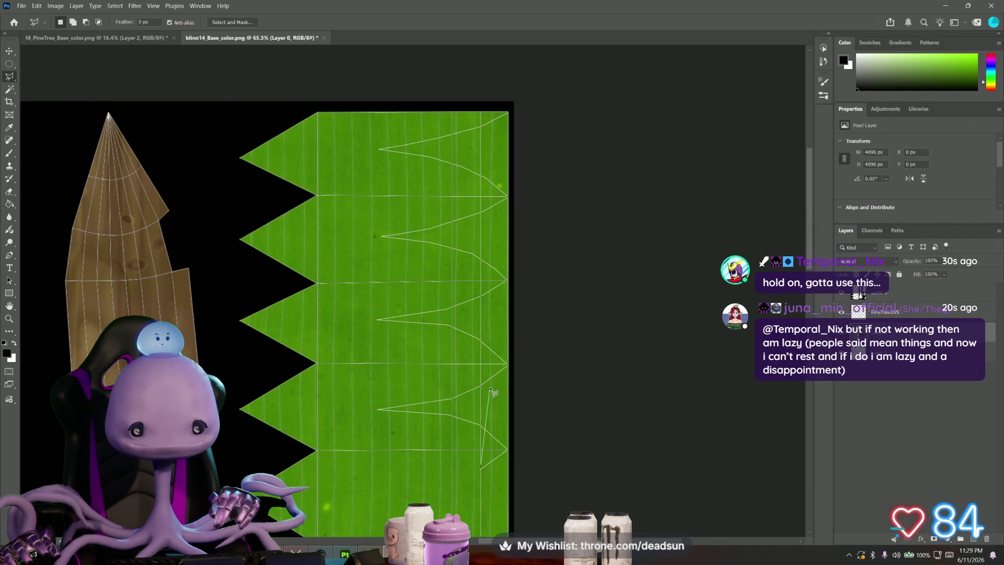
# Step: Extend the lasso through the lower zigzags along the right edge and close it into a selection
pyautogui.moveTo(426, 482); pyautogui.dragTo(455, 386)
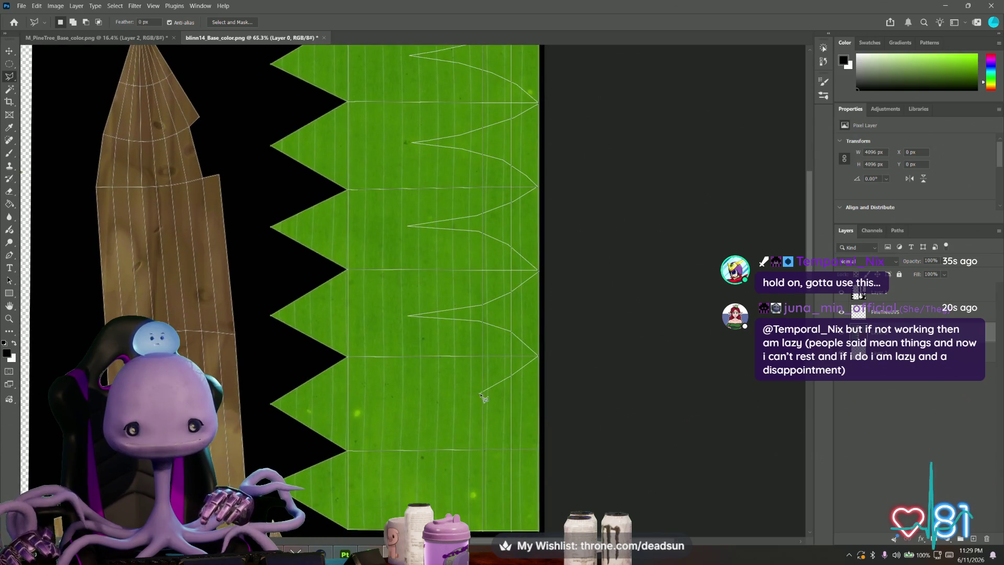
pyautogui.click(482, 390)
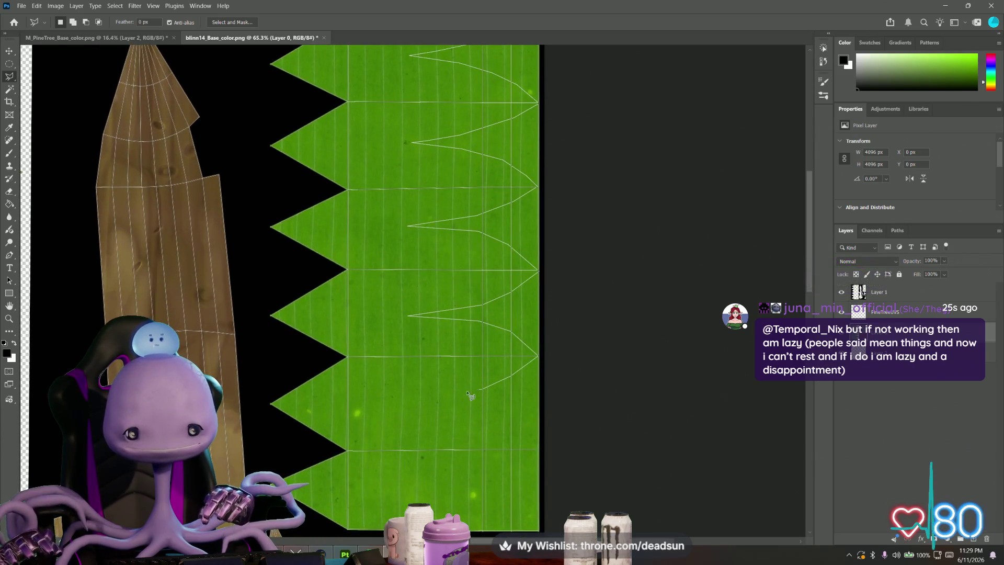
pyautogui.click(410, 397)
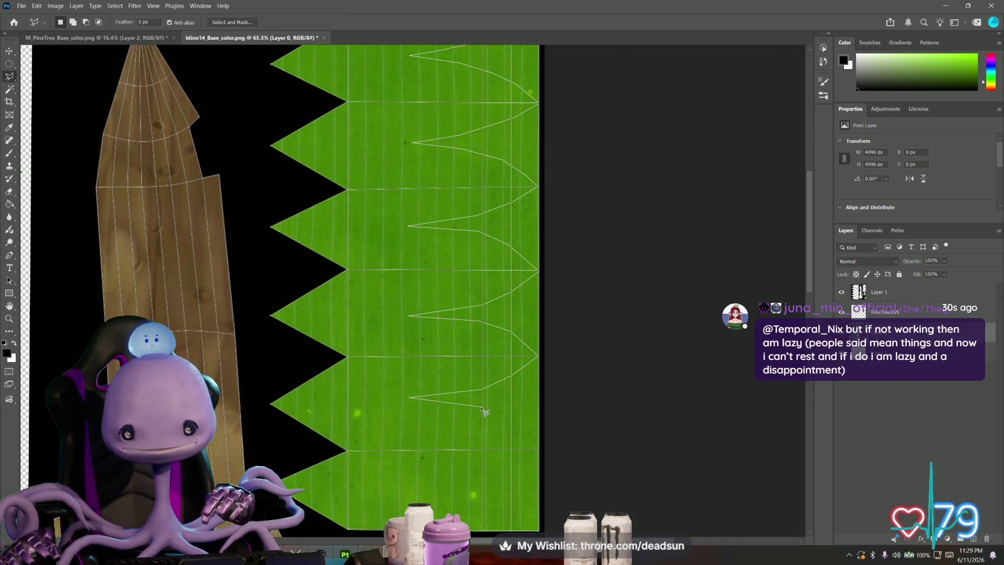
pyautogui.click(511, 419)
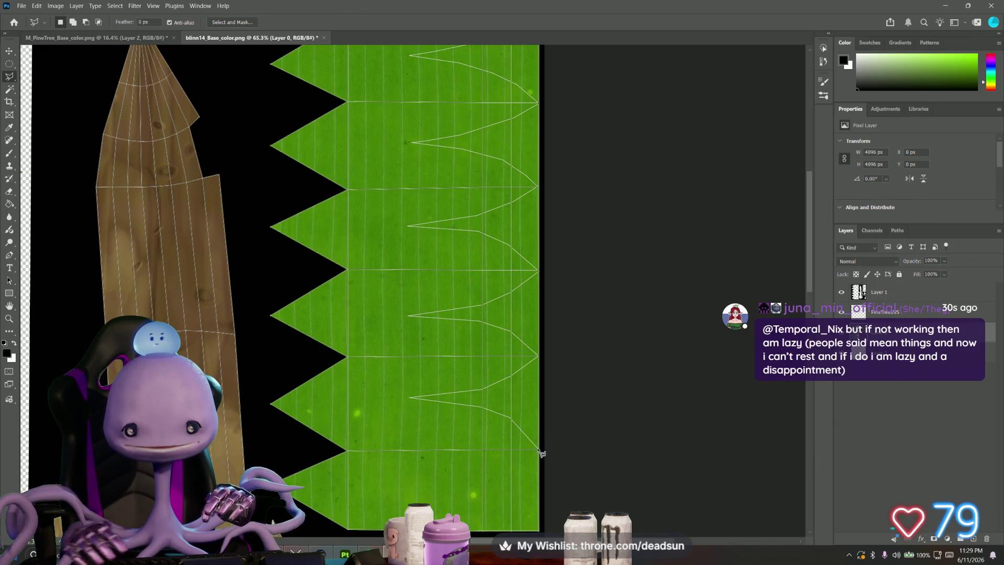
pyautogui.click(538, 448)
pyautogui.click(511, 472)
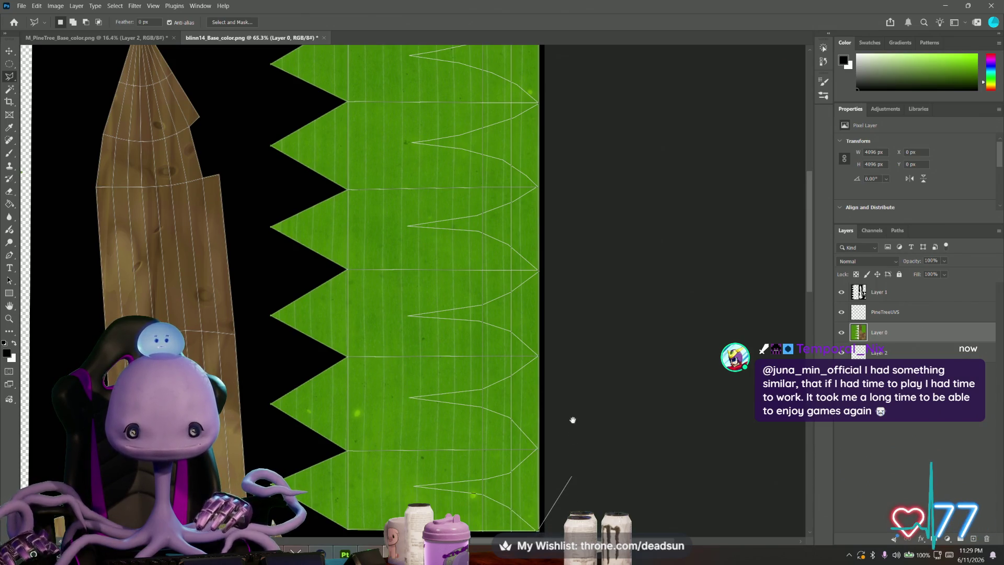
pyautogui.scroll(3, 572, 420)
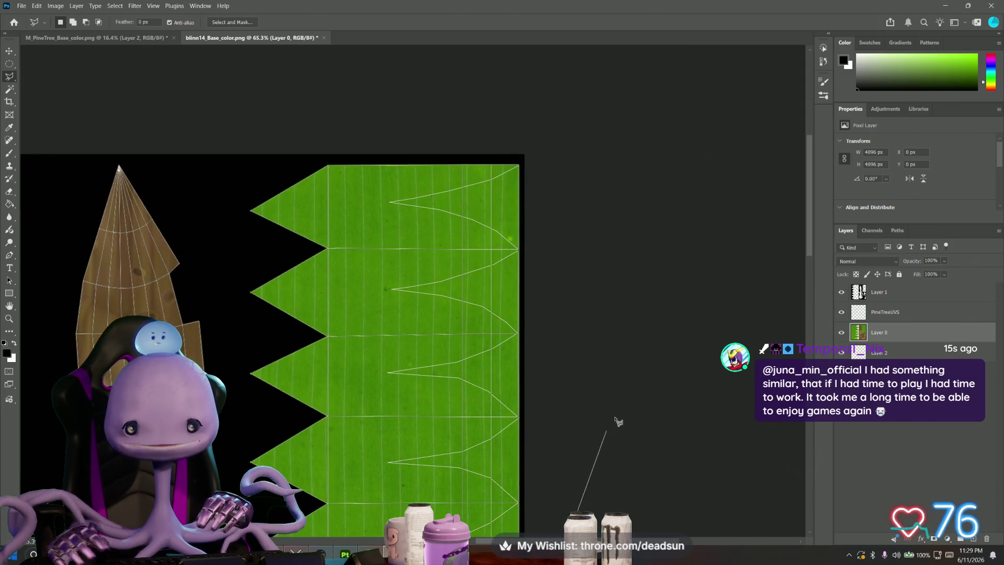
pyautogui.scroll(-4, 580, 272)
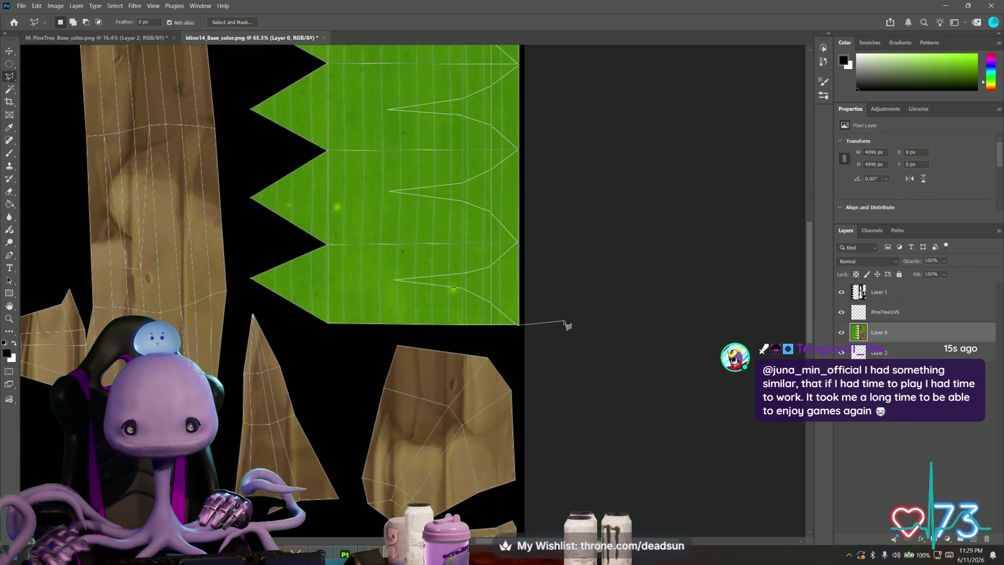
pyautogui.scroll(6, 560, 287)
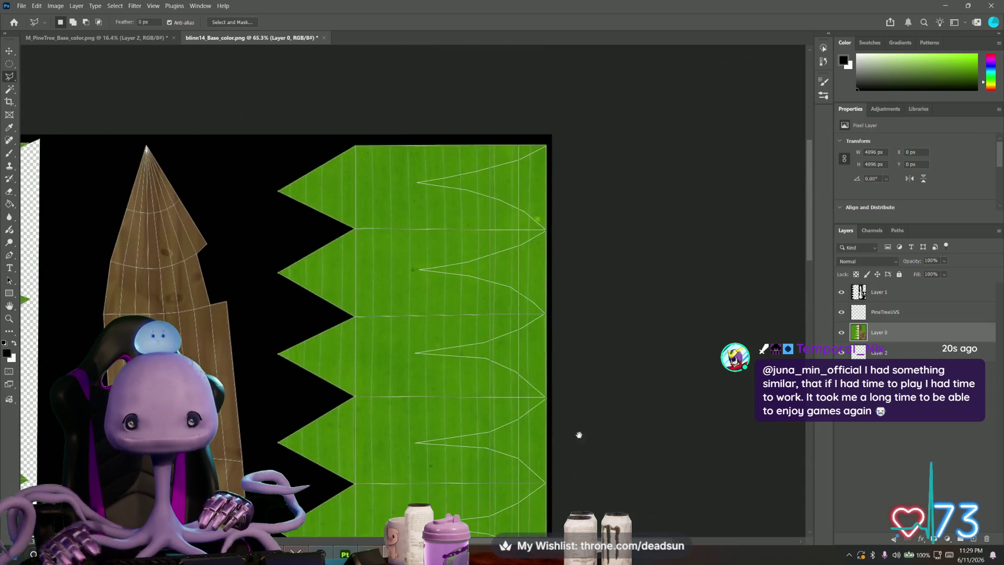
pyautogui.click(553, 142)
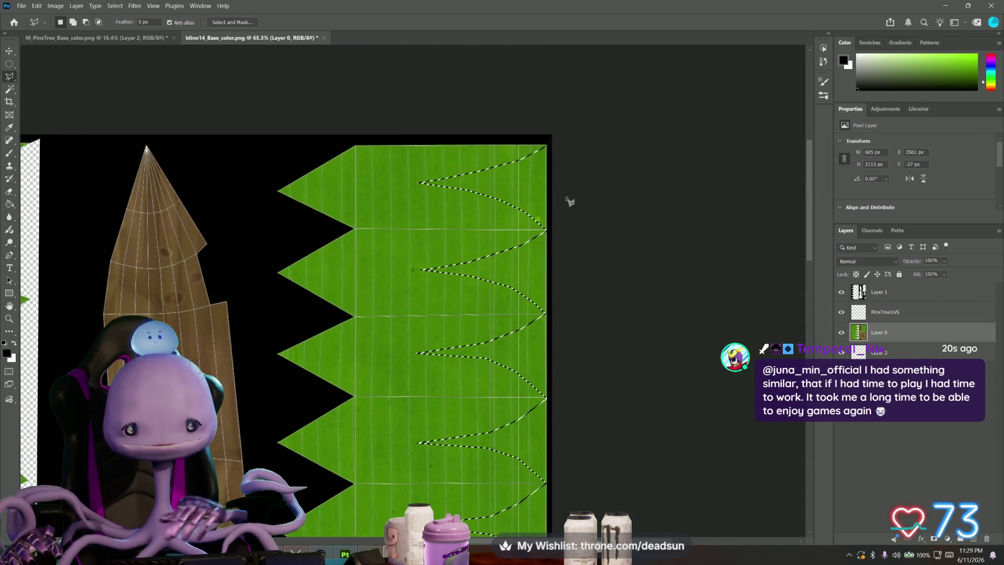
# Step: Delete the selected zigzag gaps to transparency and clear the selection
pyautogui.press('Delete')
pyautogui.click(893, 312)
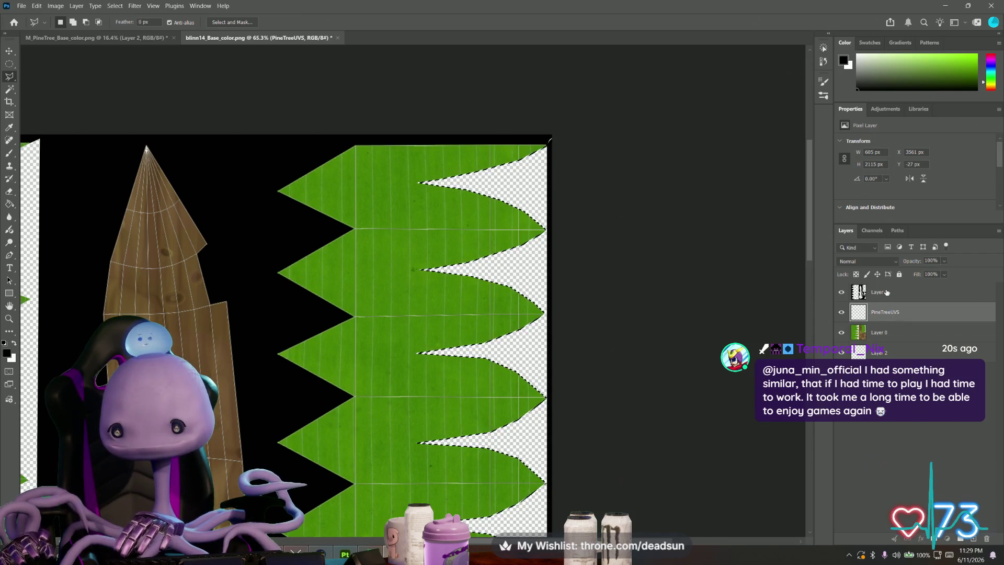
pyautogui.click(881, 292)
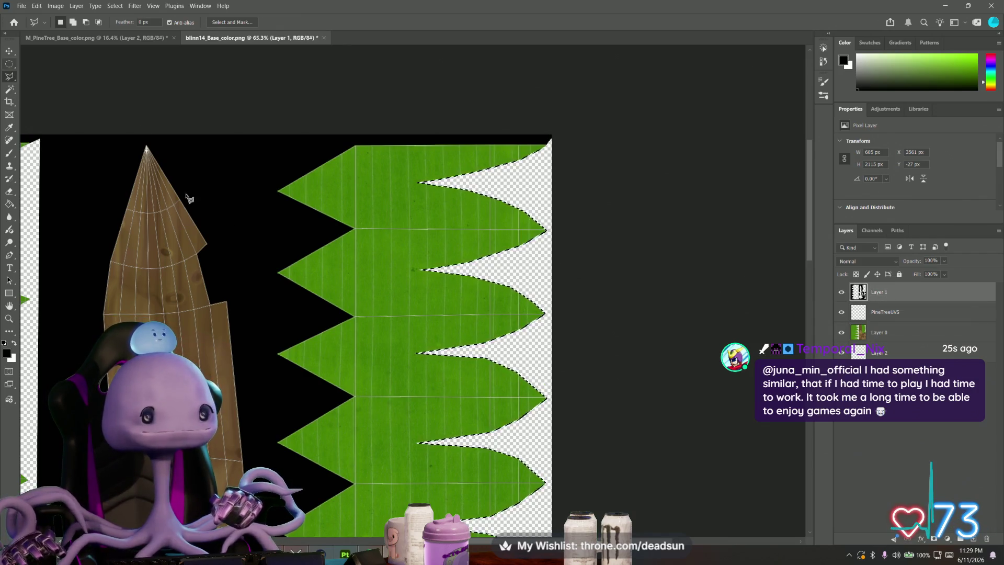
pyautogui.keyDown('alt'); pyautogui.scroll(5, 208, 246); pyautogui.keyUp('alt')
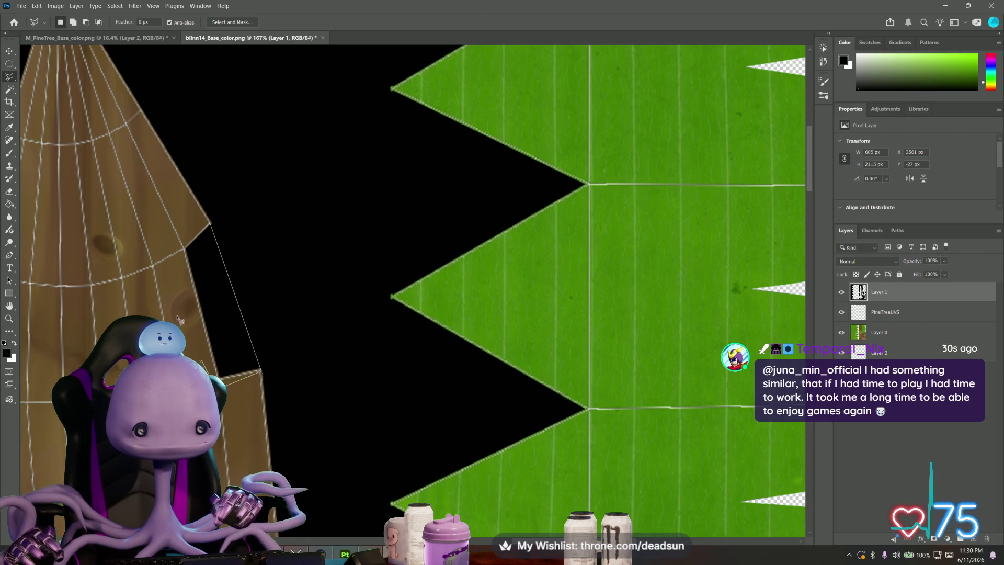
pyautogui.click(191, 219)
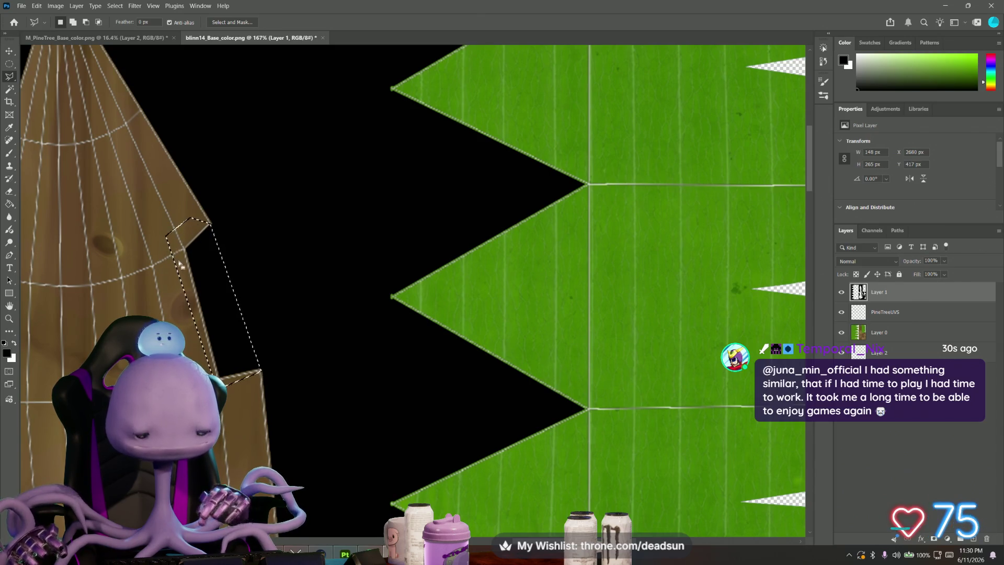
pyautogui.hotkey('ctrl', 'd')
pyautogui.press('m')
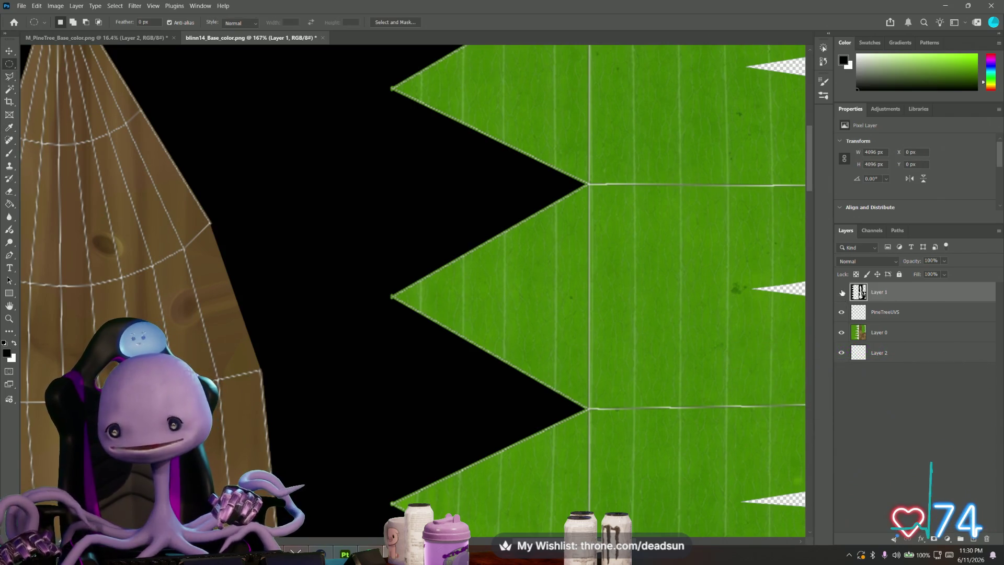
# Step: Hide Layer 1 and the PineTreeUVS layer, and fit the whole texture in view
pyautogui.click(842, 293)
pyautogui.click(841, 312)
pyautogui.keyDown('alt'); pyautogui.scroll(-5, 185, 340); pyautogui.keyUp('alt')
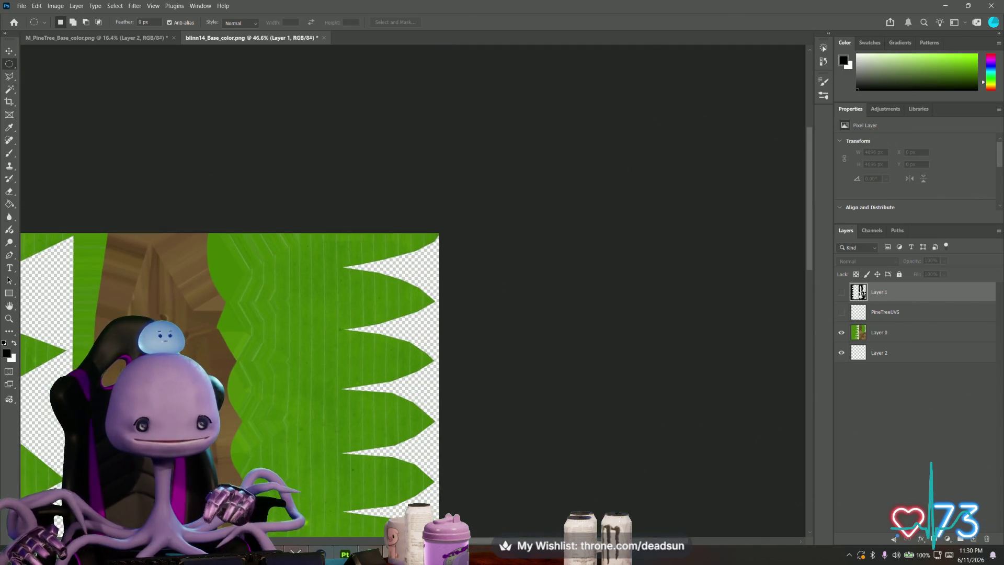
pyautogui.keyDown('alt'); pyautogui.scroll(-4, 299, 317); pyautogui.keyUp('alt')
pyautogui.keyDown('alt'); pyautogui.scroll(1, 299, 316); pyautogui.keyUp('alt')
pyautogui.moveTo(291, 341); pyautogui.dragTo(325, 311)
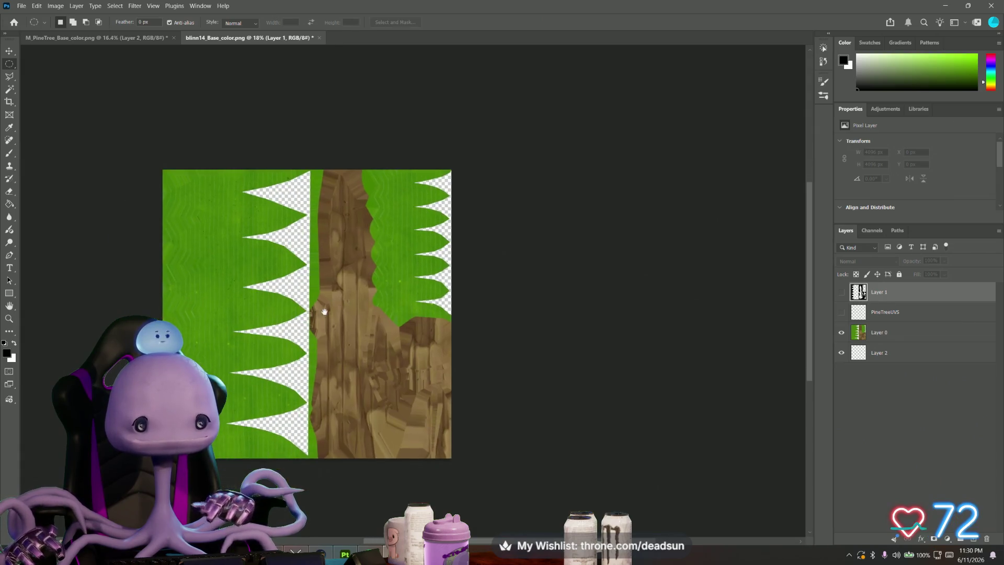
pyautogui.click(21, 5)
# Step: Start a Save As, review the format list, then cancel it
pyautogui.click(37, 122)
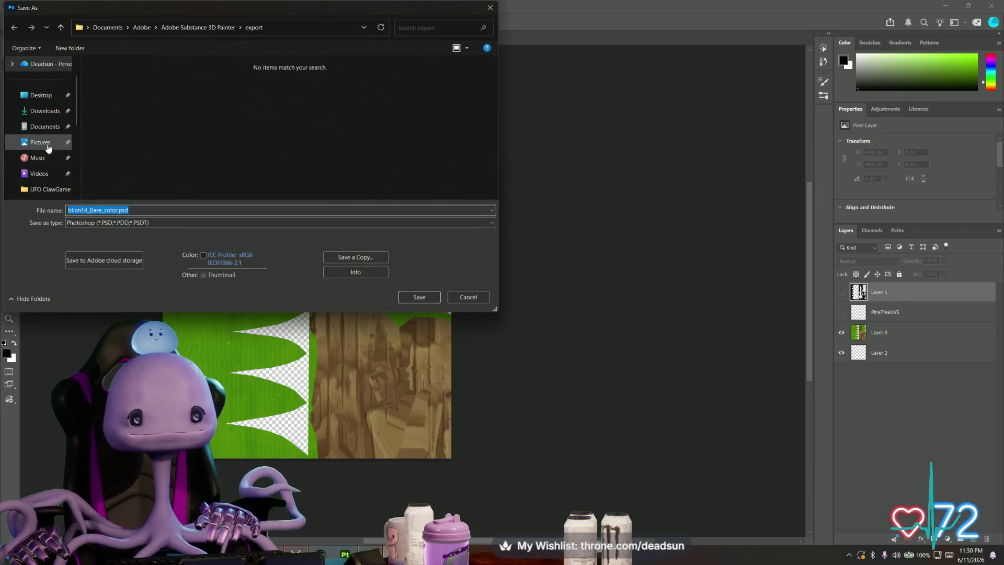
pyautogui.click(210, 222)
pyautogui.click(211, 228)
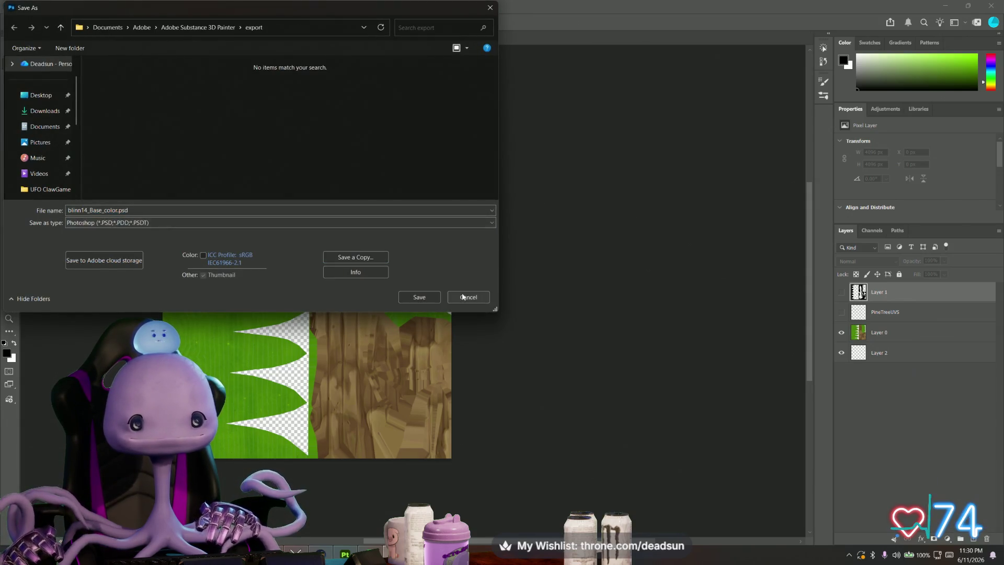
pyautogui.click(463, 297)
# Step: Save a PNG copy of the texture that replaces blinn14_Base_color.png in the export folder
pyautogui.click(22, 6)
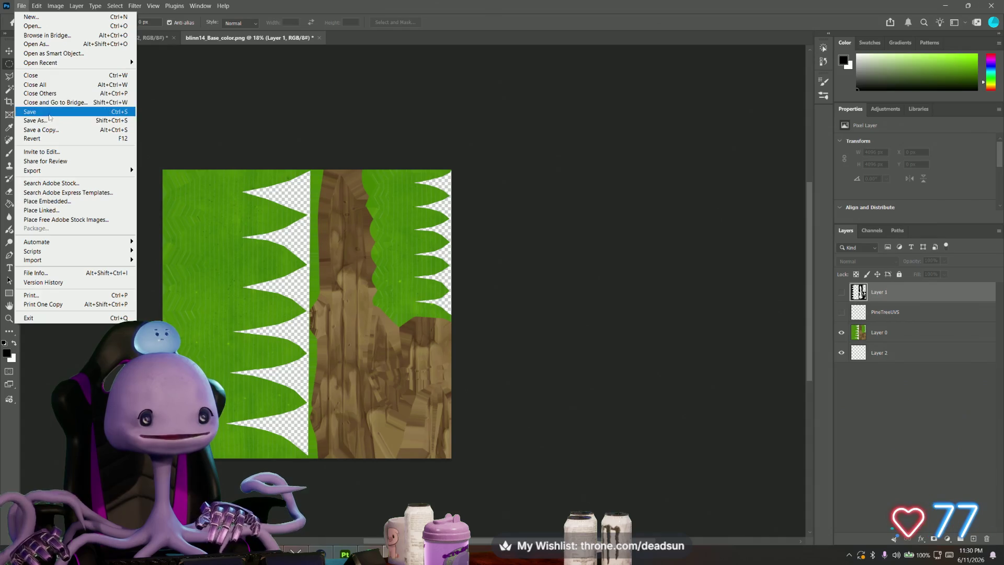
pyautogui.click(109, 134)
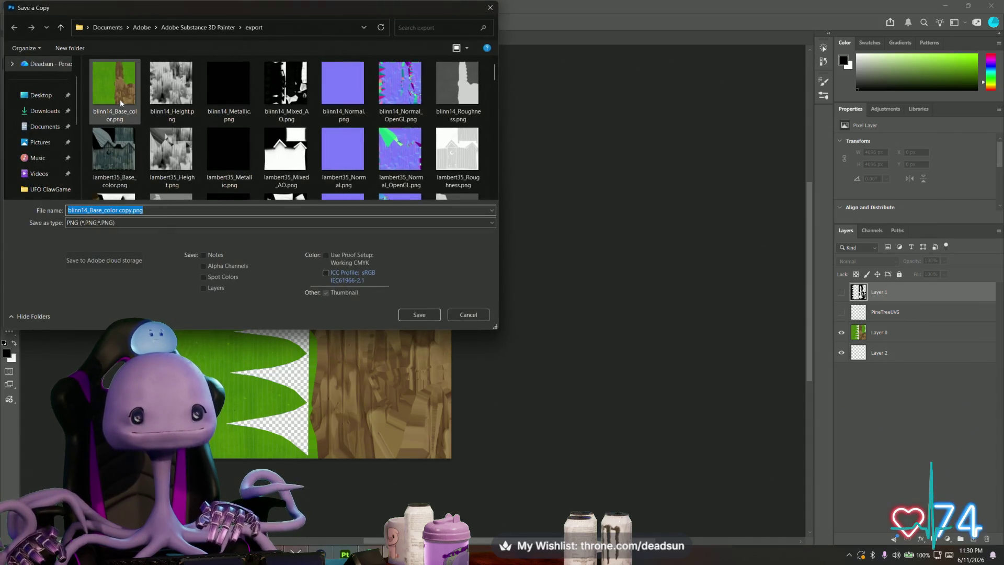
pyautogui.click(120, 98)
pyautogui.click(417, 315)
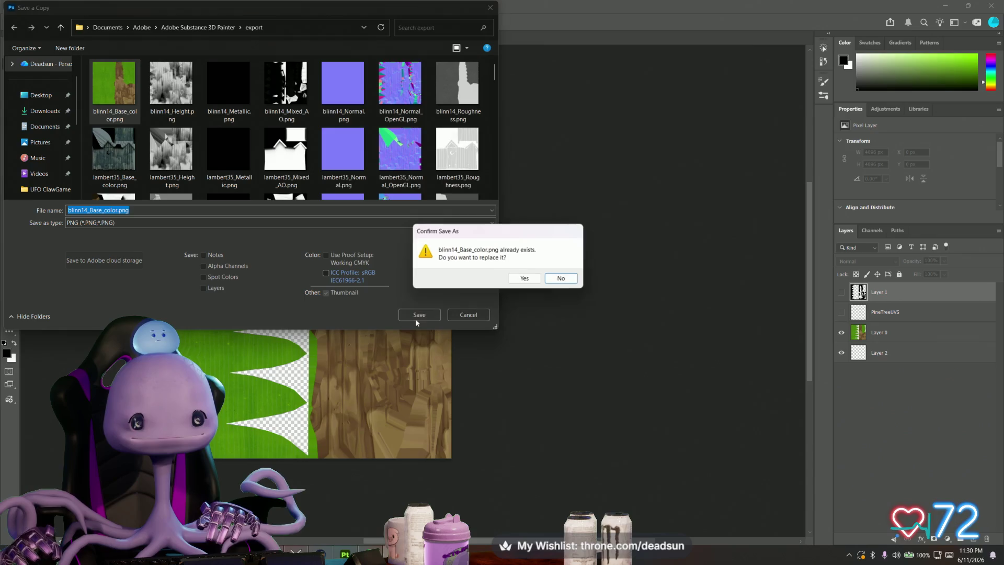
pyautogui.click(529, 280)
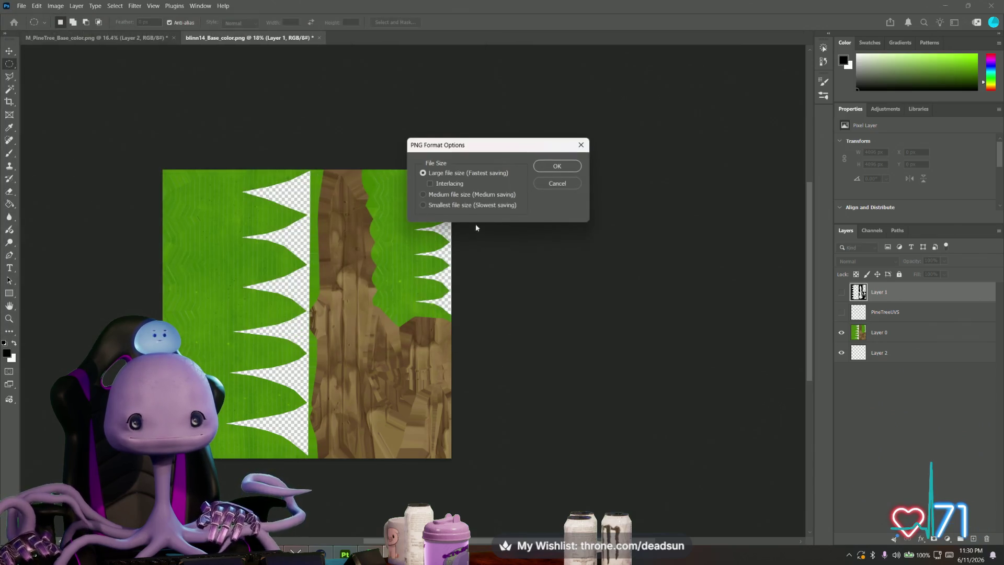
pyautogui.click(569, 166)
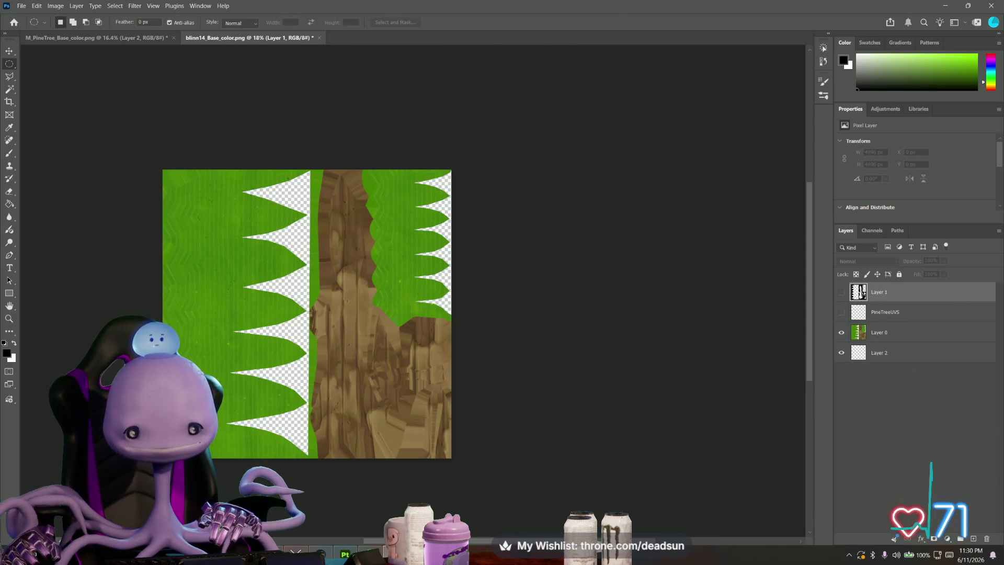
pyautogui.click(386, 551)
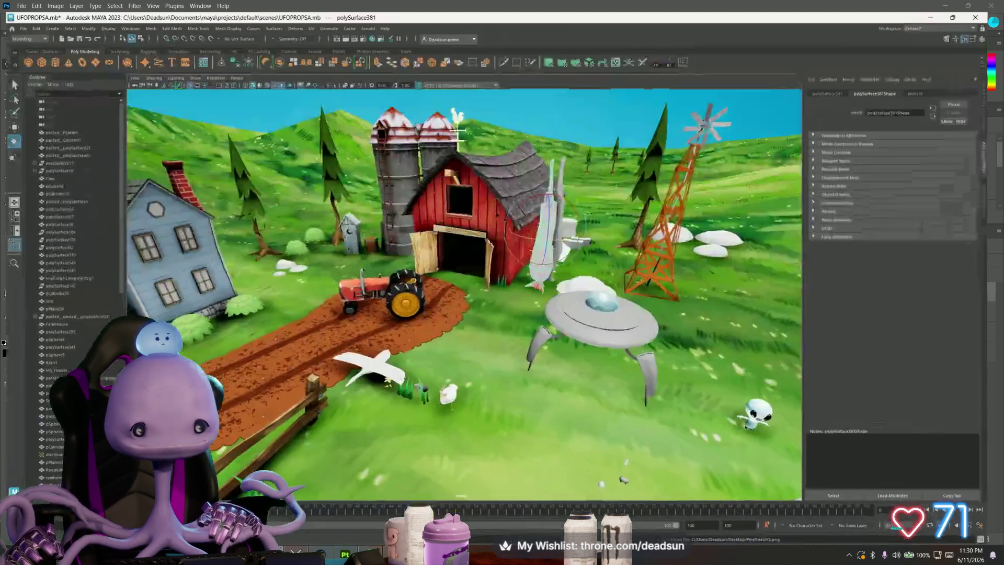
# Step: Open the image file browser for blinn14's file19 texture node
pyautogui.scroll(10, 595, 239)
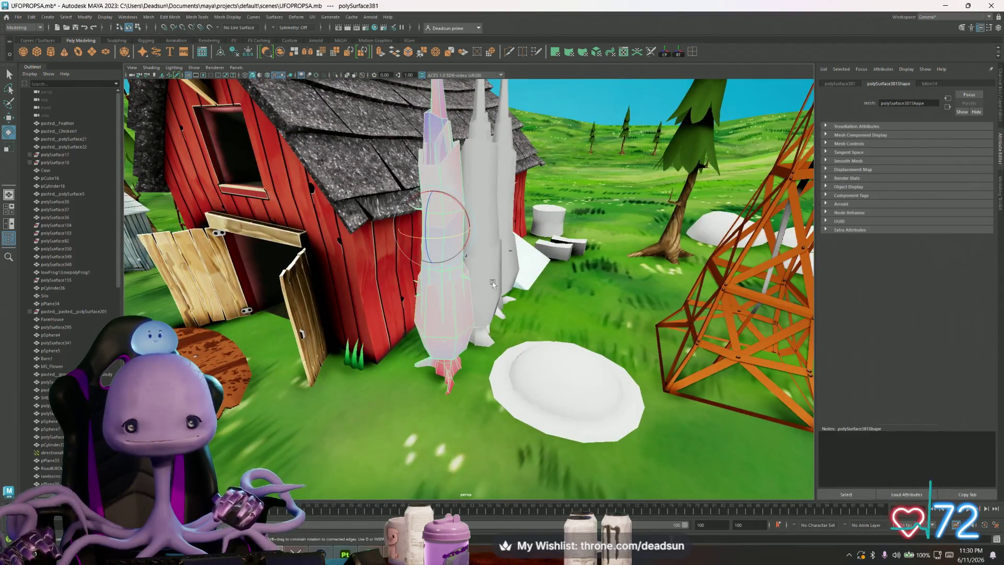
pyautogui.click(930, 85)
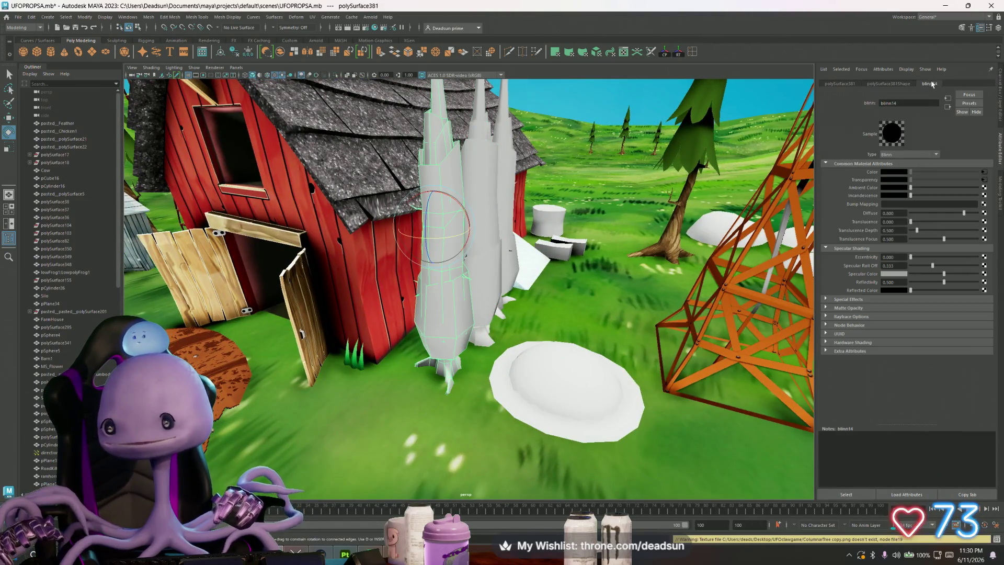
pyautogui.click(985, 172)
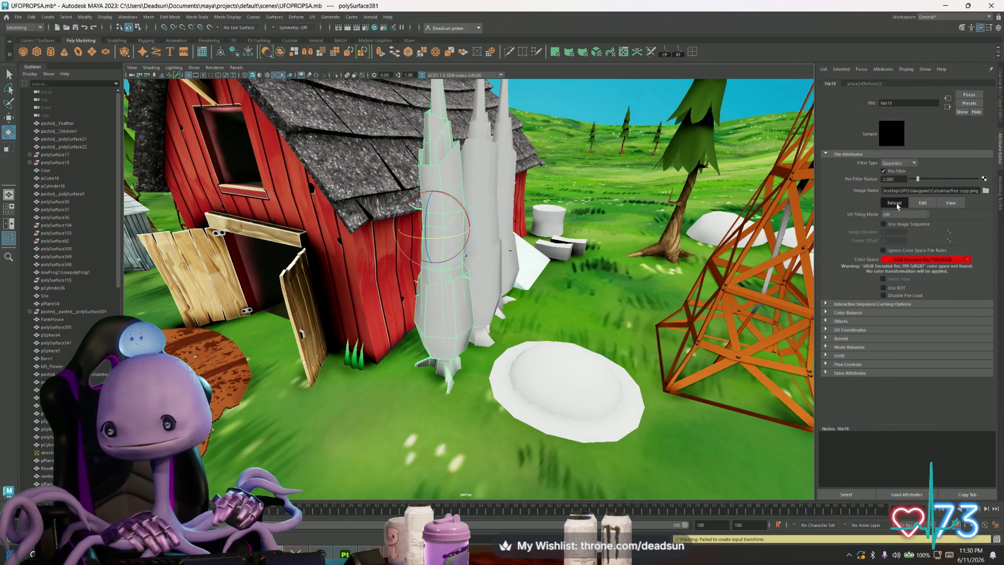
pyautogui.click(985, 191)
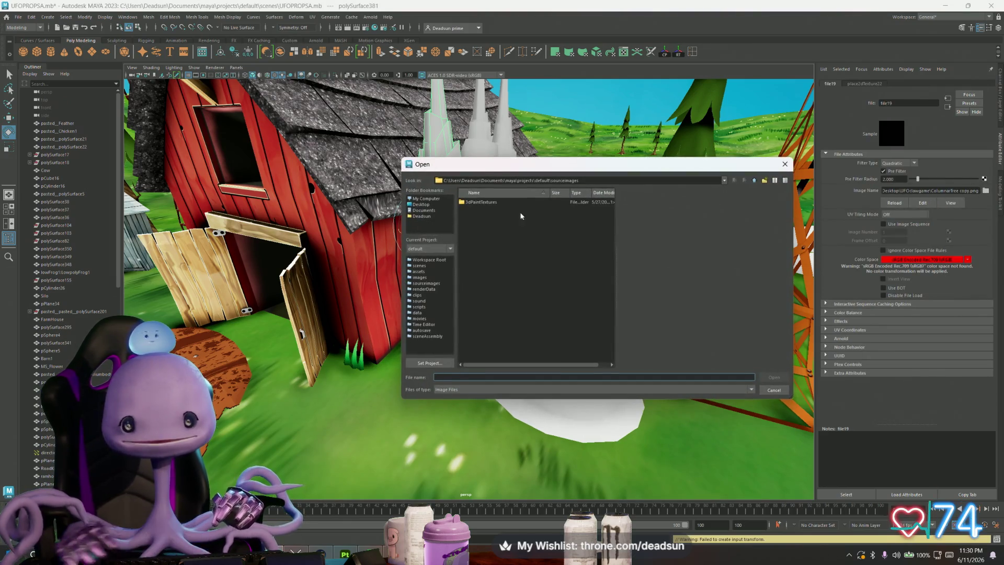
# Step: Browse to Desktop > UFO ClawGame > Textures in the Open dialog
pyautogui.click(420, 210)
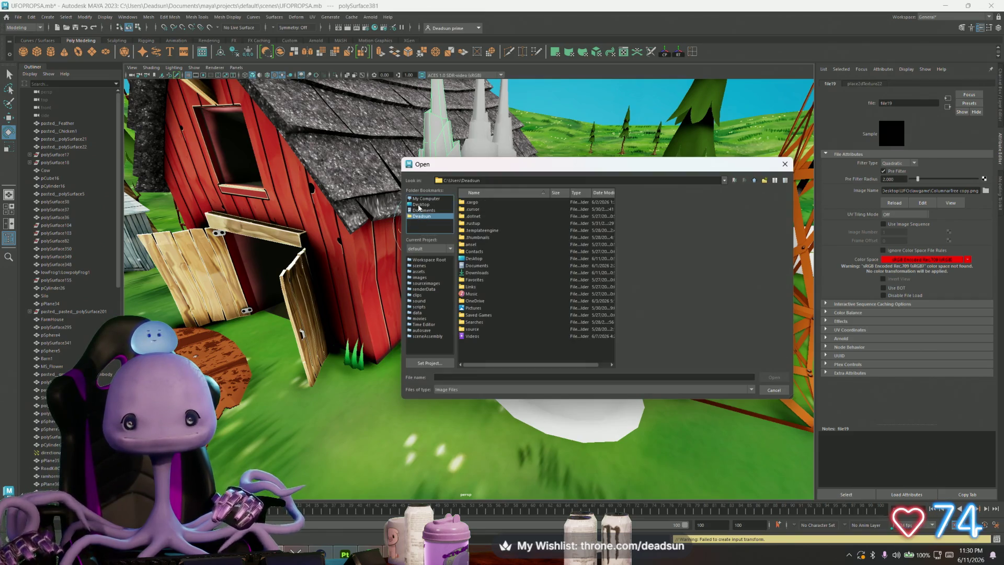
pyautogui.click(422, 205)
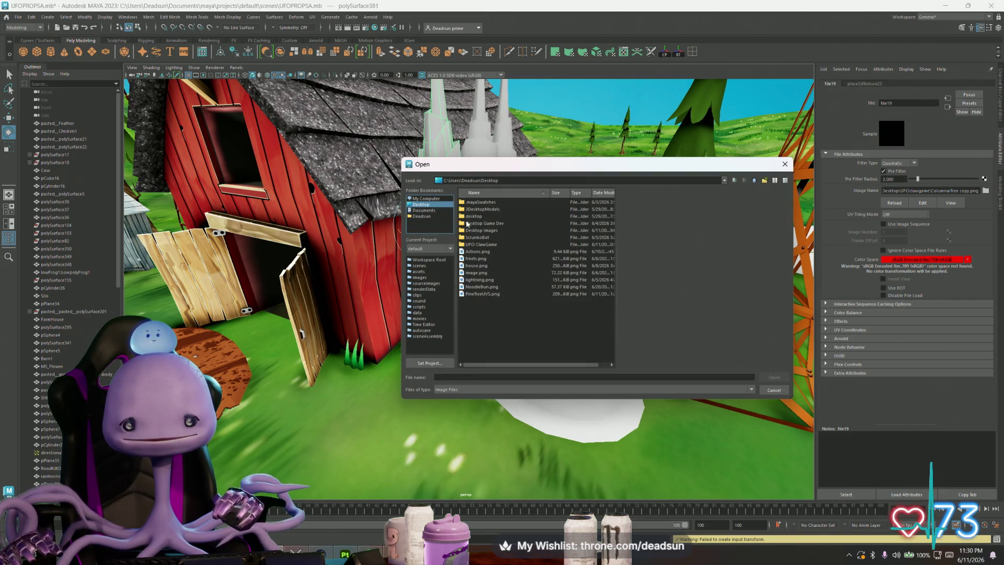
pyautogui.click(480, 246)
pyautogui.click(485, 238)
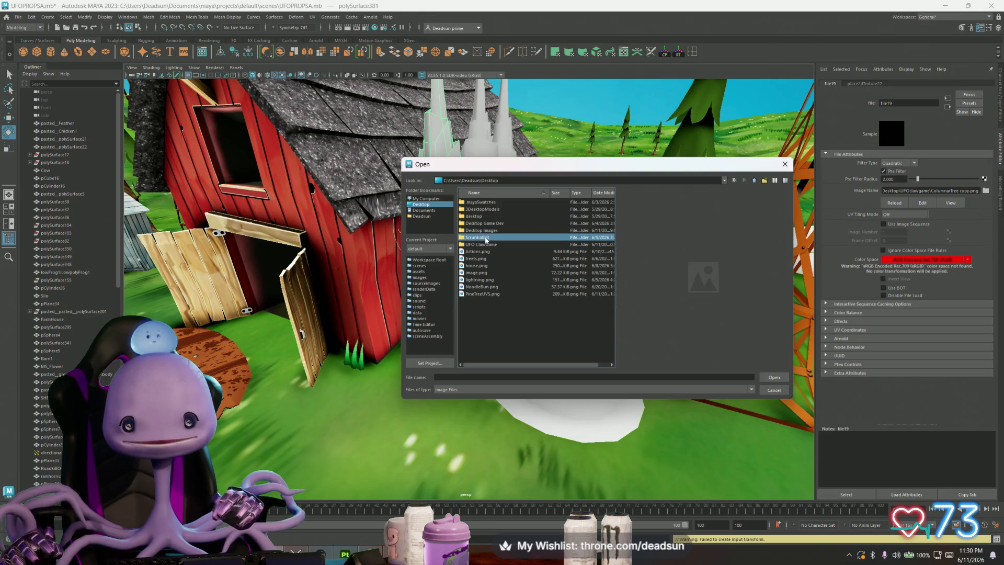
pyautogui.doubleClick(492, 245)
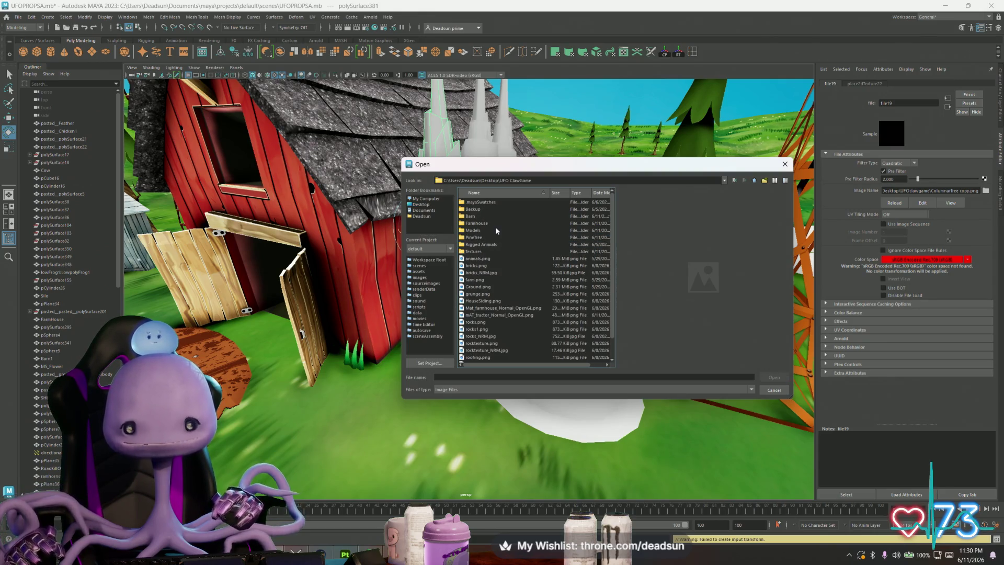
pyautogui.doubleClick(474, 253)
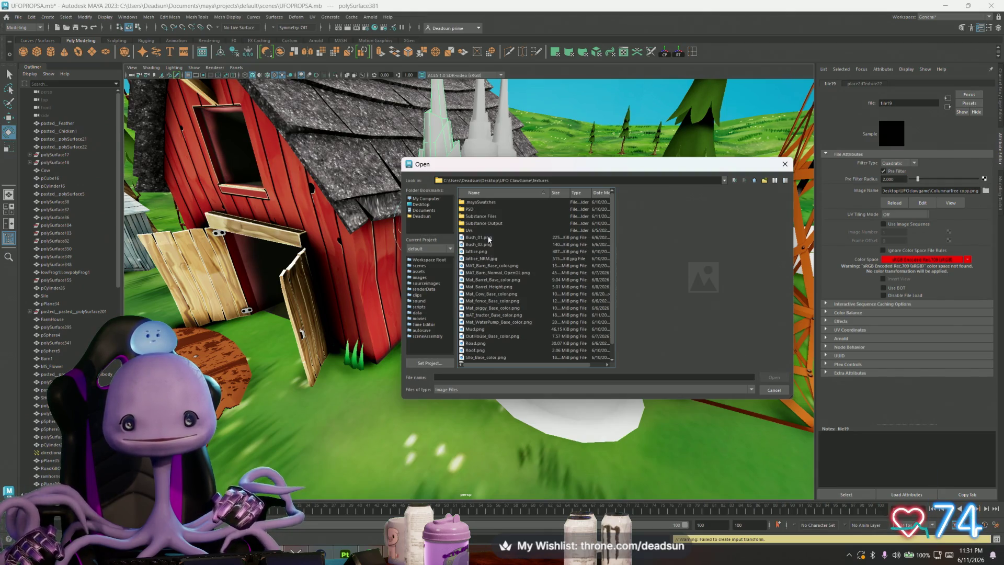
pyautogui.hotkey('alt', 'Tab')
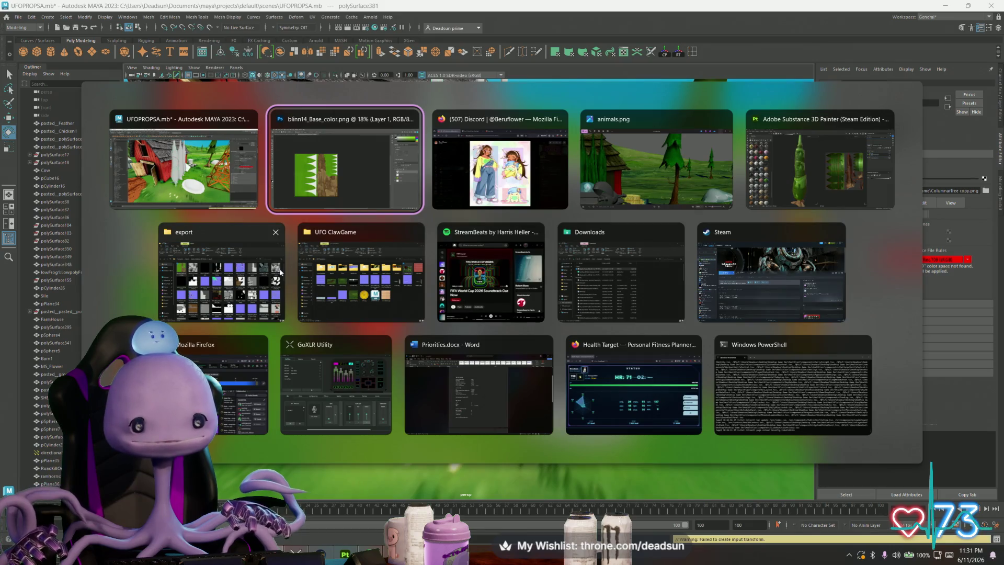
# Step: Copy blinn14_Base_color.png from the Substance Painter export folder
pyautogui.click(251, 261)
pyautogui.click(498, 168)
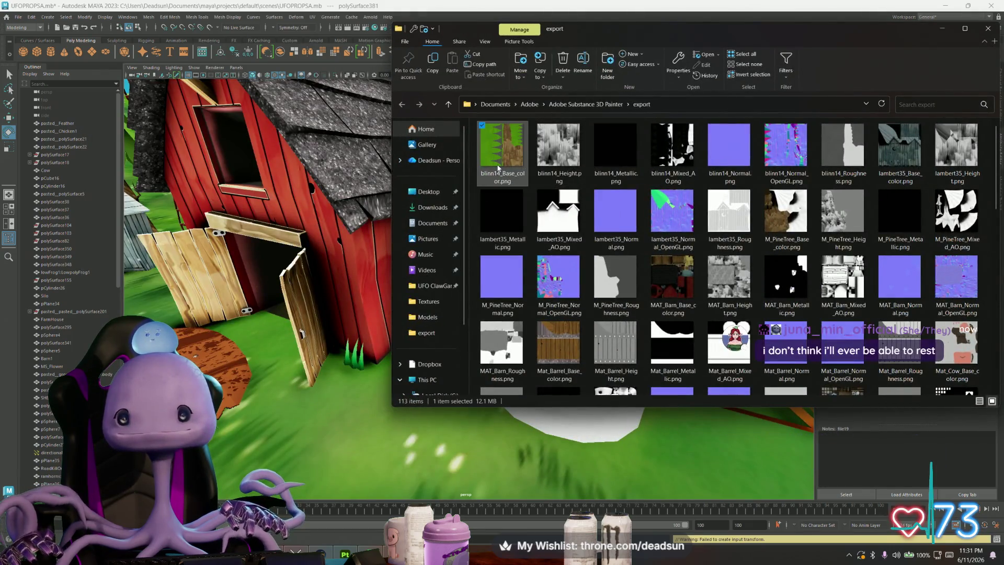
pyautogui.rightClick(497, 164)
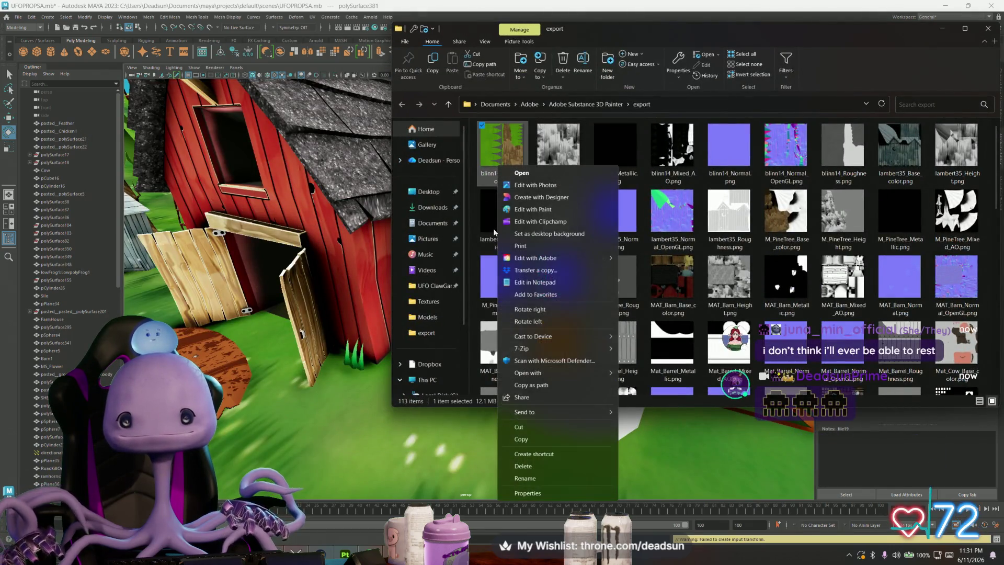
pyautogui.click(528, 442)
# Step: Paste the texture into UFO ClawGame > PineTree and minimise both Explorer windows
pyautogui.hotkey('alt', 'Tab')
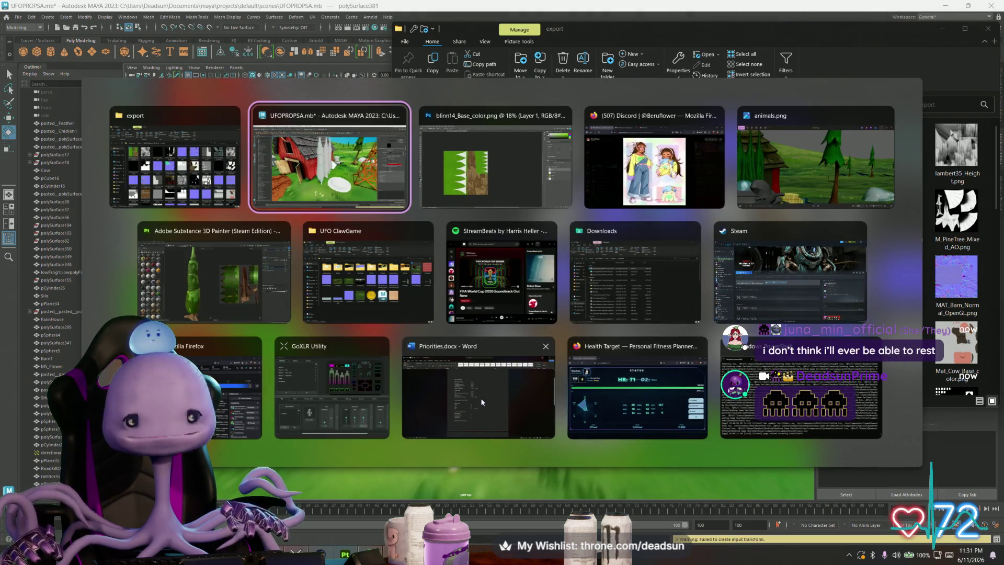
pyautogui.click(366, 262)
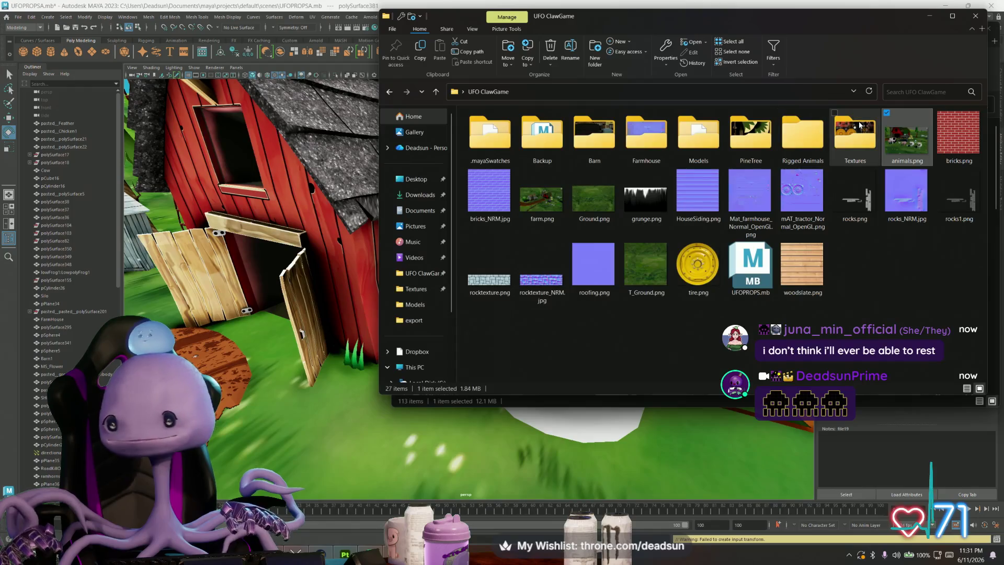
pyautogui.doubleClick(860, 126)
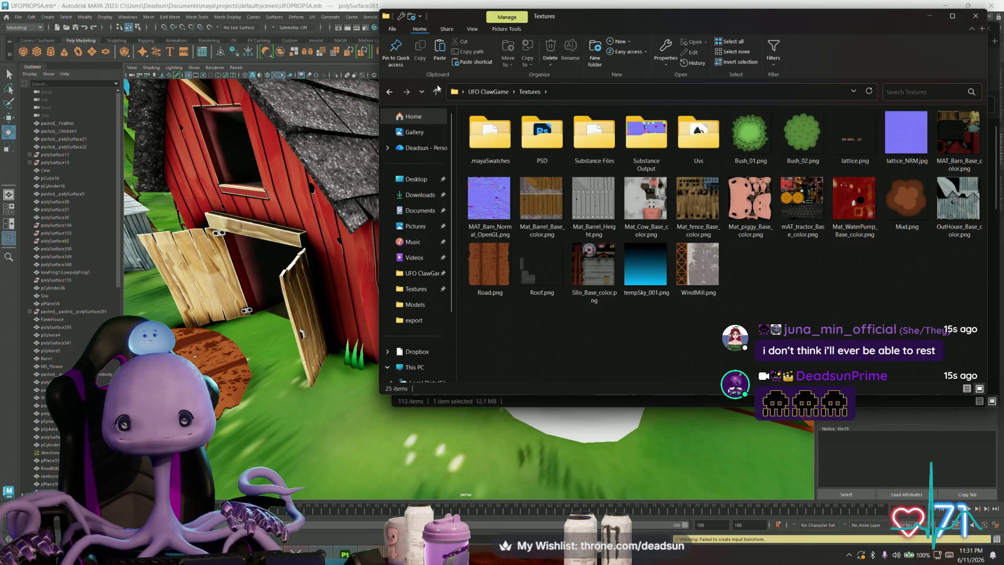
pyautogui.click(436, 91)
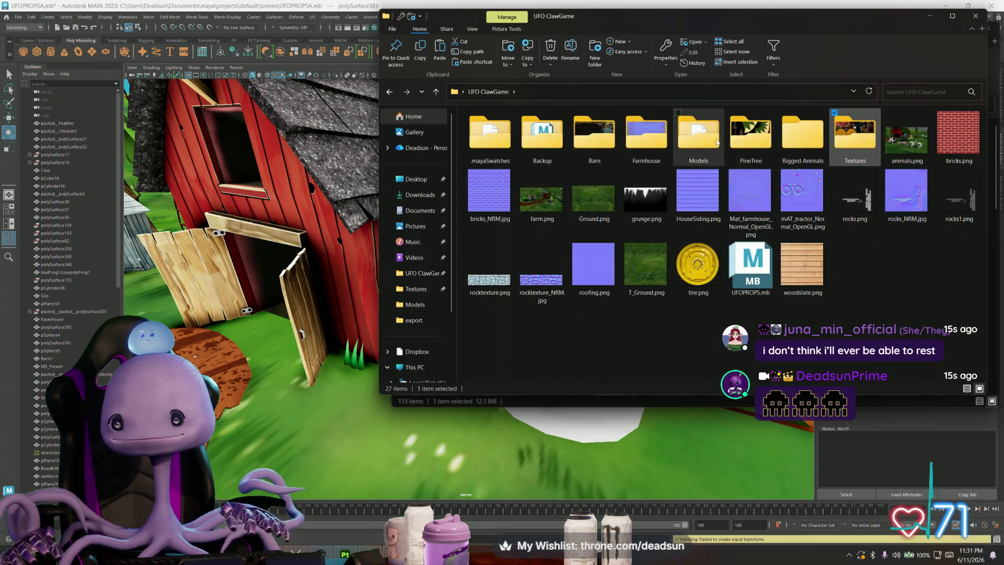
pyautogui.moveTo(758, 133)
pyautogui.mouseDown()
pyautogui.moveTo(799, 140)
pyautogui.moveTo(741, 140)
pyautogui.moveTo(752, 139)
pyautogui.mouseUp()
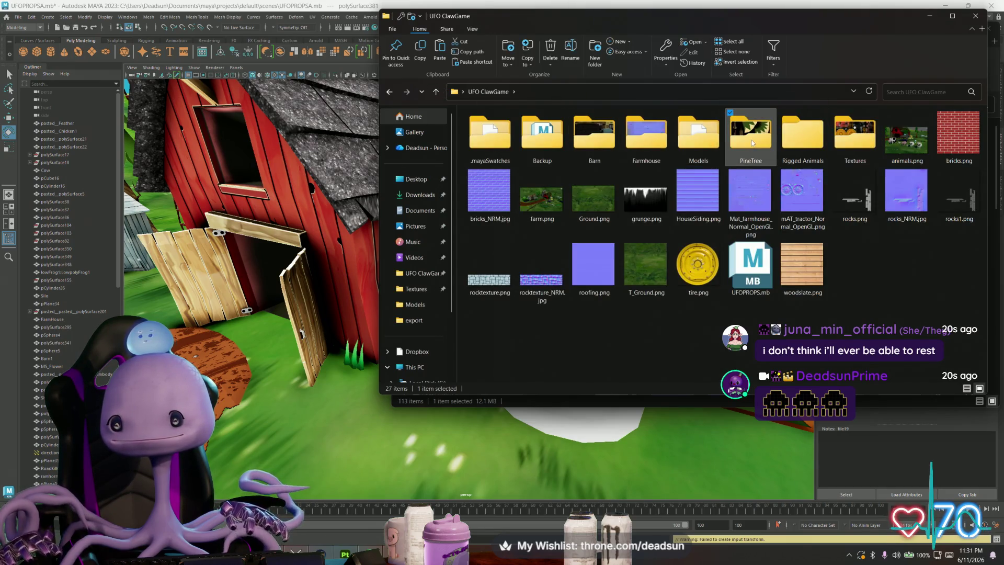
pyautogui.doubleClick(752, 140)
pyautogui.rightClick(626, 211)
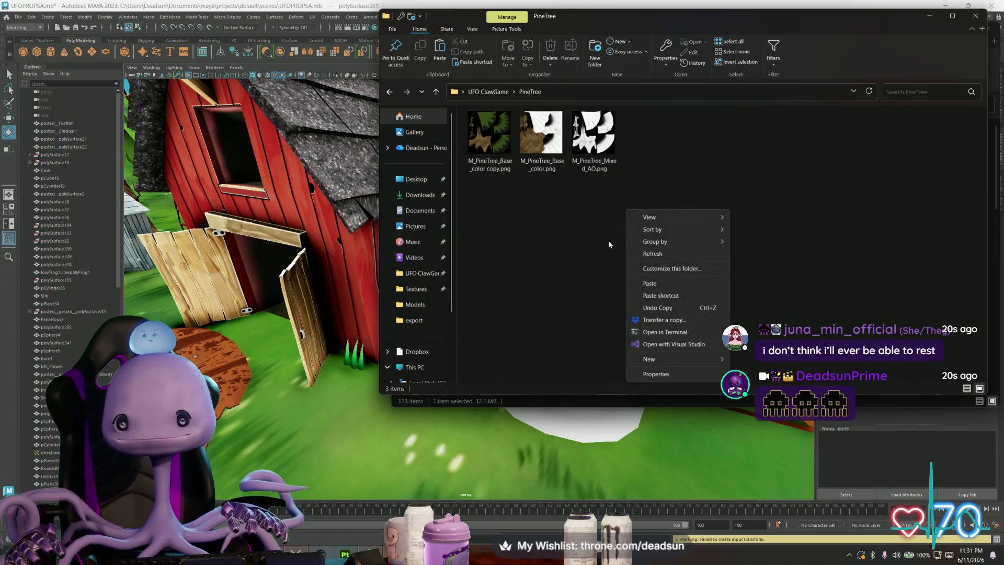
pyautogui.click(653, 286)
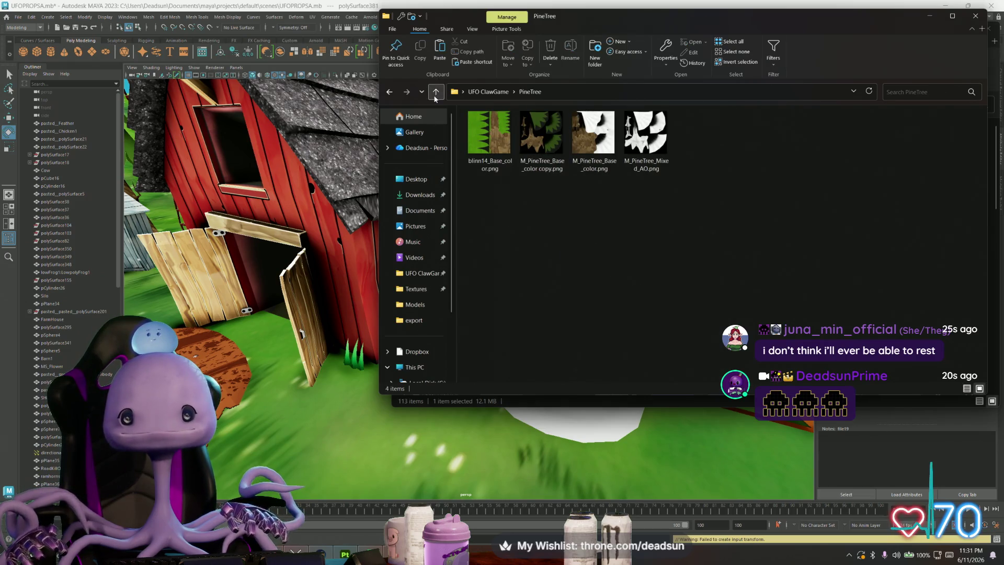
pyautogui.click(435, 91)
pyautogui.click(930, 16)
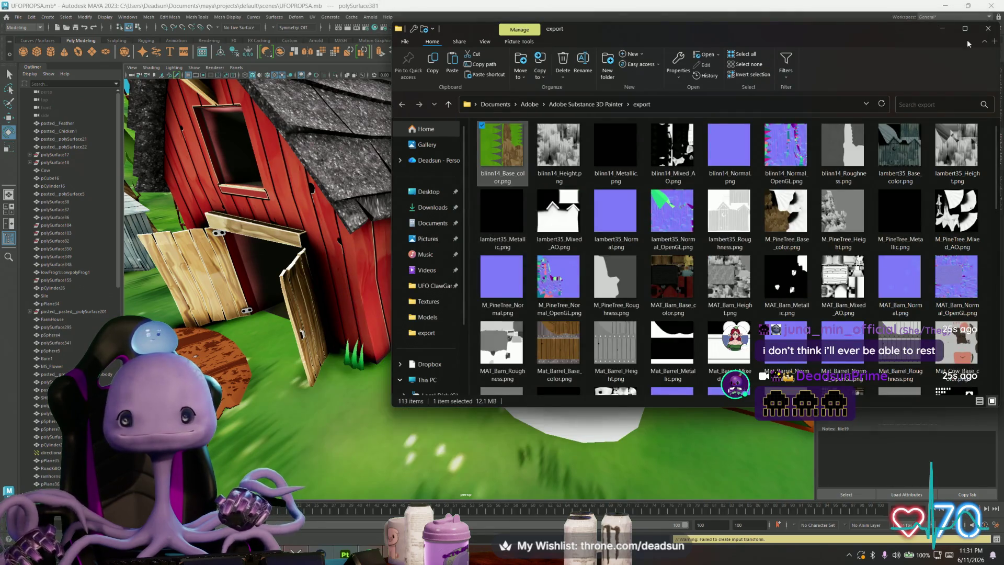
pyautogui.click(941, 30)
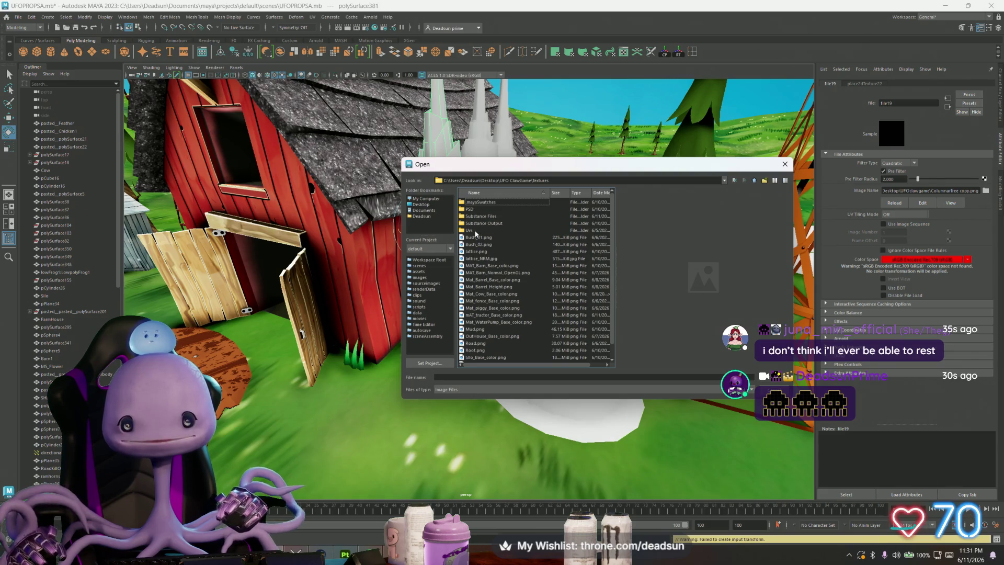
# Step: Load blinn14_Base_color.png from UFO ClawGame > PineTree into file19 and inspect the green tree
pyautogui.click(754, 180)
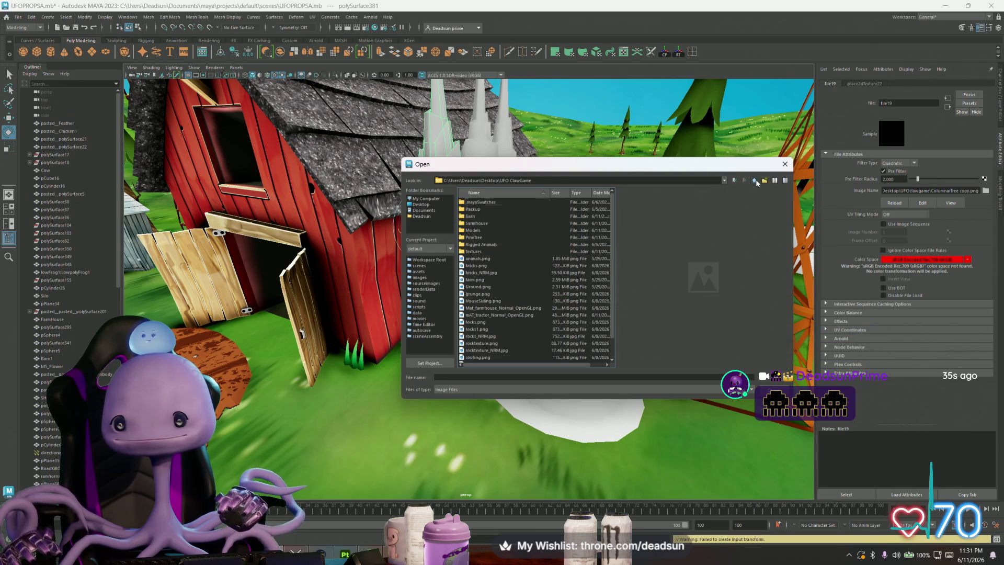
pyautogui.click(473, 252)
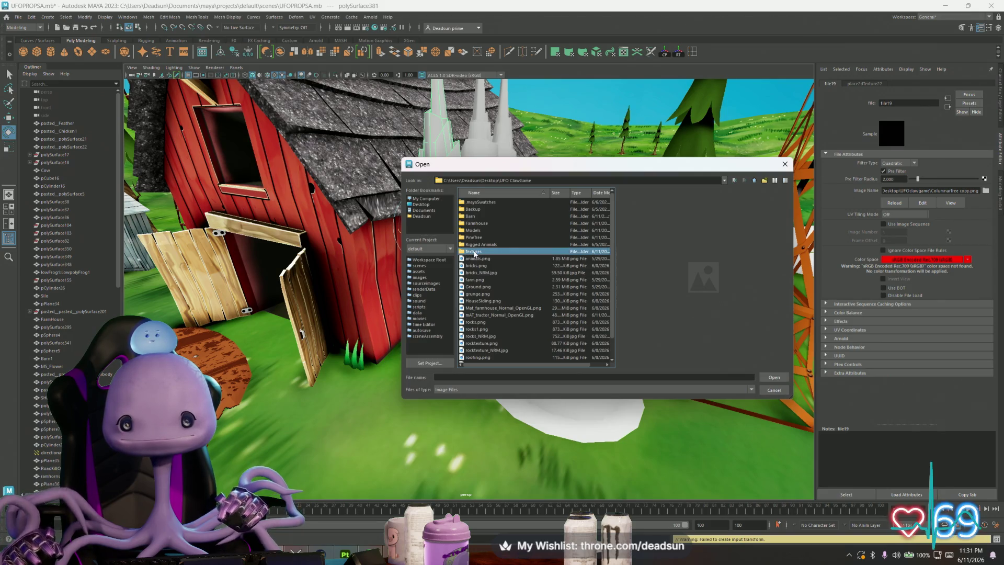
pyautogui.doubleClick(474, 238)
pyautogui.click(479, 224)
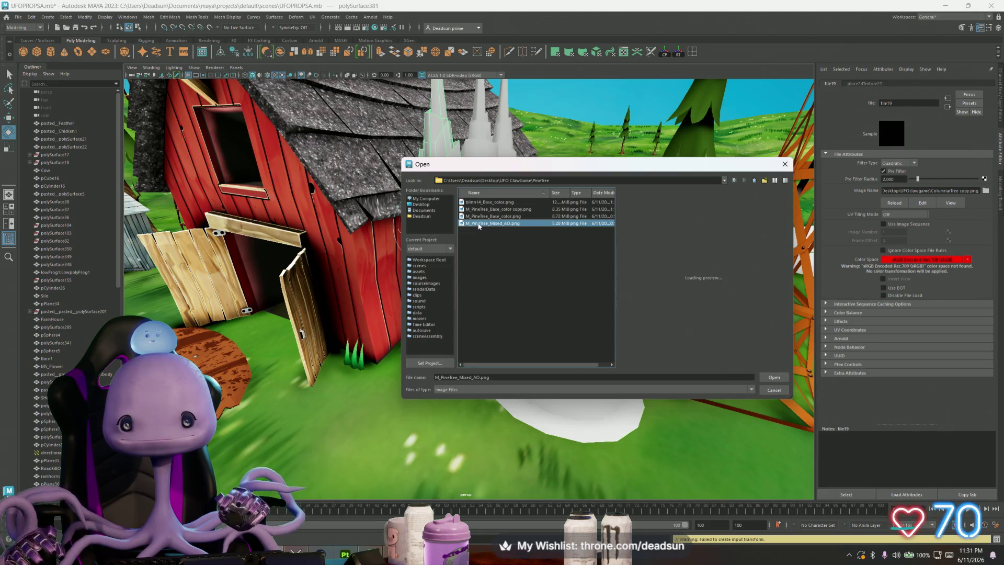
pyautogui.click(480, 216)
pyautogui.click(487, 209)
pyautogui.click(493, 203)
pyautogui.click(762, 377)
pyautogui.scroll(3, 446, 308)
pyautogui.scroll(6, 446, 309)
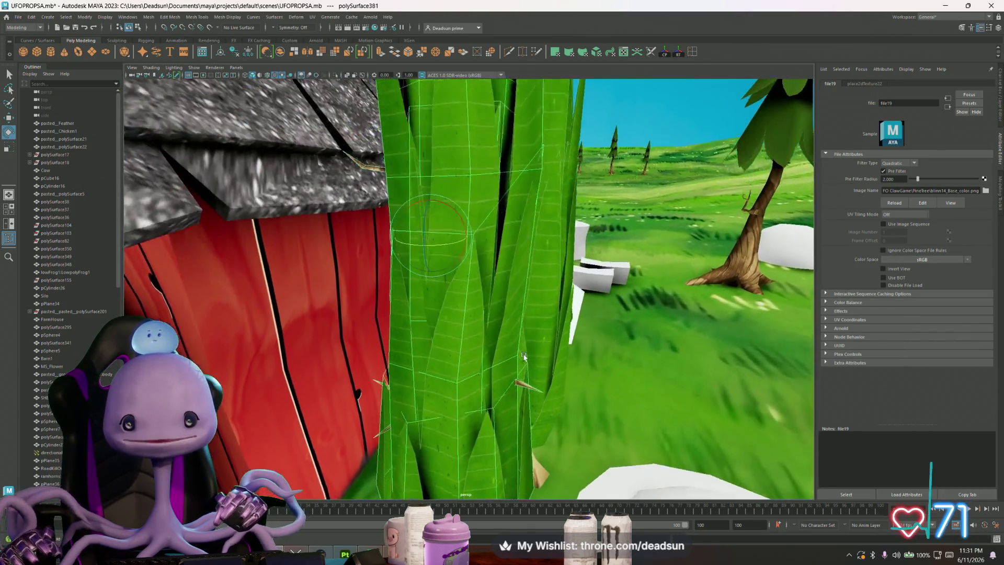
pyautogui.moveTo(524, 356)
pyautogui.keyDown('alt'); pyautogui.mouseDown()
pyautogui.moveTo(515, 360)
pyautogui.moveTo(524, 330)
pyautogui.moveTo(488, 326)
pyautogui.mouseUp(); pyautogui.keyUp('alt')
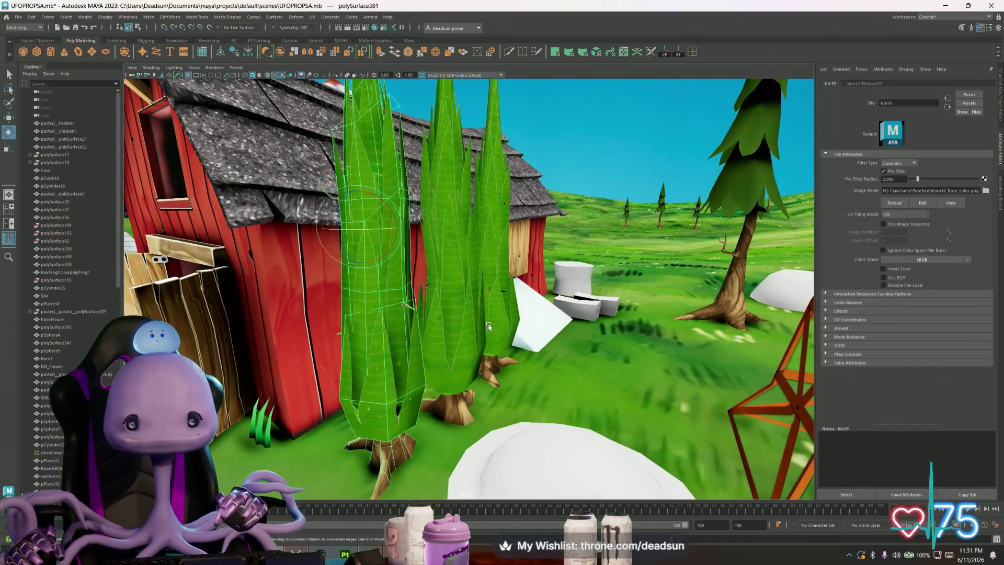
# Step: Set file19's Filter Type to Off
pyautogui.click(899, 163)
pyautogui.click(892, 166)
pyautogui.scroll(-3, 514, 289)
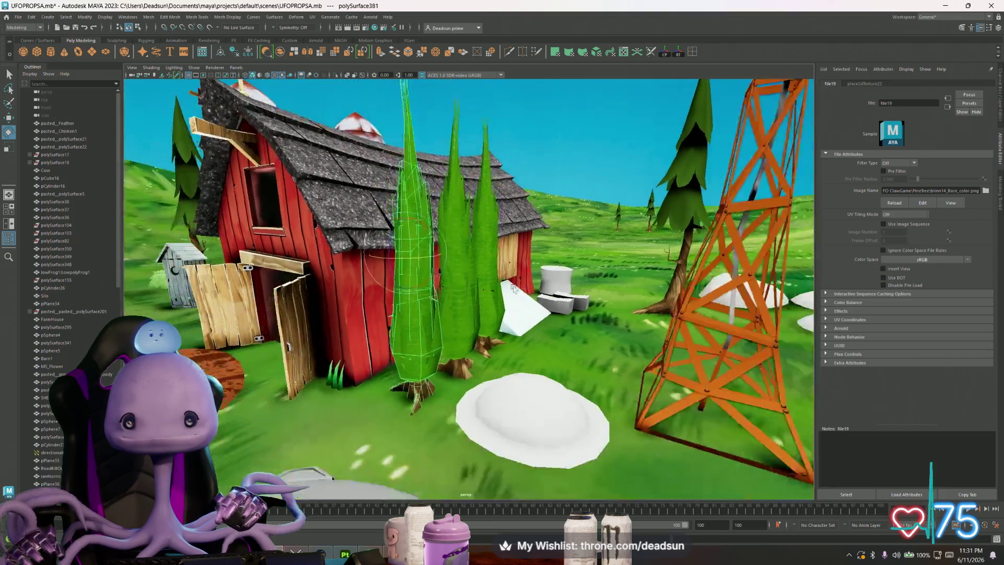
pyautogui.scroll(-5, 514, 289)
pyautogui.scroll(15, 601, 365)
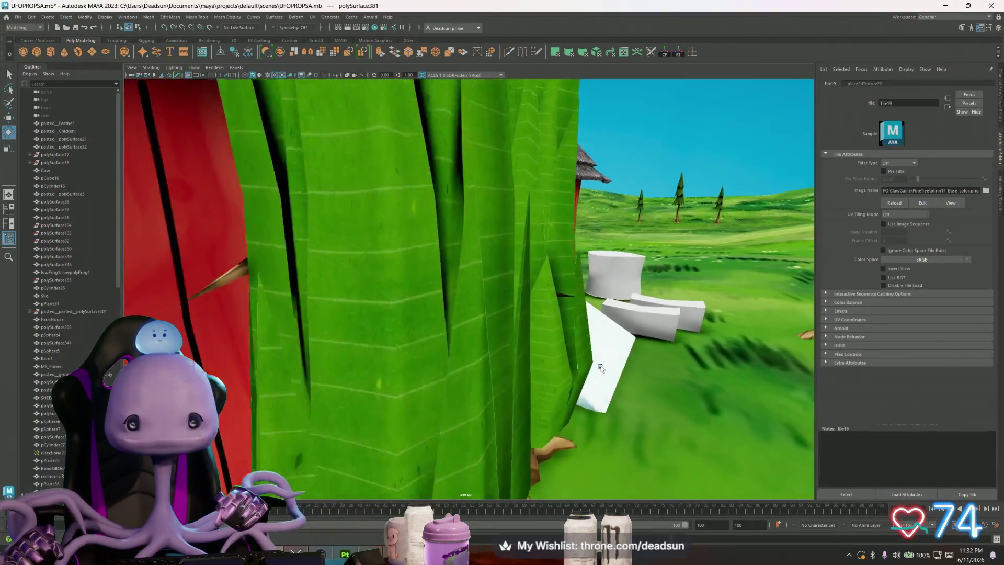
pyautogui.scroll(-10, 600, 367)
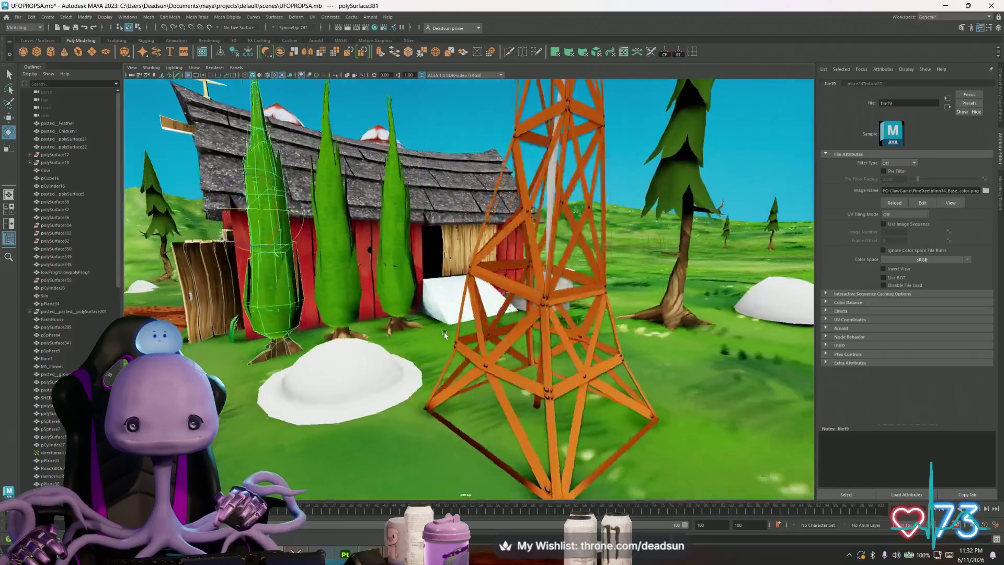
# Step: Orbit and zoom around the barn to view the textured pine trees
pyautogui.keyDown('alt'); pyautogui.moveTo(444, 335); pyautogui.dragTo(455, 346); pyautogui.keyUp('alt')
pyautogui.moveTo(456, 346)
pyautogui.keyDown('alt'); pyautogui.mouseDown(button='right')
pyautogui.moveTo(533, 415)
pyautogui.moveTo(531, 383)
pyautogui.mouseUp(button='right'); pyautogui.keyUp('alt')
pyautogui.keyDown('alt'); pyautogui.moveTo(530, 384); pyautogui.dragTo(495, 376); pyautogui.keyUp('alt')
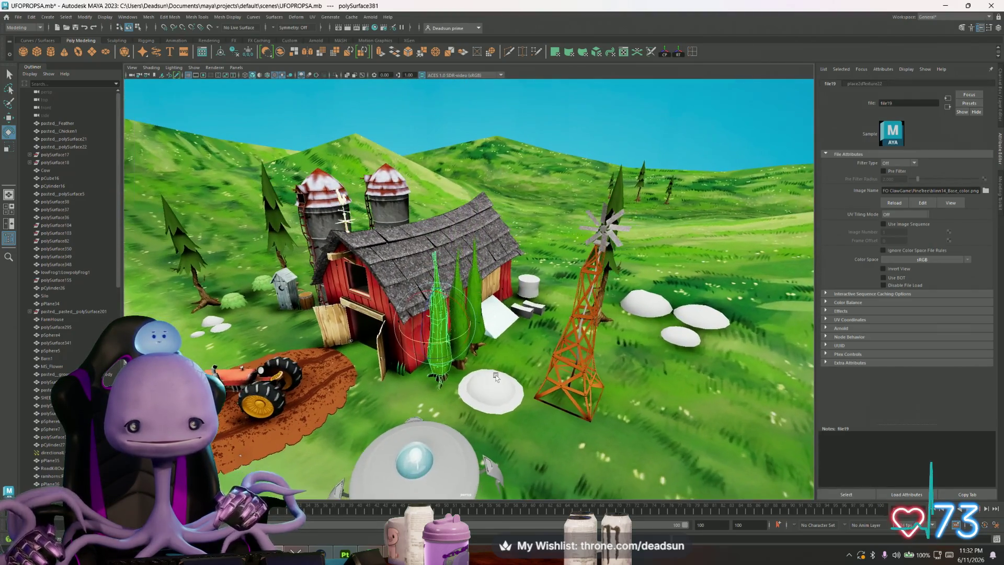
pyautogui.hotkey('alt', 'Tab')
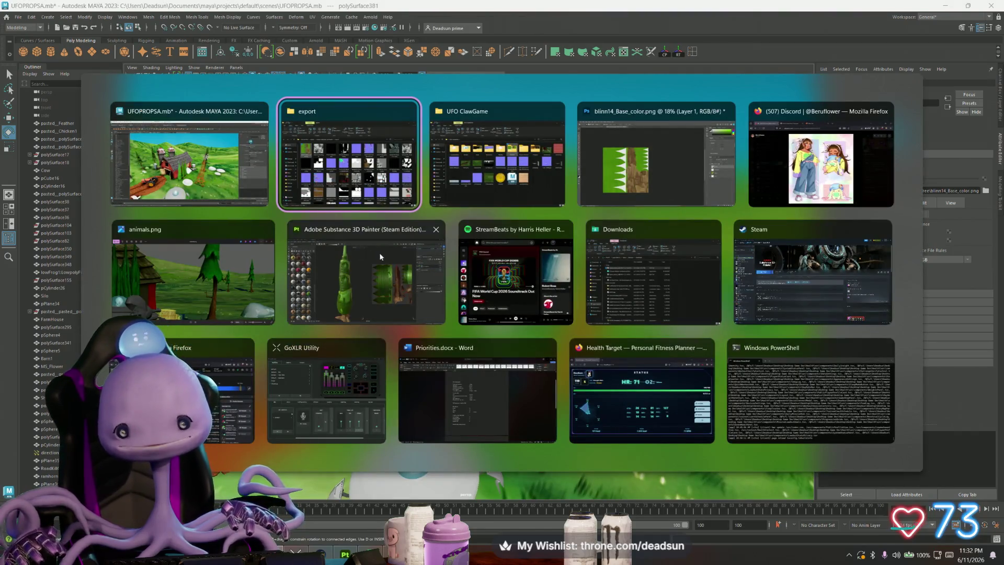
# Step: Bring back the blinn14_Base_color texture, zoom in slightly, and make Layer 1 visible
pyautogui.click(660, 179)
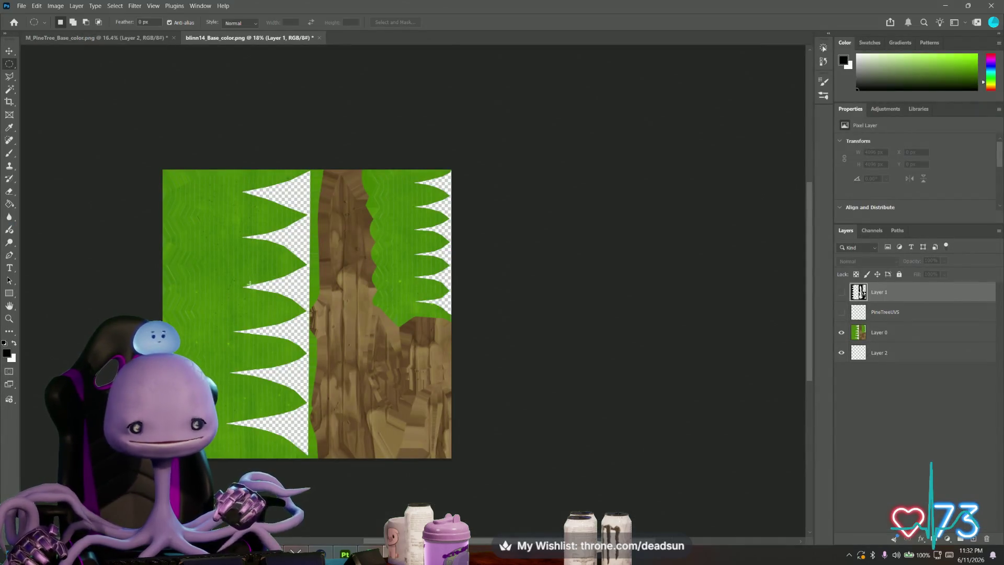
pyautogui.scroll(1, 244, 306)
pyautogui.keyDown('alt'); pyautogui.scroll(1, 293, 312); pyautogui.keyUp('alt')
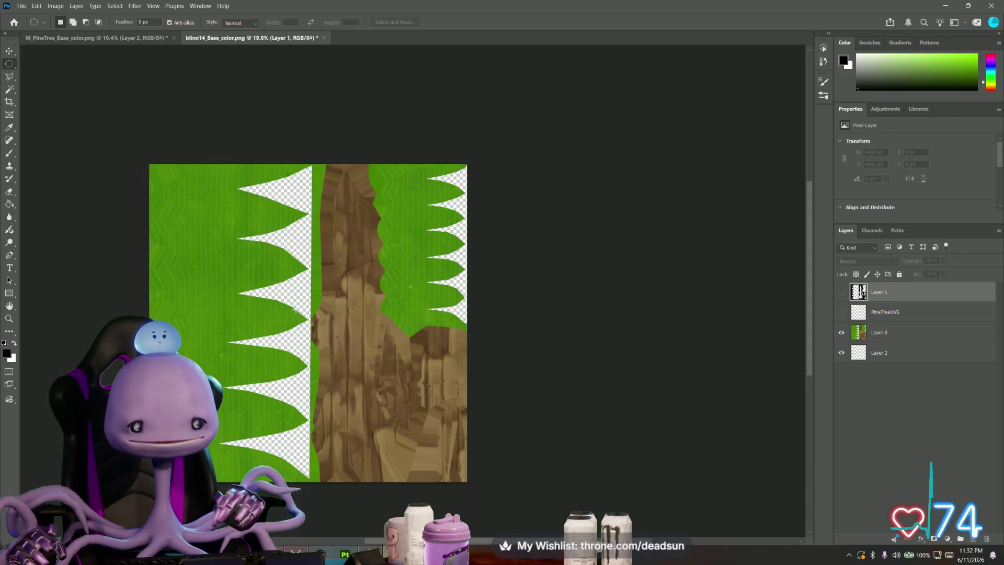
pyautogui.click(841, 293)
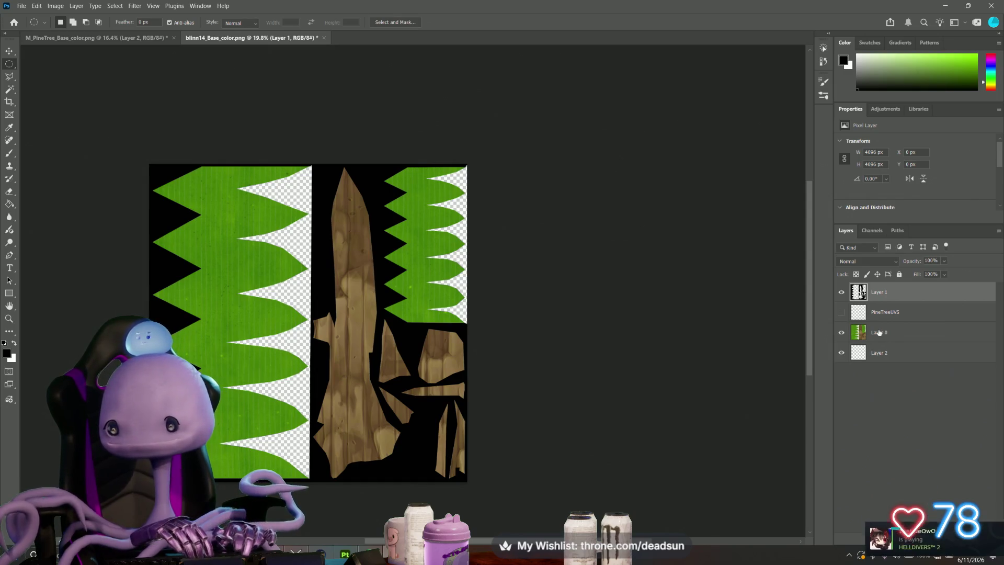
# Step: Use the Magic Wand to try selecting the left and right leaf strips on Layer 0
pyautogui.click(879, 333)
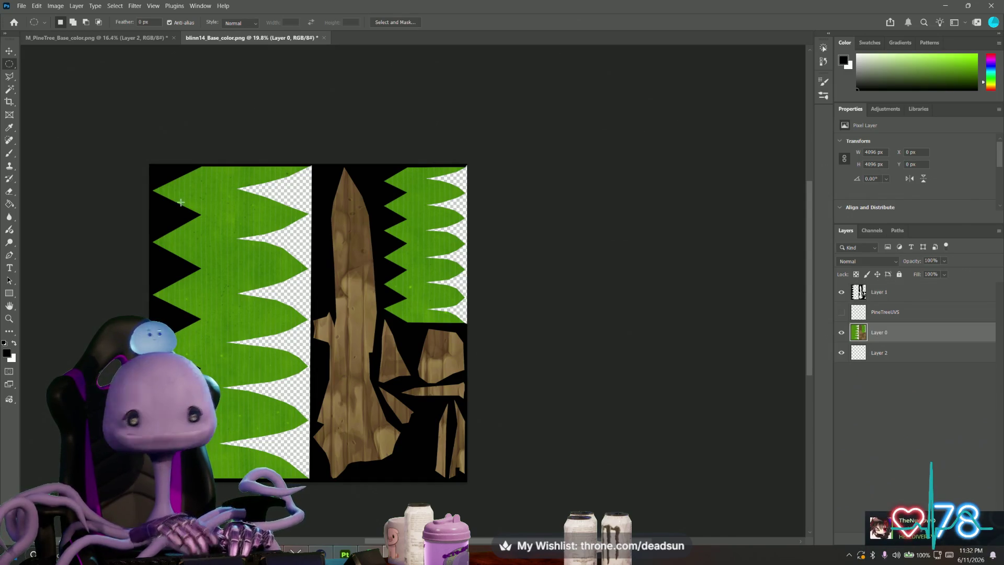
pyautogui.click(9, 89)
pyautogui.click(253, 212)
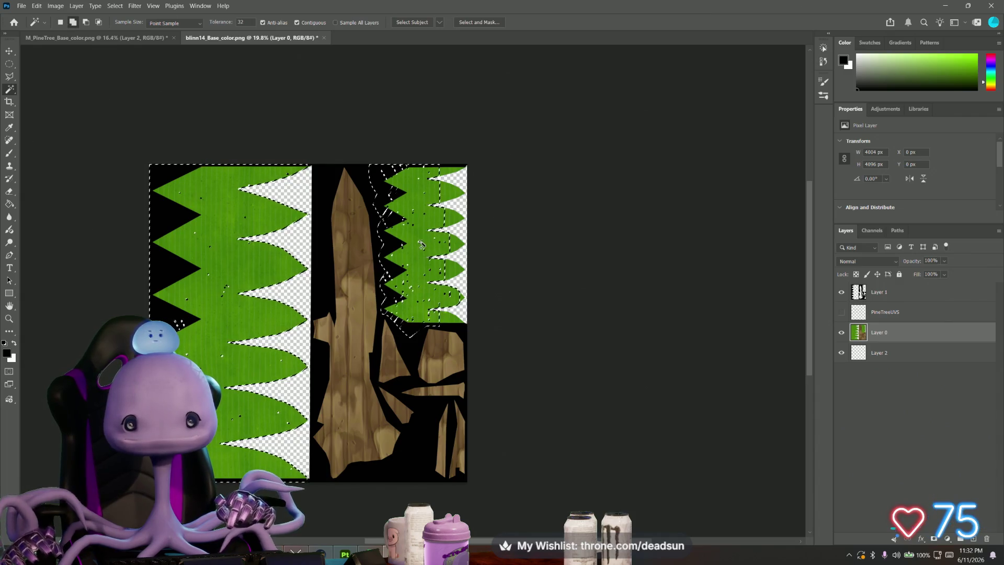
pyautogui.click(453, 244)
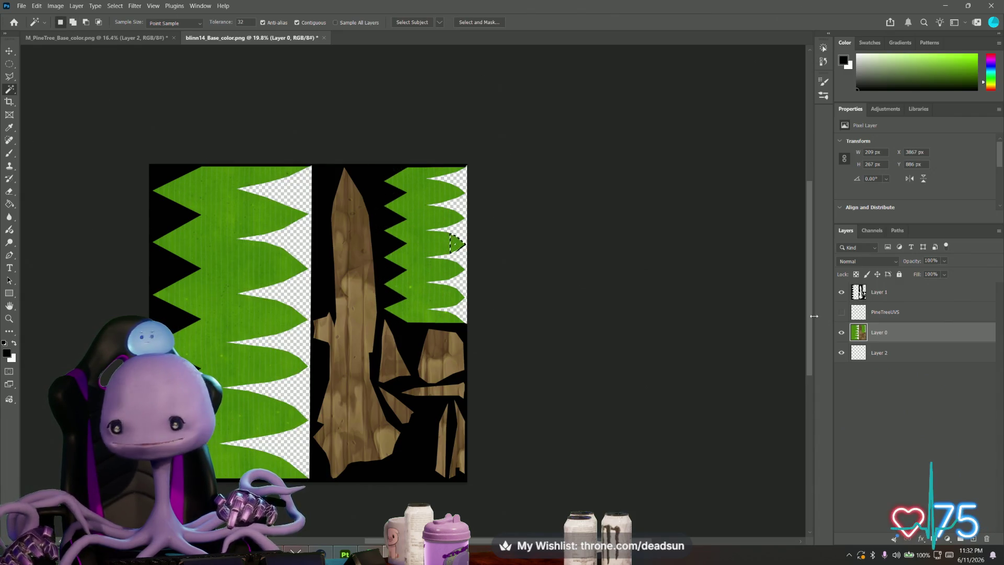
pyautogui.click(887, 312)
pyautogui.click(881, 292)
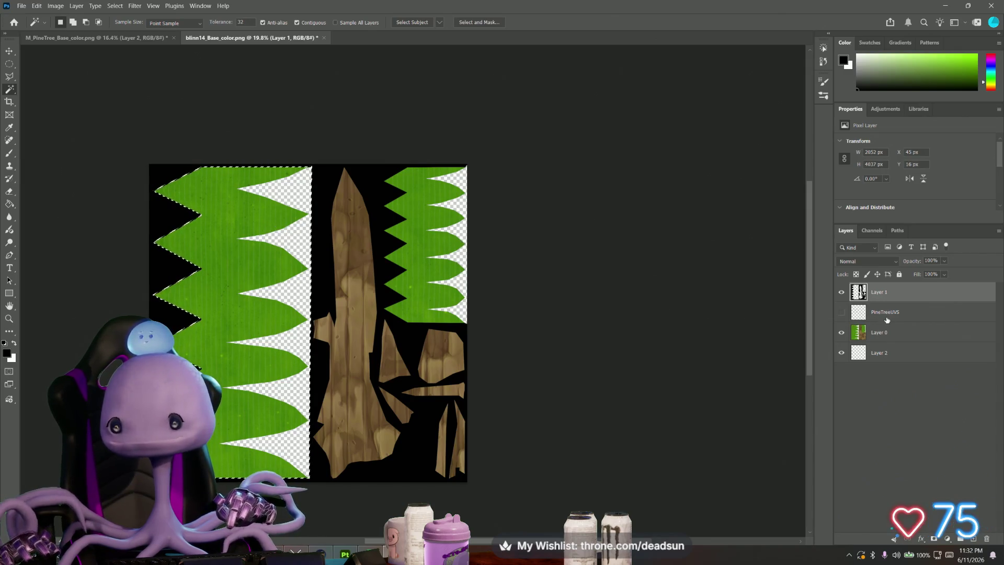
pyautogui.click(881, 333)
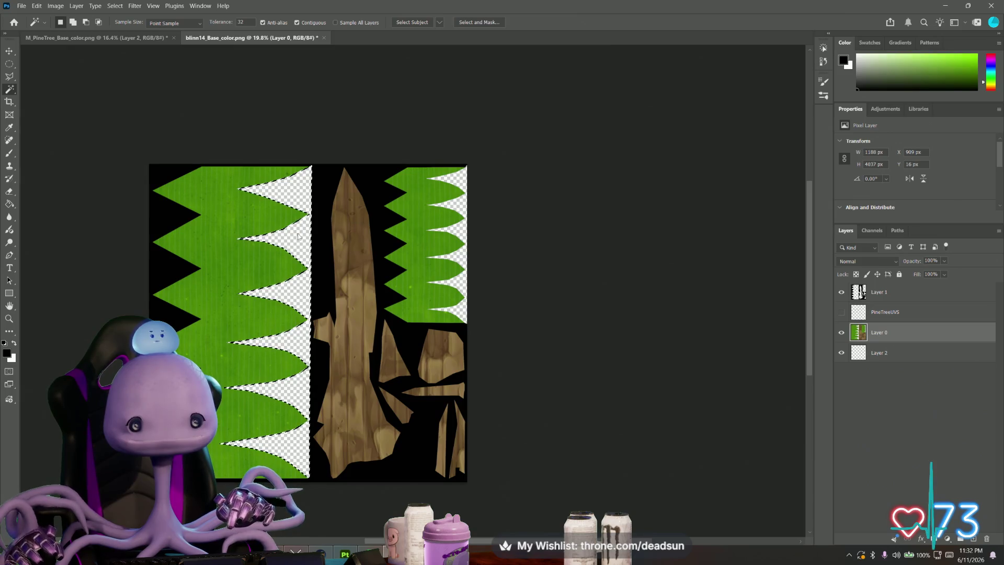
pyautogui.keyDown('shift'); pyautogui.click(464, 233); pyautogui.keyUp('shift')
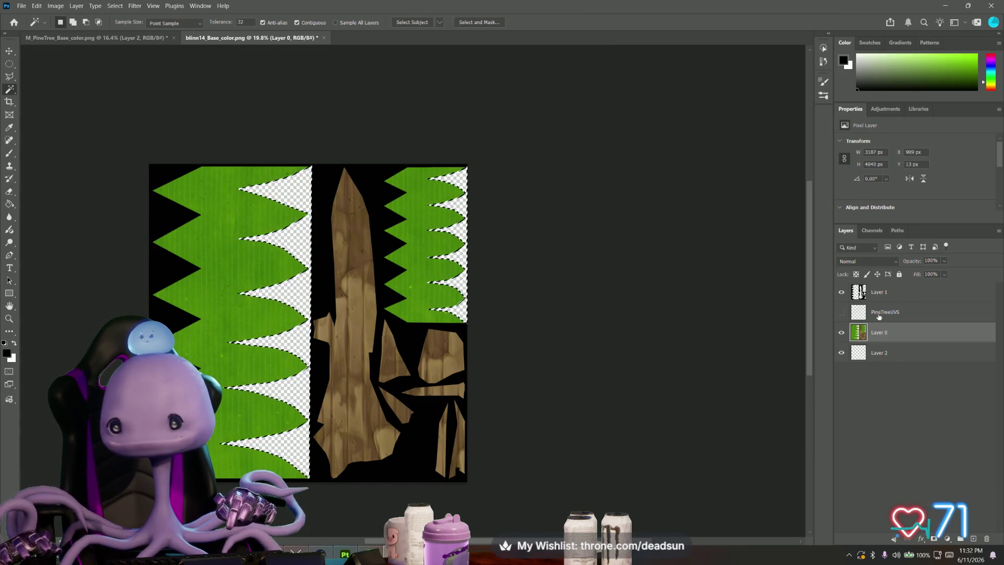
pyautogui.click(884, 294)
# Step: On Layer 1, select the black background and all wood pieces, then invert the selection
pyautogui.keyDown('shift'); pyautogui.click(168, 224); pyautogui.keyUp('shift')
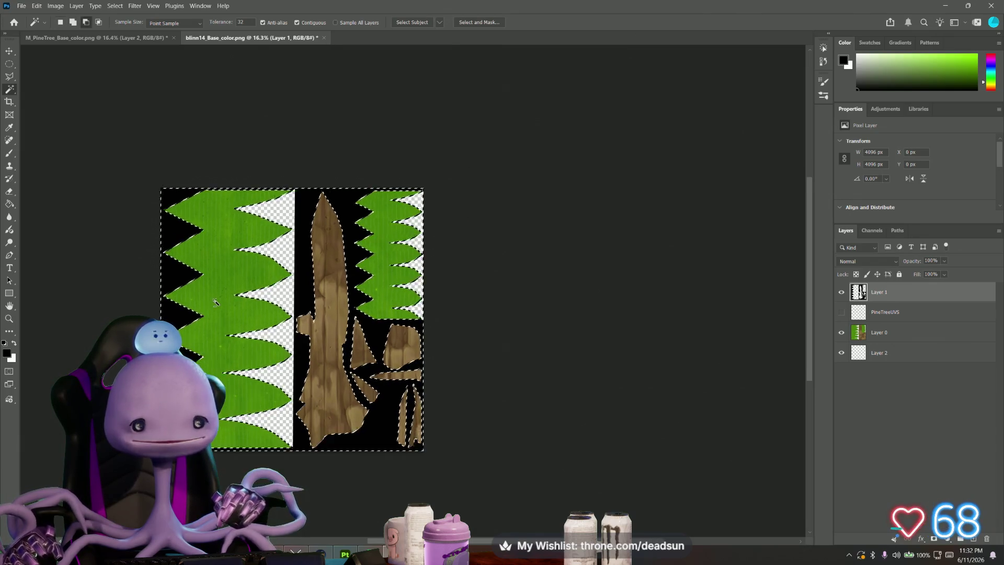
pyautogui.keyDown('alt'); pyautogui.click(348, 324); pyautogui.keyUp('alt')
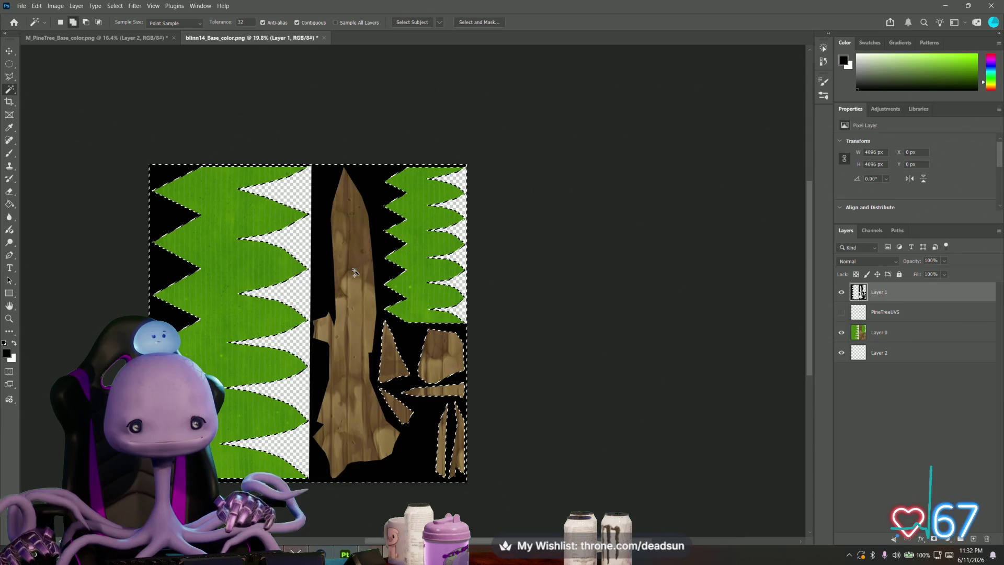
pyautogui.keyDown('alt'); pyautogui.click(394, 368); pyautogui.keyUp('alt')
pyautogui.keyDown('shift'); pyautogui.click(400, 413); pyautogui.keyUp('shift')
pyautogui.keyDown('shift'); pyautogui.click(434, 390); pyautogui.keyUp('shift')
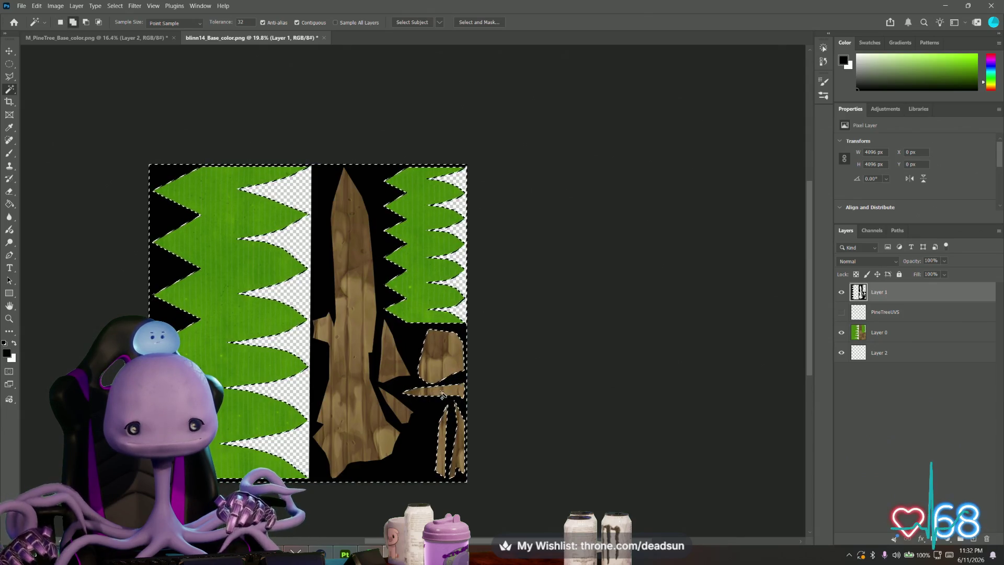
pyautogui.keyDown('shift'); pyautogui.click(442, 356); pyautogui.keyUp('shift')
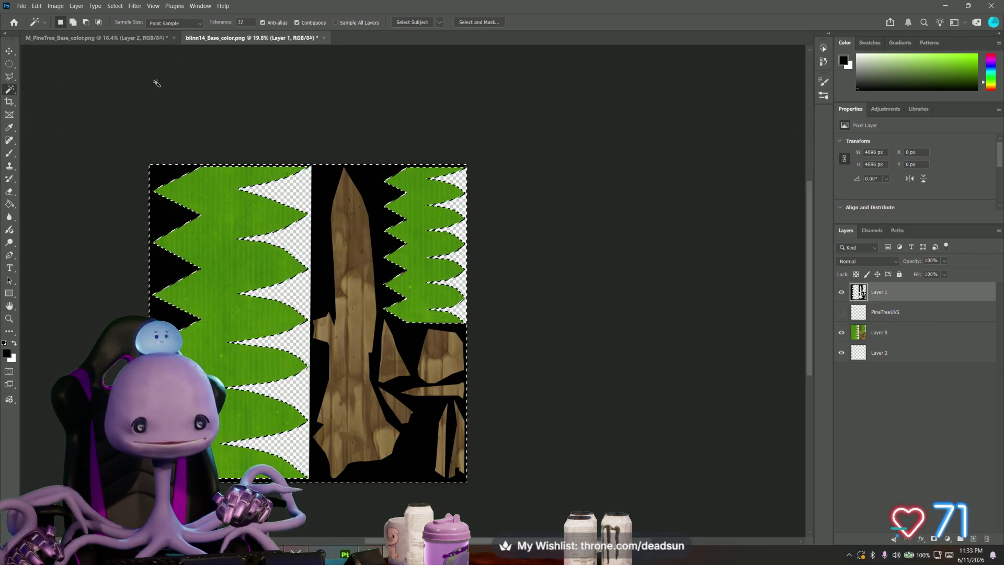
pyautogui.click(112, 7)
pyautogui.click(124, 44)
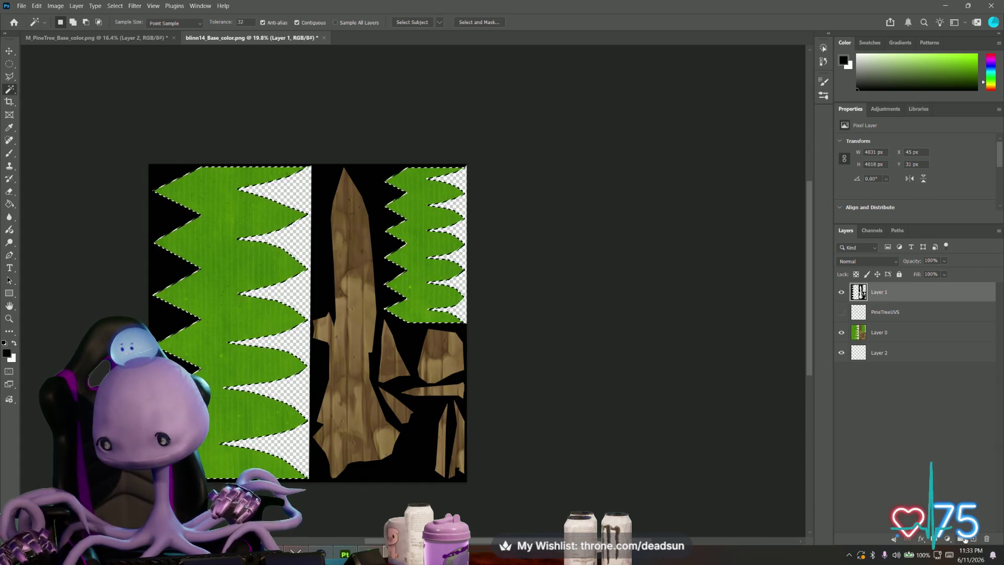
pyautogui.click(885, 334)
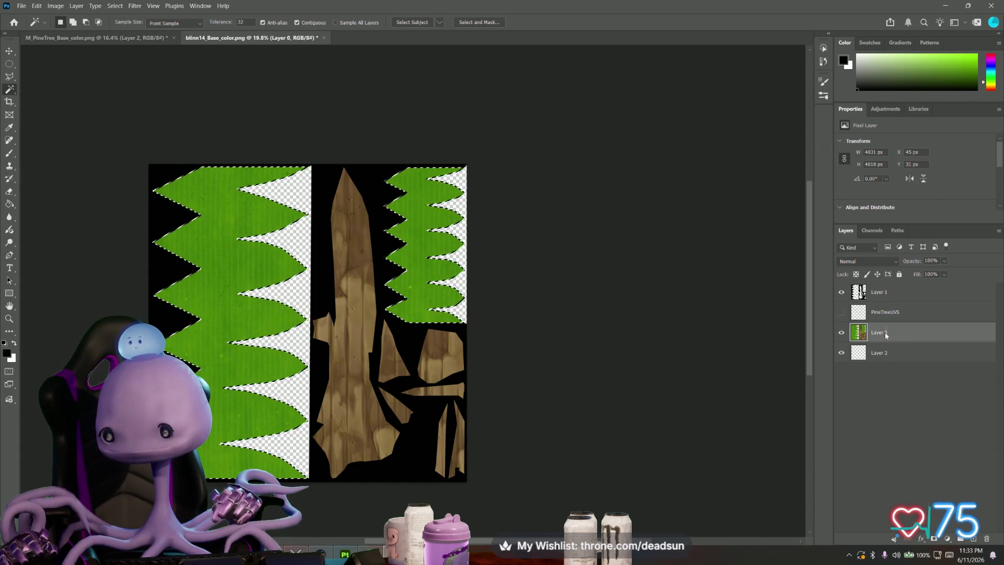
# Step: Duplicate Layer 0 to create Layer 0 copy
pyautogui.rightClick(885, 333)
pyautogui.click(922, 103)
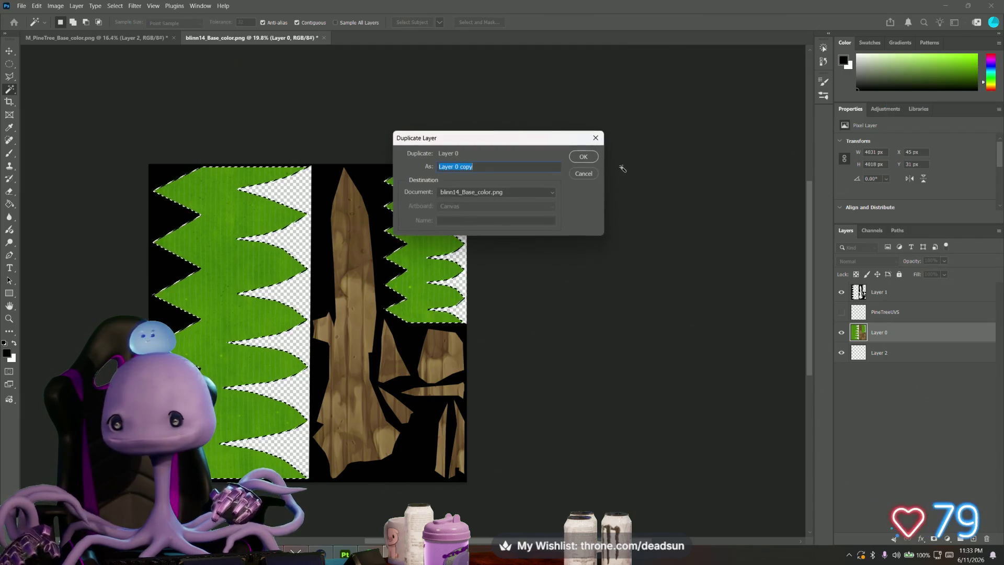
pyautogui.click(588, 161)
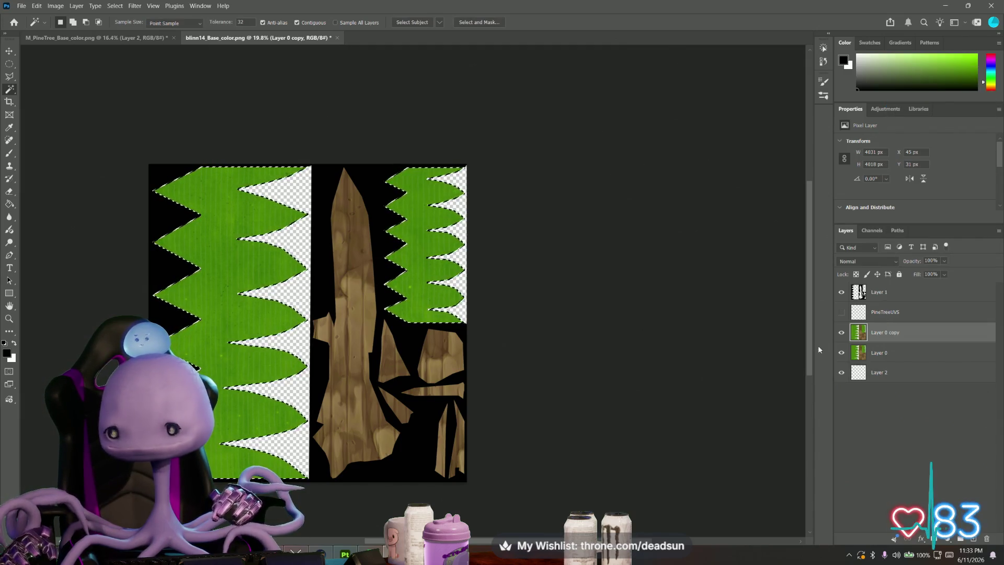
pyautogui.rightClick(886, 338)
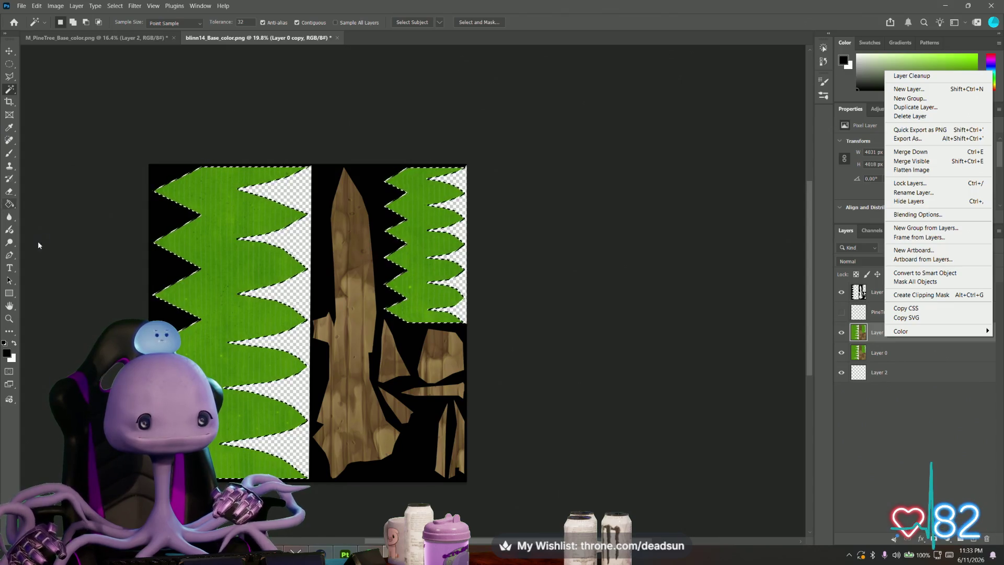
pyautogui.click(143, 184)
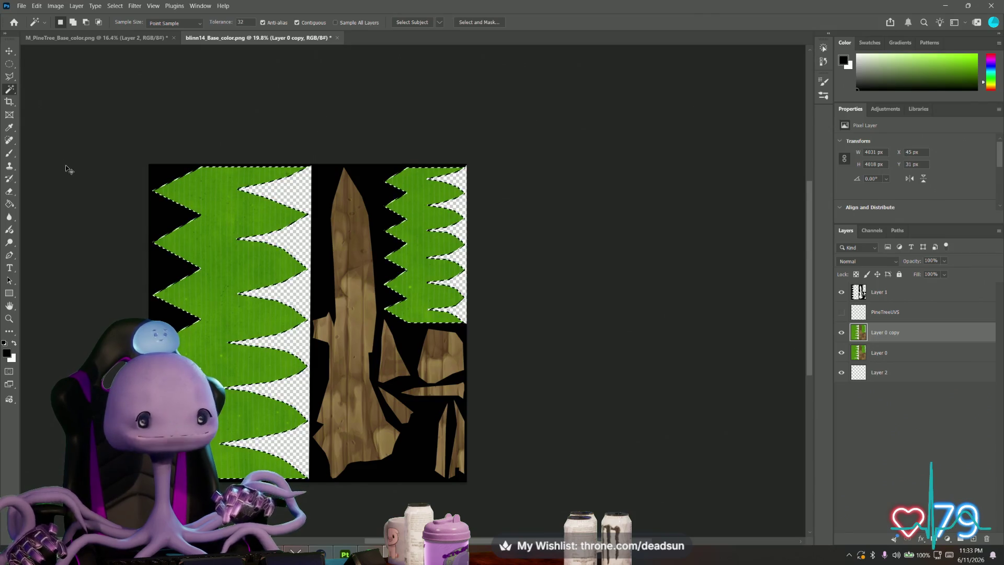
# Step: Sample the leaf green and fill the selected leaf strips on Layer 0 copy with it
pyautogui.click(10, 129)
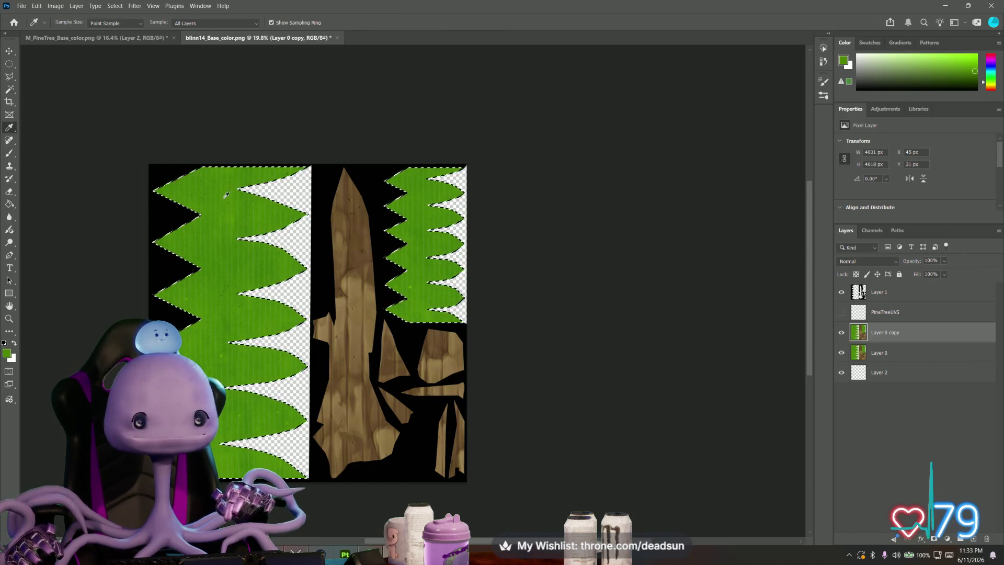
pyautogui.click(10, 204)
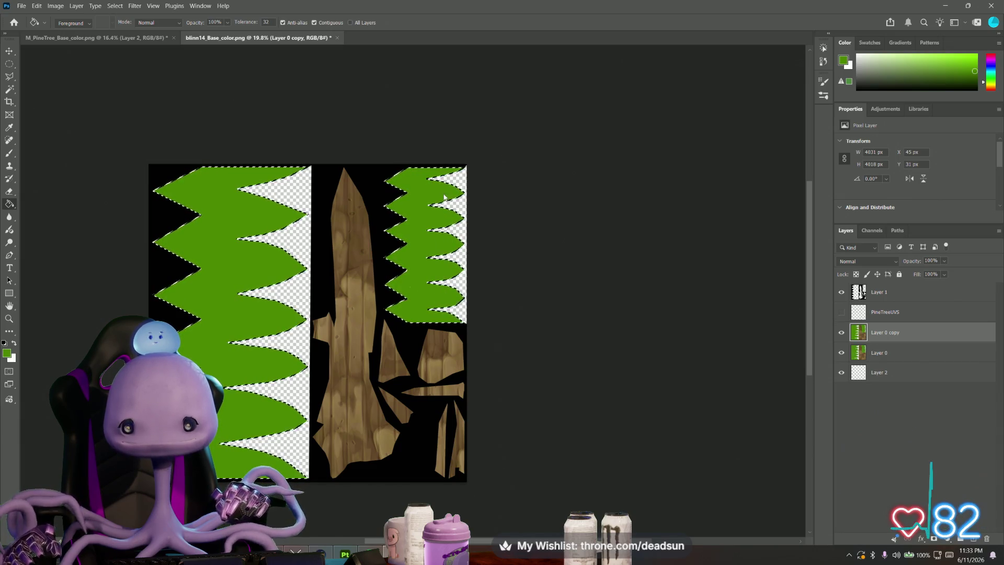
pyautogui.keyDown('alt'); pyautogui.scroll(5, 444, 197); pyautogui.keyUp('alt')
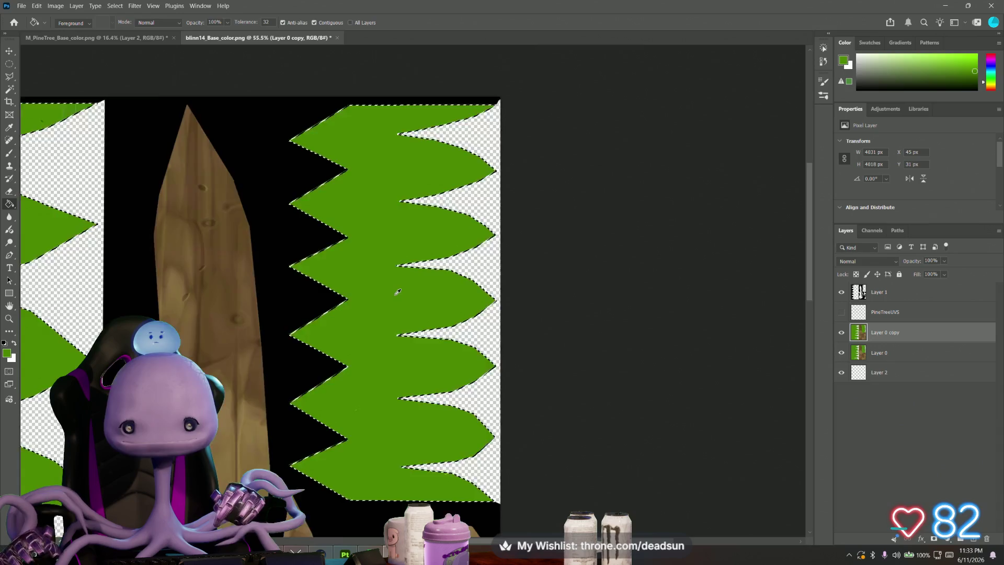
pyautogui.keyDown('alt'); pyautogui.scroll(-5, 397, 292); pyautogui.keyUp('alt')
pyautogui.keyDown('alt'); pyautogui.scroll(1, 392, 287); pyautogui.keyUp('alt')
pyautogui.keyDown('alt'); pyautogui.scroll(3, 390, 284); pyautogui.keyUp('alt')
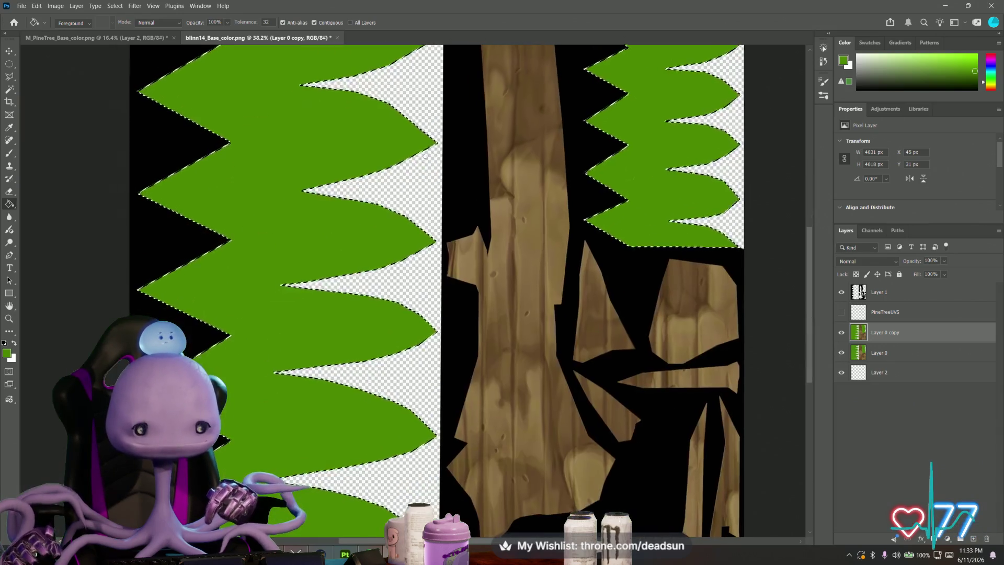
pyautogui.keyDown('alt'); pyautogui.scroll(1, 261, 366); pyautogui.keyUp('alt')
pyautogui.keyDown('alt'); pyautogui.scroll(-3, 270, 360); pyautogui.keyUp('alt')
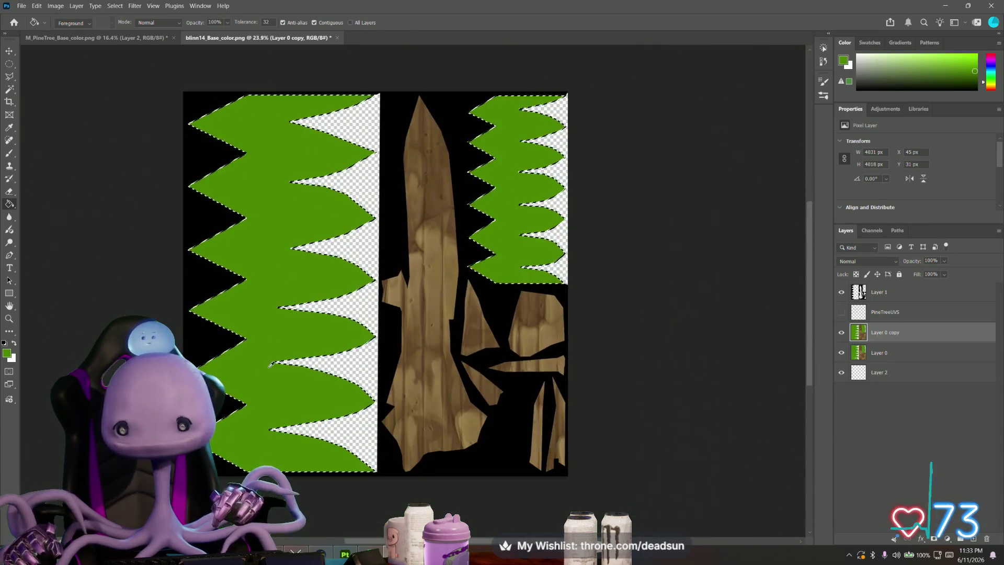
pyautogui.keyDown('alt'); pyautogui.scroll(3, 270, 364); pyautogui.keyUp('alt')
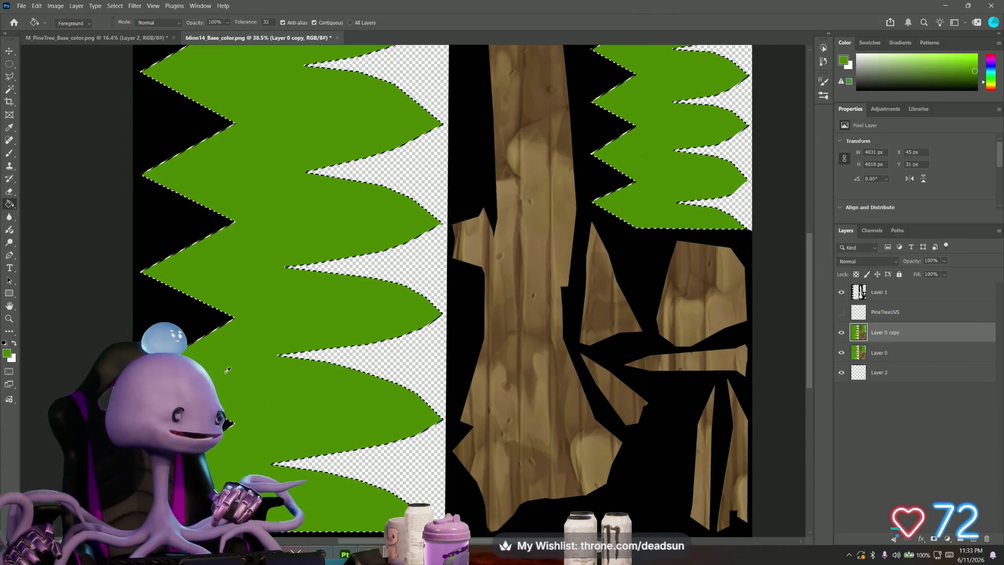
pyautogui.scroll(-1, 251, 374)
pyautogui.hscroll(1, 208, 294)
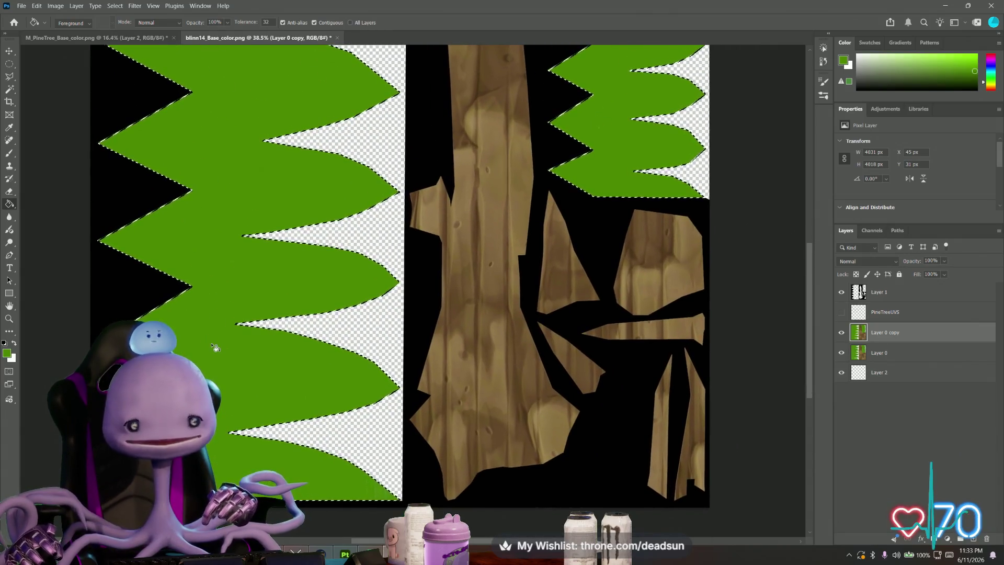
pyautogui.keyDown('alt'); pyautogui.scroll(-2, 217, 348); pyautogui.keyUp('alt')
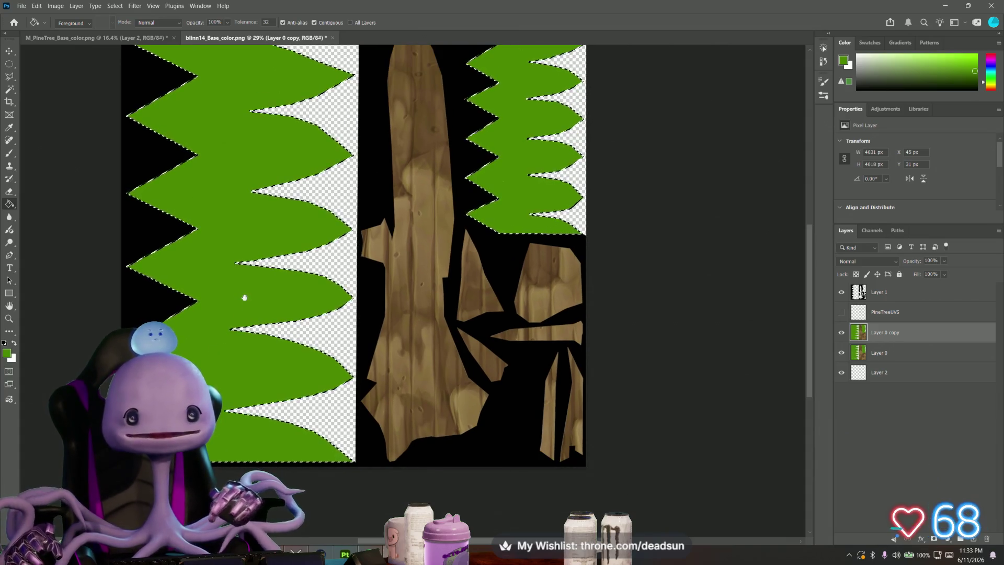
pyautogui.scroll(1, 230, 335)
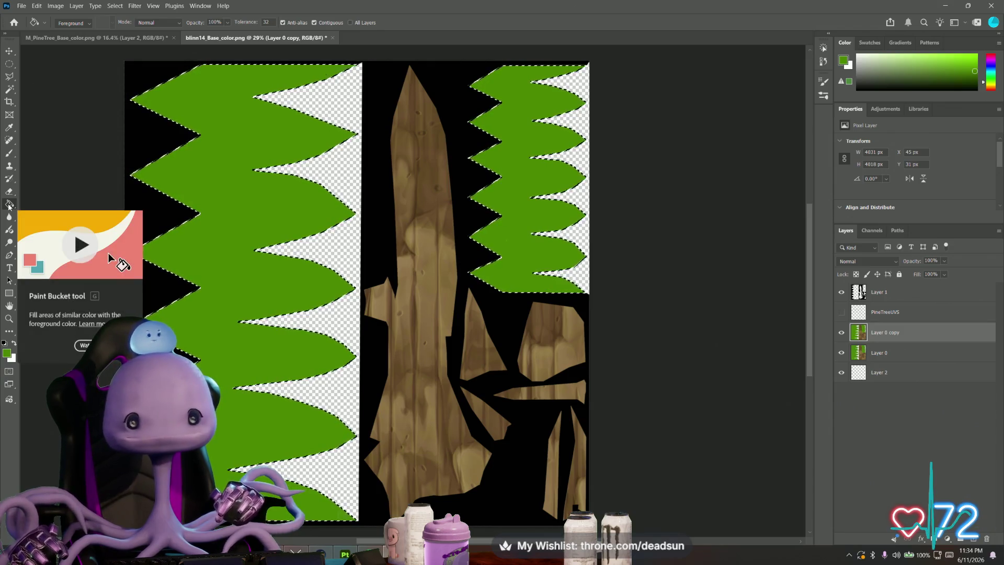
pyautogui.keyDown('alt'); pyautogui.scroll(-2, 73, 161); pyautogui.keyUp('alt')
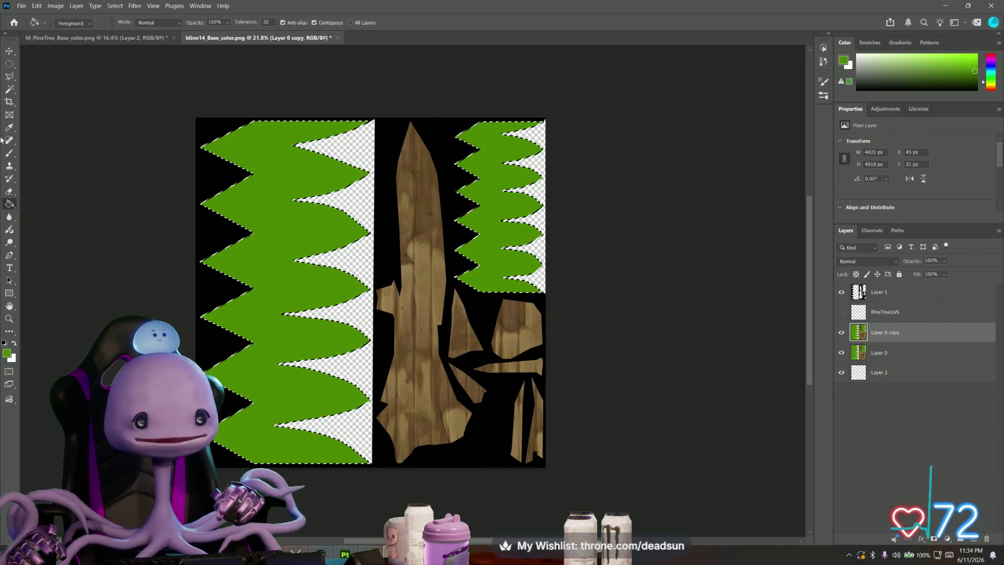
pyautogui.doubleClick(914, 334)
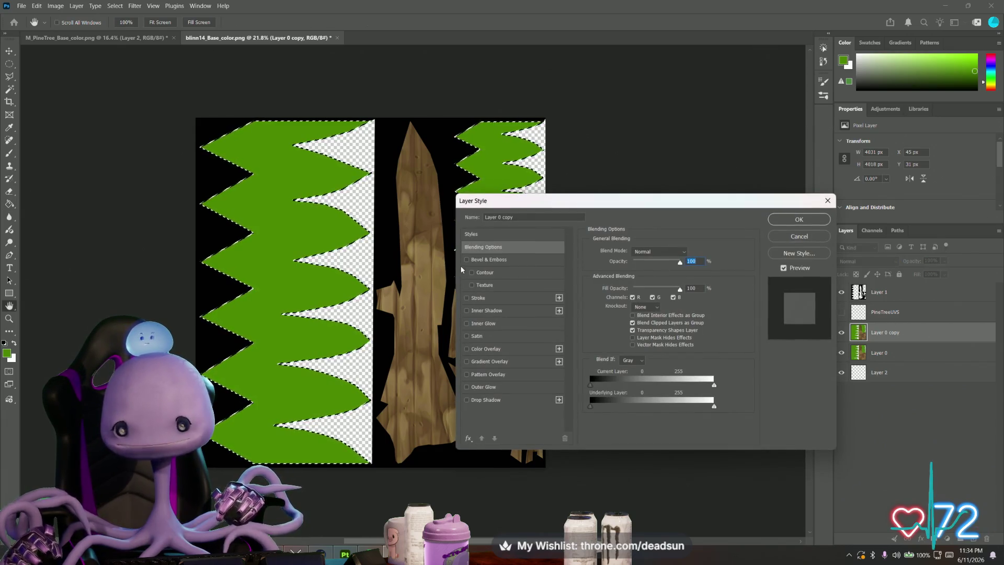
# Step: Add an Inner Shadow to Layer 0 copy, raise its size to 144 px, and apply
pyautogui.click(466, 311)
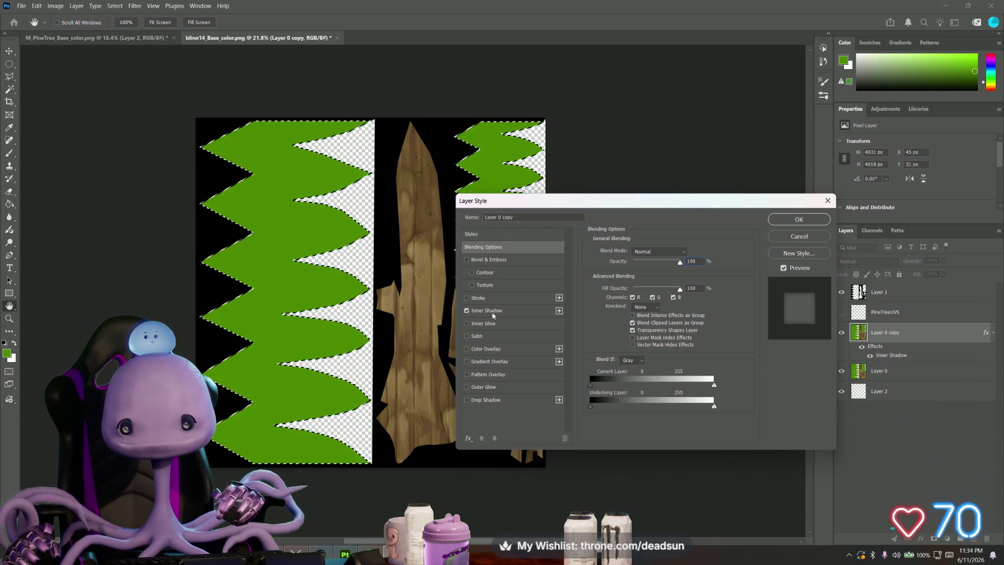
pyautogui.click(483, 310)
pyautogui.moveTo(631, 318)
pyautogui.mouseDown()
pyautogui.moveTo(652, 318)
pyautogui.moveTo(638, 298)
pyautogui.moveTo(653, 299)
pyautogui.moveTo(623, 295)
pyautogui.moveTo(645, 282)
pyautogui.moveTo(635, 296)
pyautogui.moveTo(662, 294)
pyautogui.moveTo(650, 310)
pyautogui.moveTo(669, 309)
pyautogui.moveTo(645, 310)
pyautogui.mouseUp()
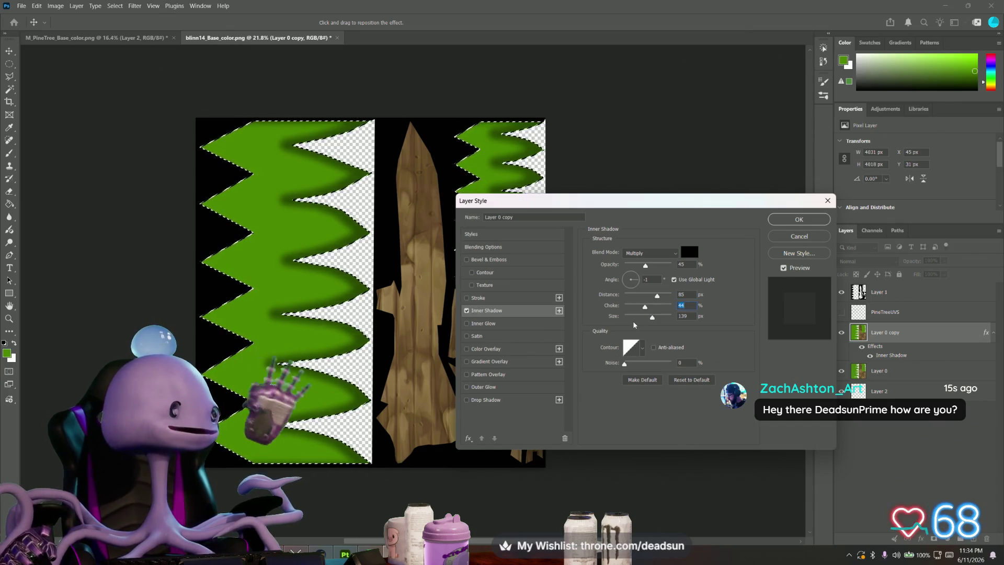
pyautogui.moveTo(652, 317); pyautogui.dragTo(665, 318)
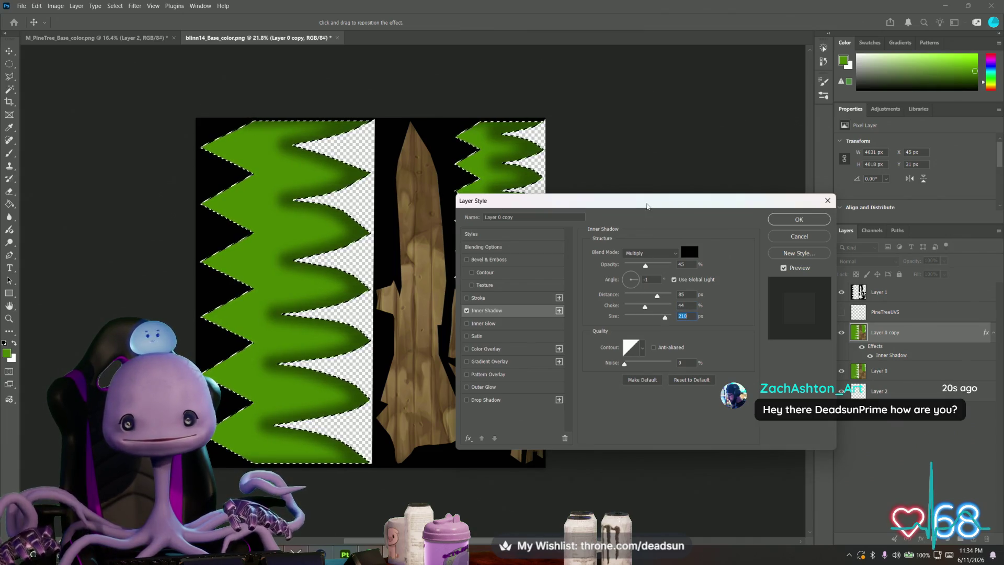
pyautogui.click(769, 219)
pyautogui.press('g')
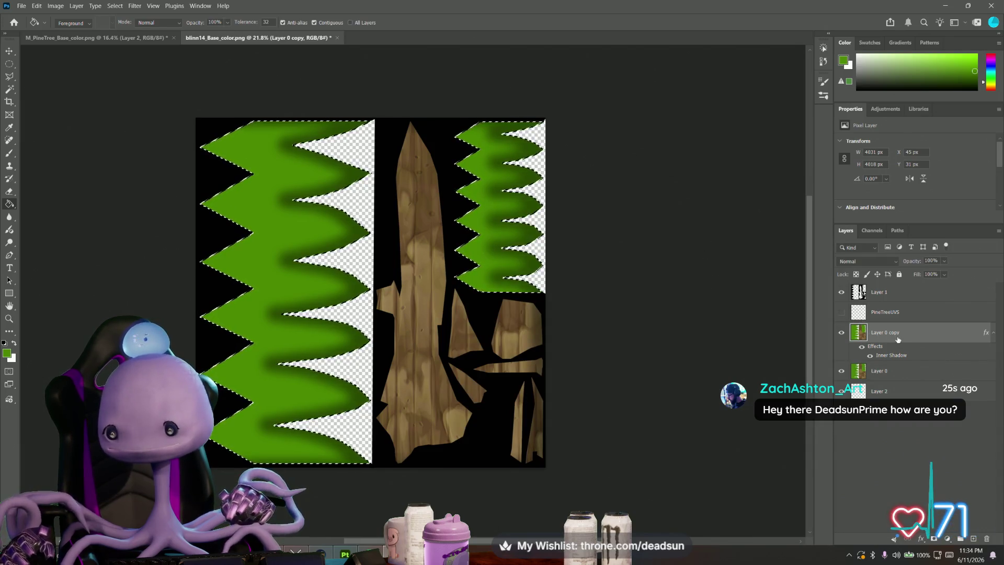
# Step: Select Layer 3 together with Layer 0 copy in the Layers panel
pyautogui.click(974, 538)
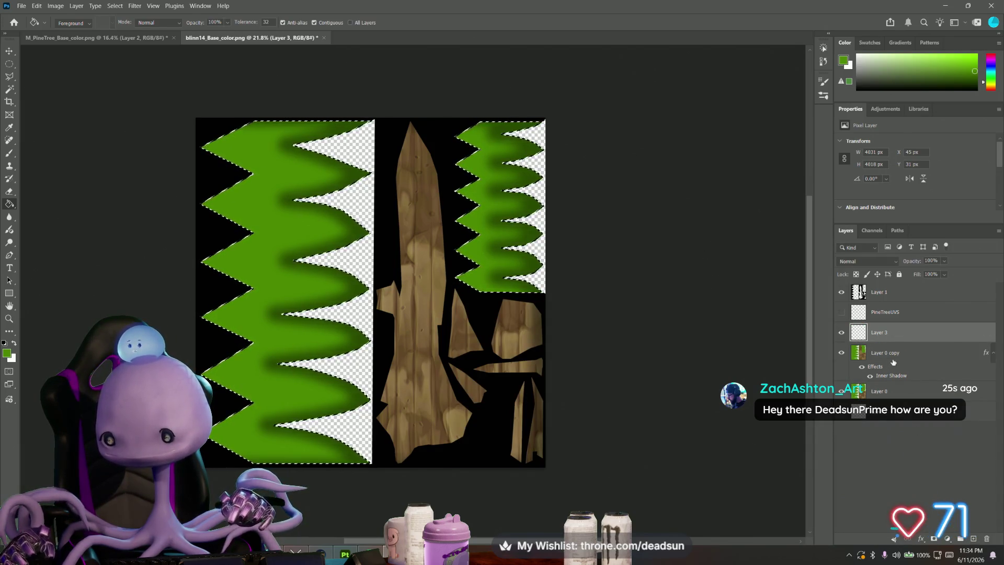
pyautogui.keyDown('shift'); pyautogui.click(895, 353); pyautogui.keyUp('shift')
pyautogui.rightClick(895, 356)
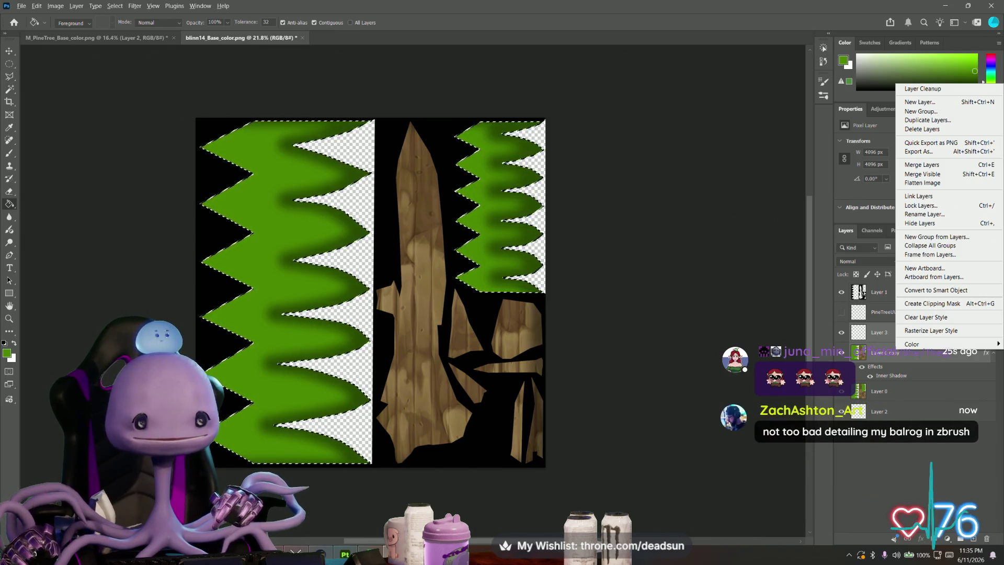
pyautogui.click(34, 214)
# Step: Merge the selected shadowed foliage layer into Layer 3, then return to Maya
pyautogui.press('e')
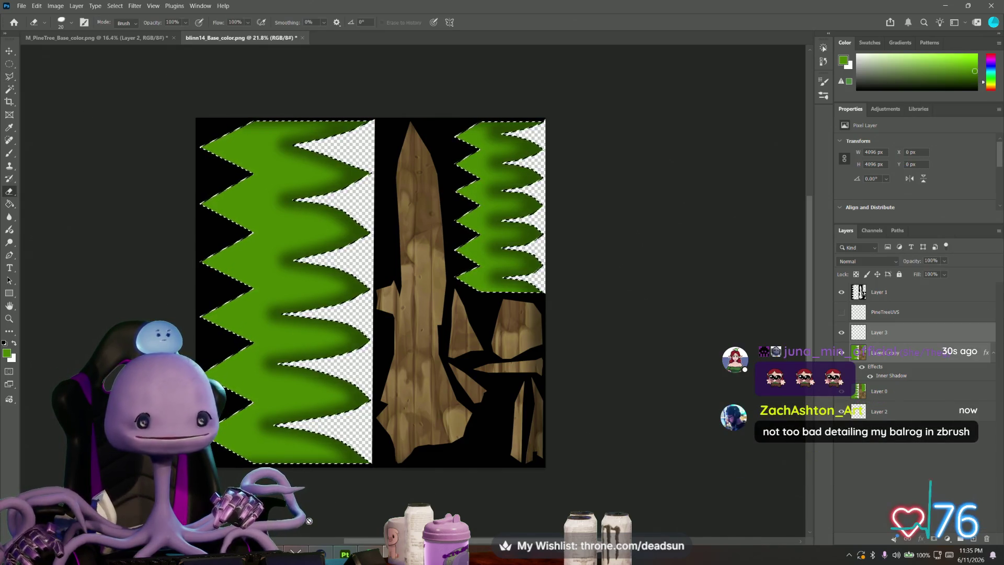
pyautogui.keyDown('alt'); pyautogui.scroll(3, 344, 397); pyautogui.keyUp('alt')
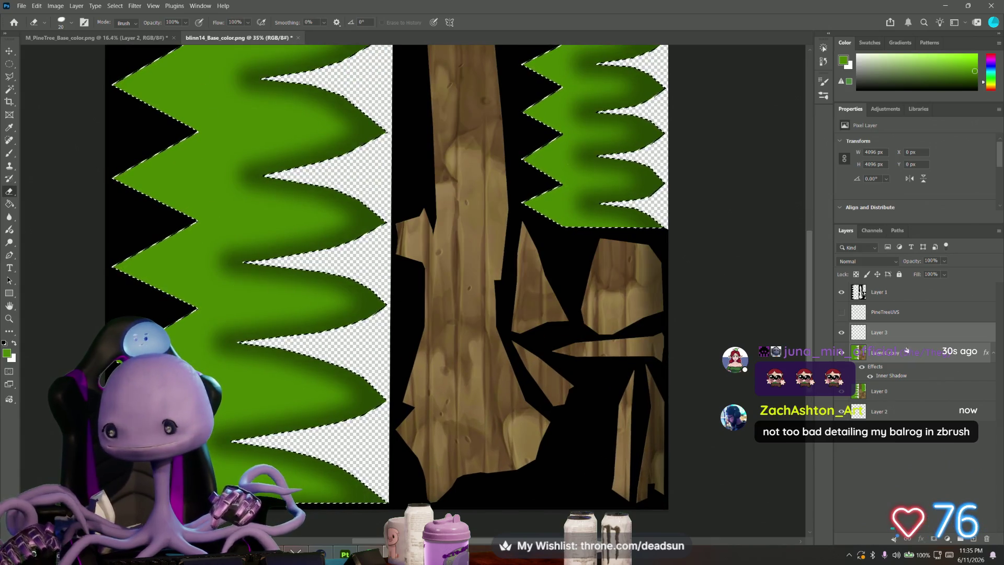
pyautogui.rightClick(911, 335)
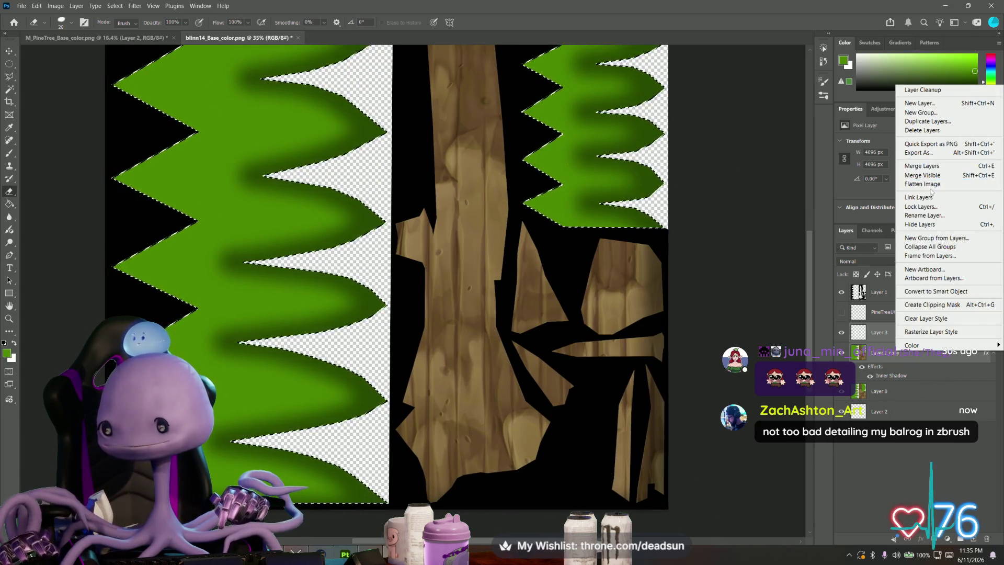
pyautogui.click(941, 167)
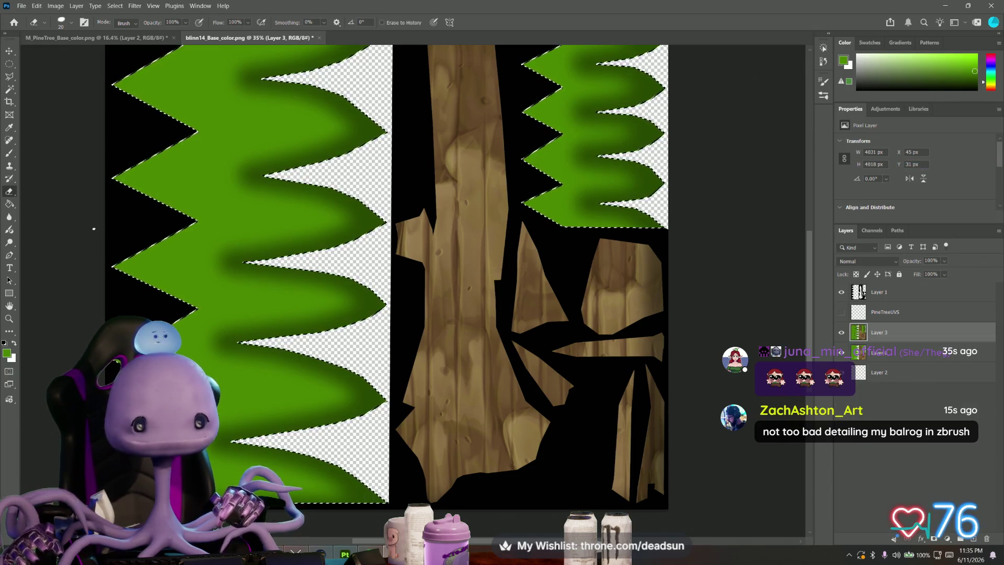
pyautogui.scroll(-2, 314, 314)
pyautogui.hotkey('alt', 'Tab')
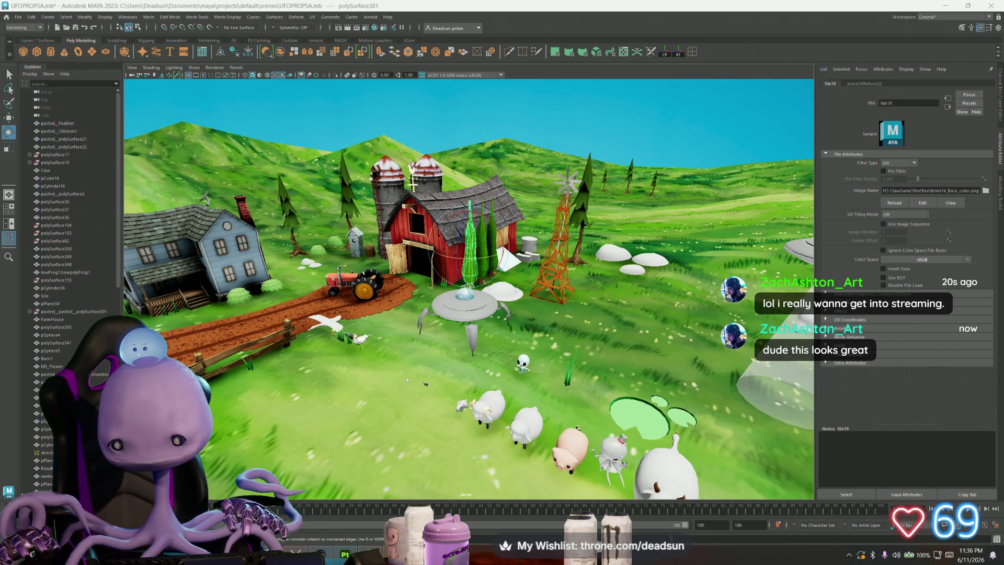
# Step: Leave the Maya farm scene and bring the Discord browser window forward
pyautogui.hotkey('alt', 'Tab')
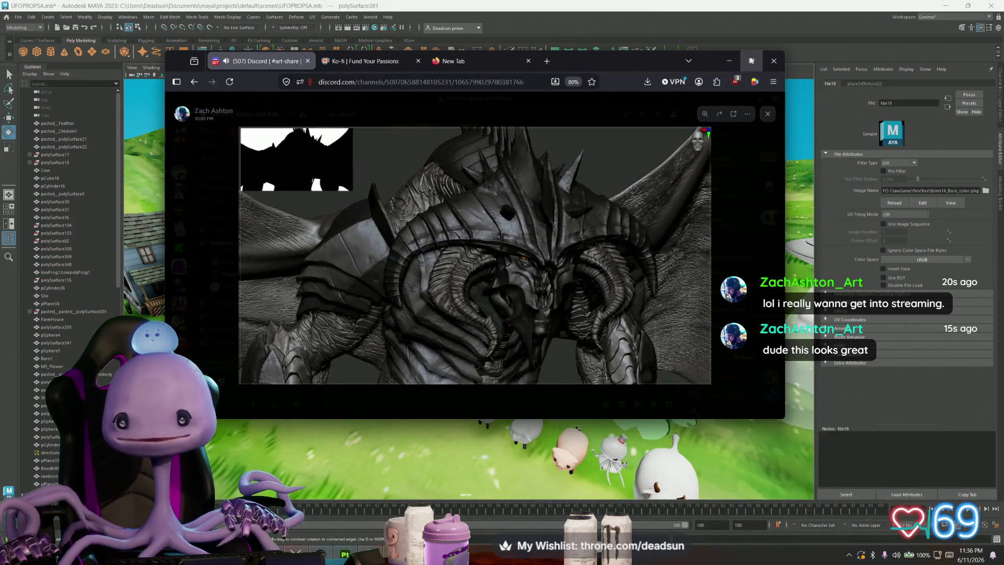
# Step: Maximize Firefox, close the open image and scroll back up through #art-share
pyautogui.click(751, 61)
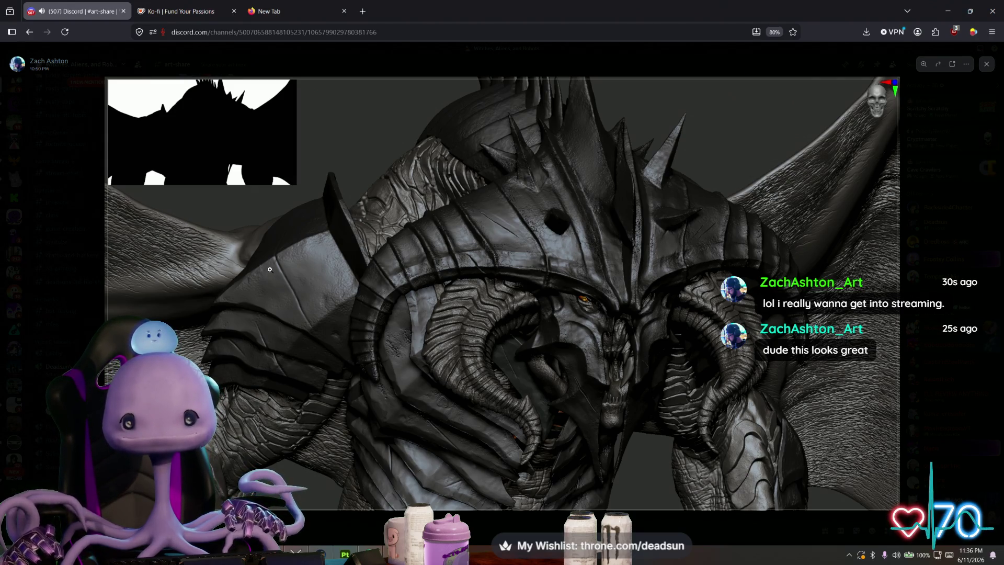
pyautogui.click(83, 324)
pyautogui.scroll(10, 316, 282)
pyautogui.scroll(10, 319, 287)
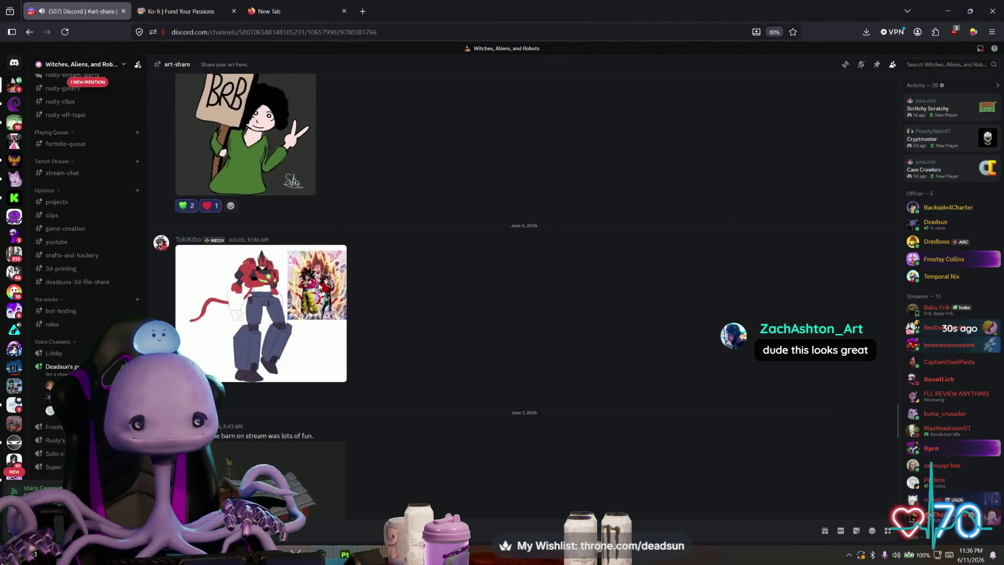
pyautogui.scroll(10, 320, 287)
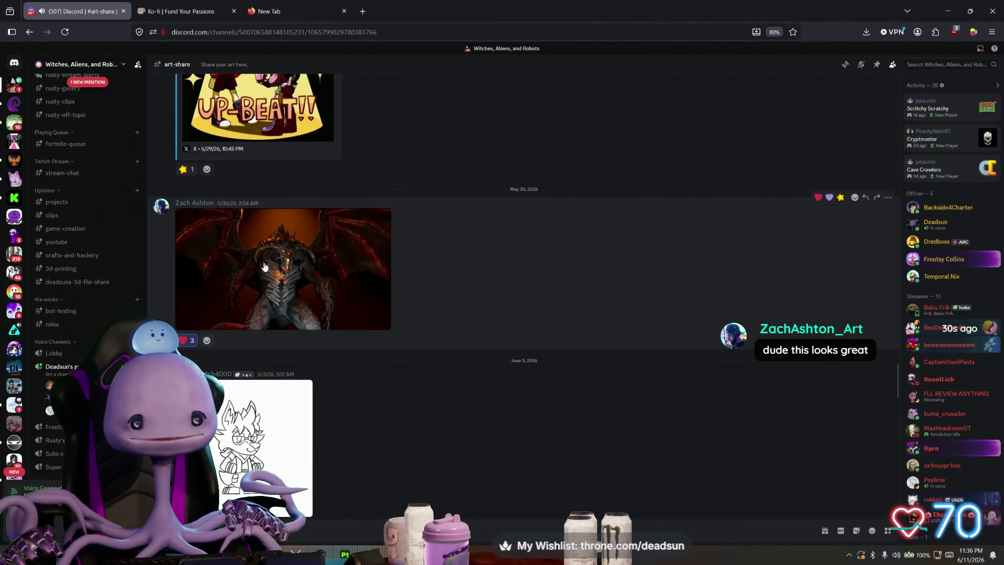
# Step: Open the winged dragon render, zoom in on its chest and arm, then close it and minimize the browser
pyautogui.click(264, 267)
pyautogui.scroll(2, 409, 324)
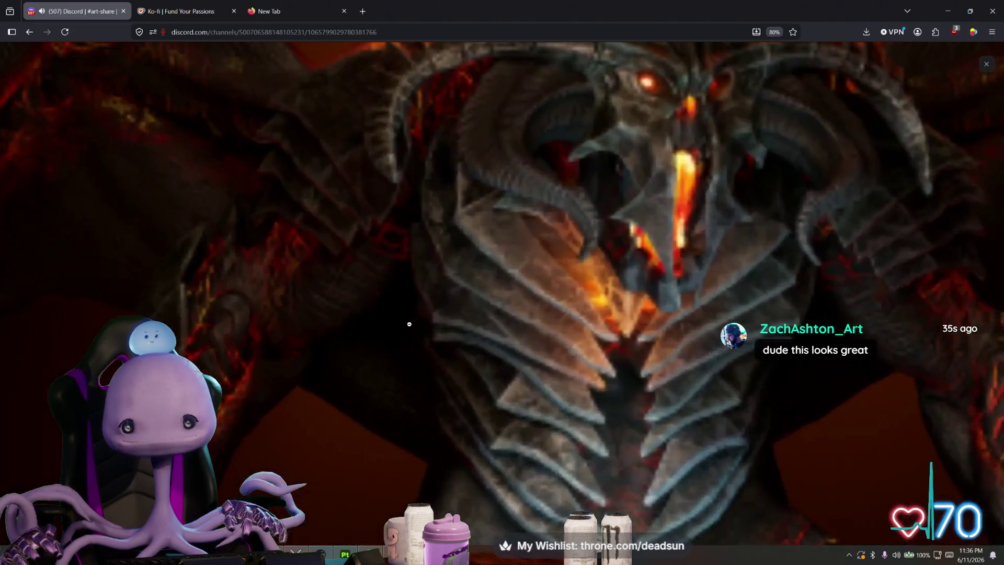
pyautogui.scroll(2, 434, 389)
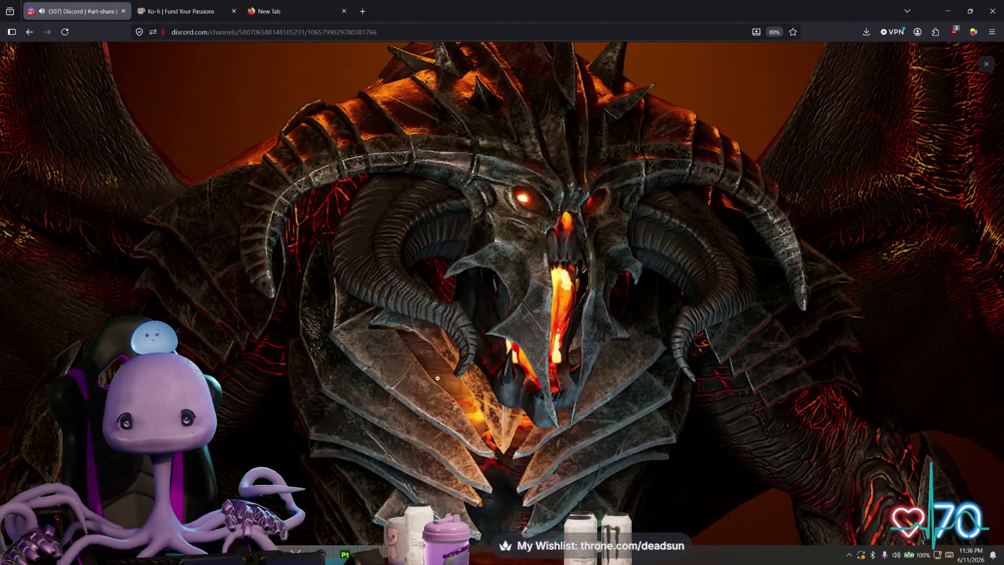
pyautogui.scroll(1, 437, 377)
pyautogui.scroll(-1, 487, 344)
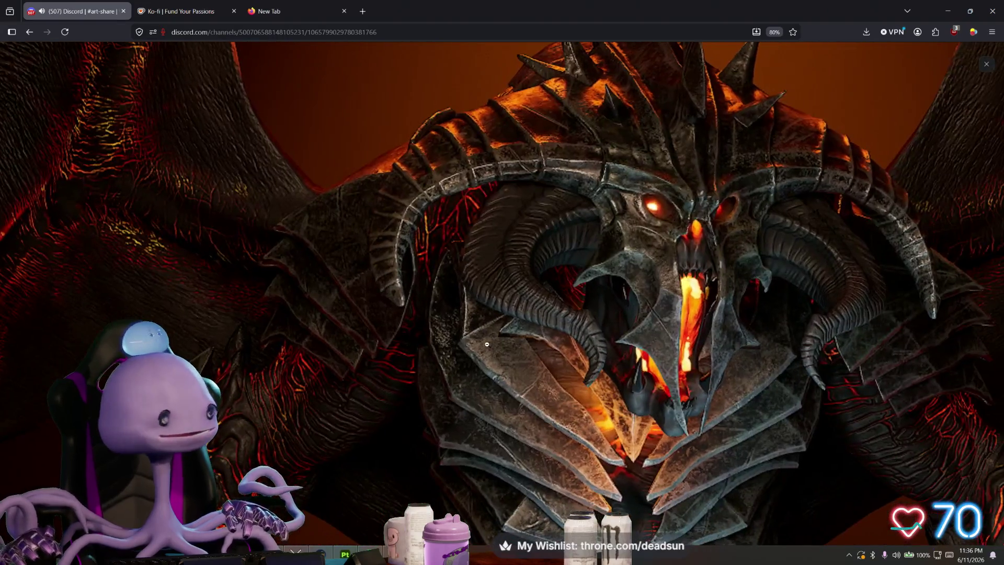
pyautogui.scroll(-4, 487, 344)
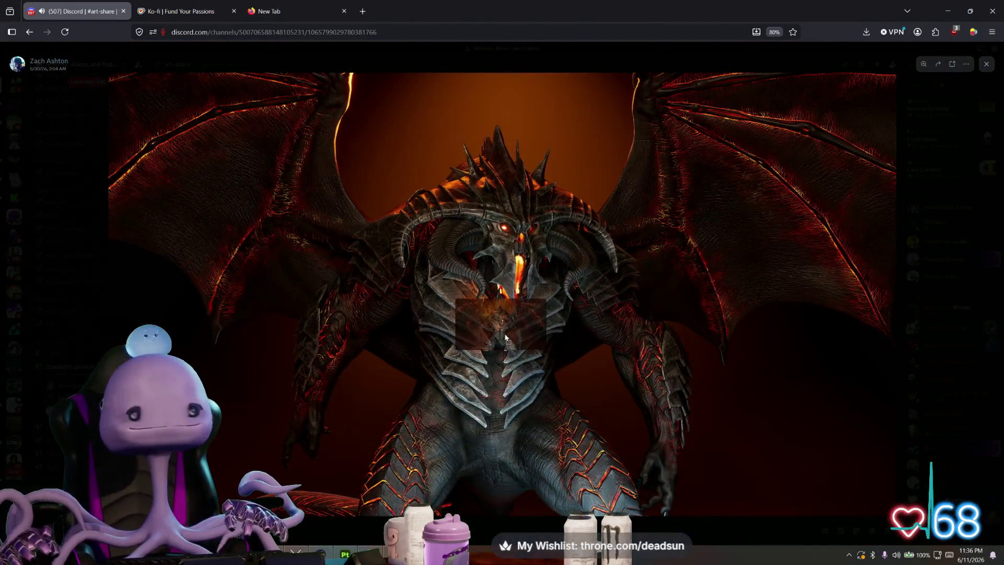
pyautogui.click(509, 447)
pyautogui.moveTo(509, 447); pyautogui.dragTo(310, 390)
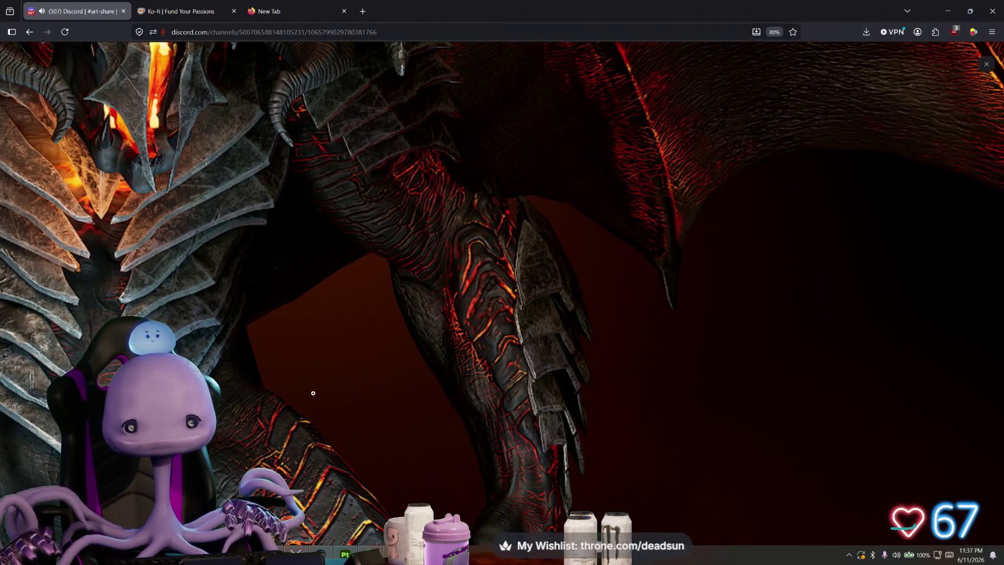
pyautogui.click(313, 393)
pyautogui.click(986, 64)
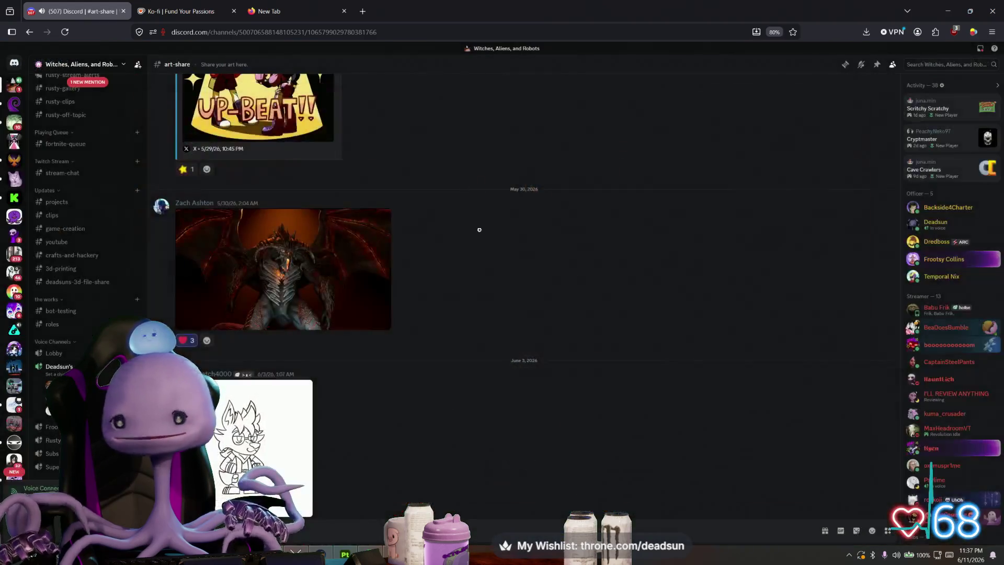
pyautogui.click(948, 11)
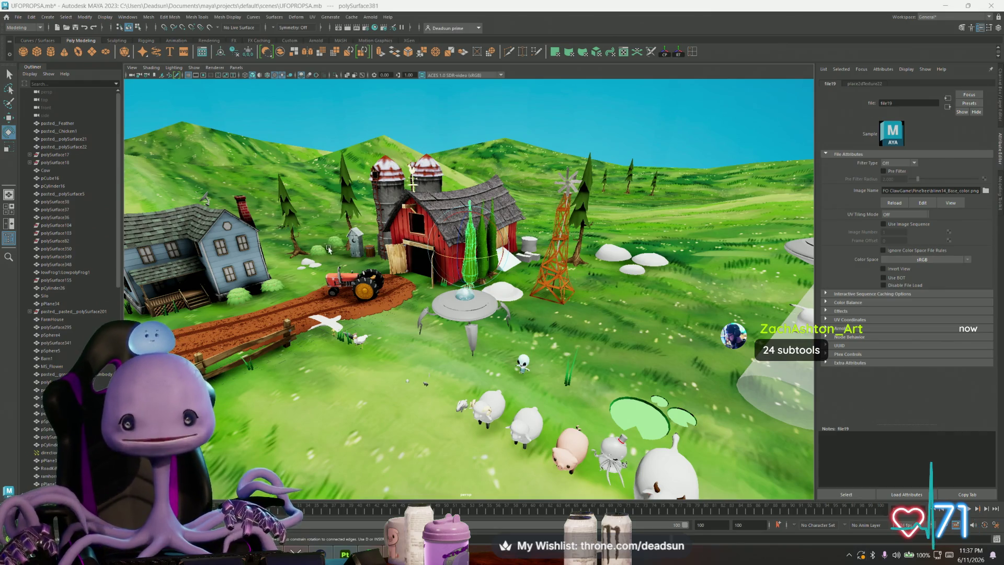
# Step: Go back from Maya to the blinn14_Base_color texture in Photoshop
pyautogui.hotkey('alt', 'Tab')
pyautogui.press('Tab')
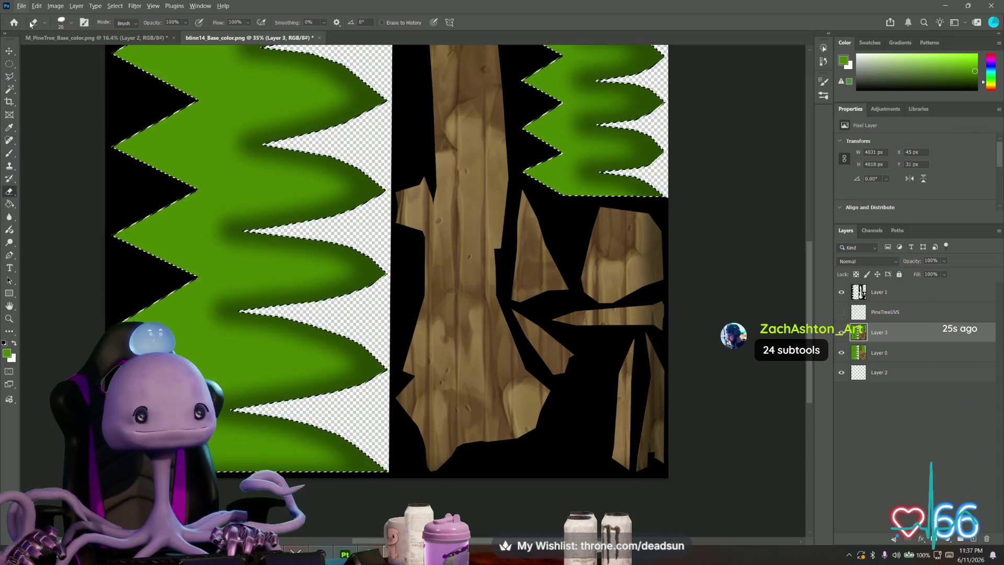
# Step: Set the Eraser to a larger Soft Round brush with 24% flow
pyautogui.click(62, 22)
pyautogui.moveTo(62, 55); pyautogui.dragTo(71, 54)
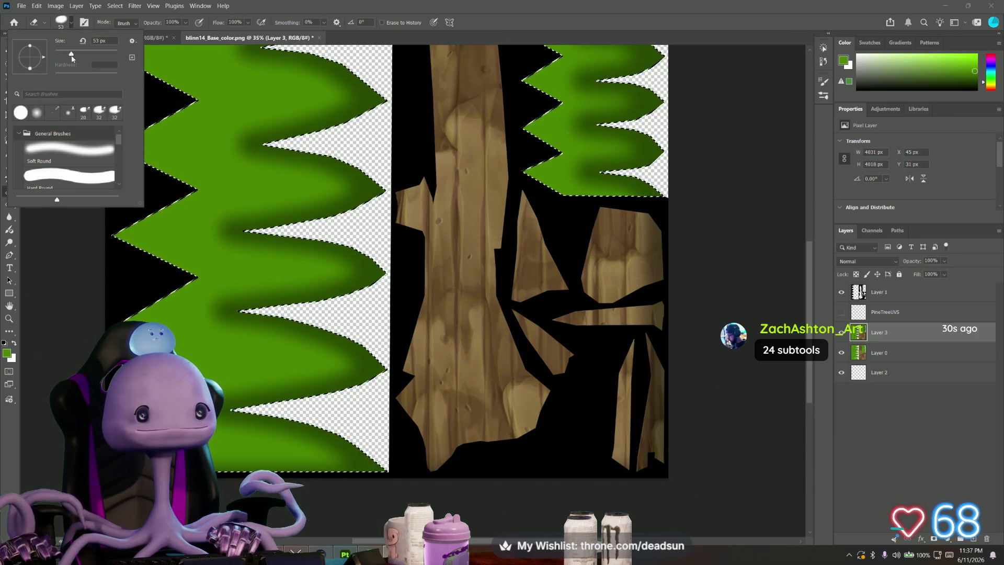
pyautogui.click(68, 151)
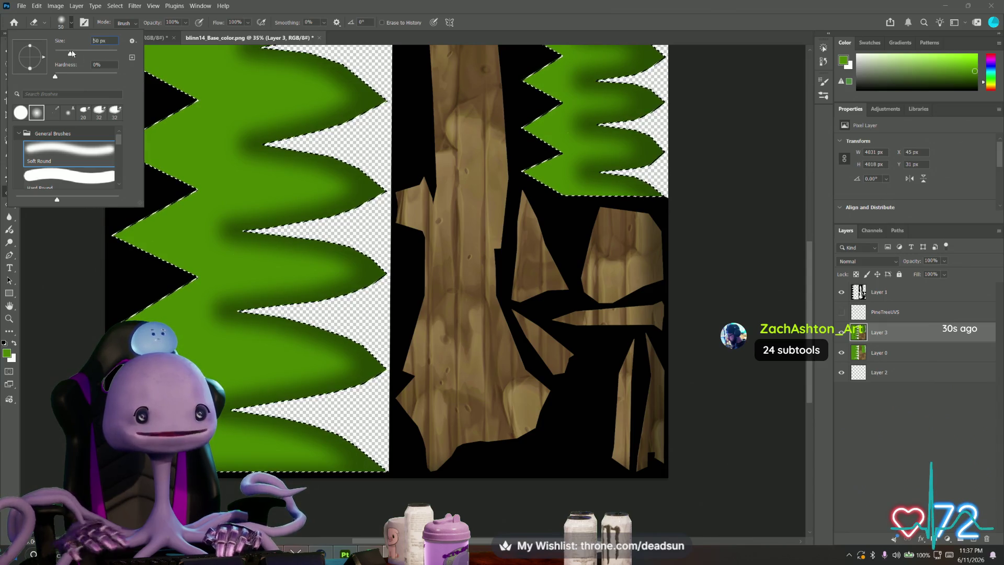
pyautogui.click(184, 23)
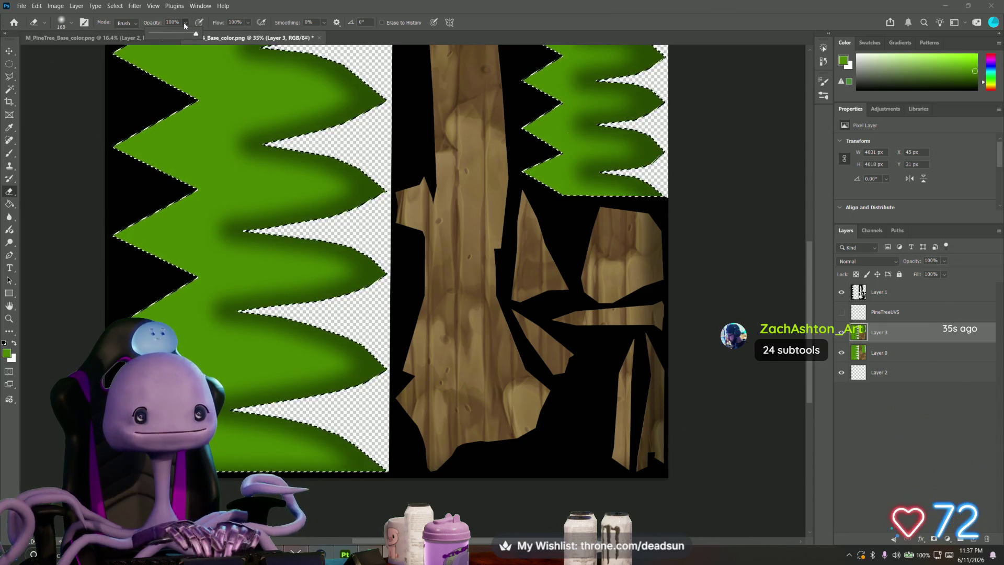
pyautogui.click(248, 22)
pyautogui.moveTo(259, 33); pyautogui.dragTo(224, 37)
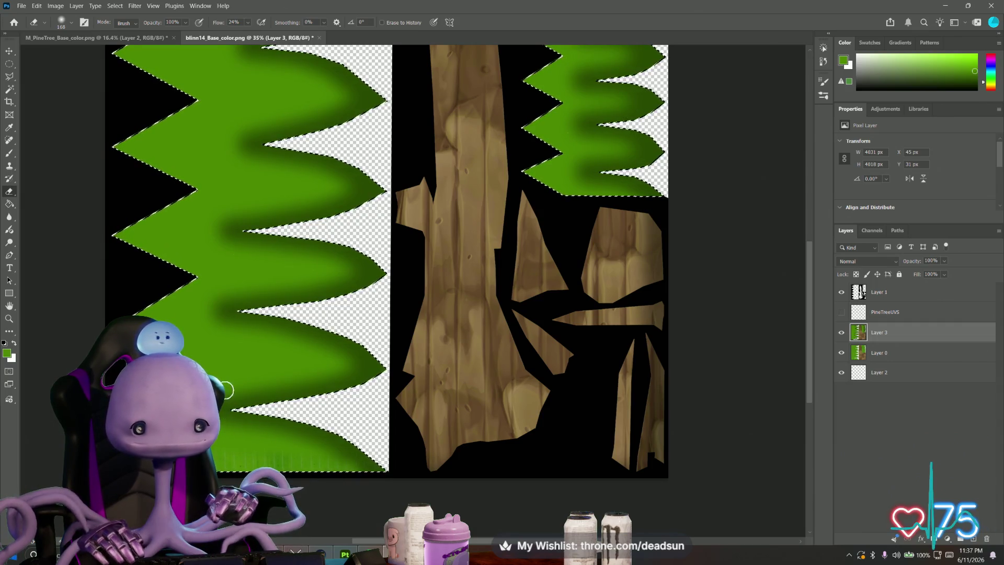
# Step: Lightly erase faint streaks into the lower green foliage and bring the texture's top into view
pyautogui.moveTo(294, 364)
pyautogui.mouseDown()
pyautogui.moveTo(264, 363)
pyautogui.moveTo(238, 380)
pyautogui.mouseUp()
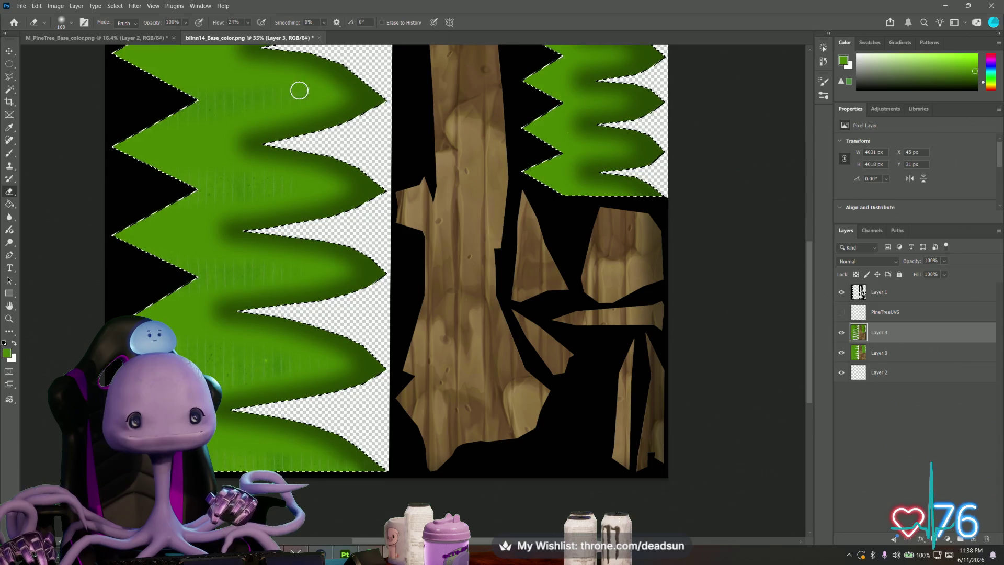
pyautogui.moveTo(209, 86)
pyautogui.mouseDown()
pyautogui.moveTo(209, 150)
pyautogui.moveTo(283, 366)
pyautogui.mouseUp()
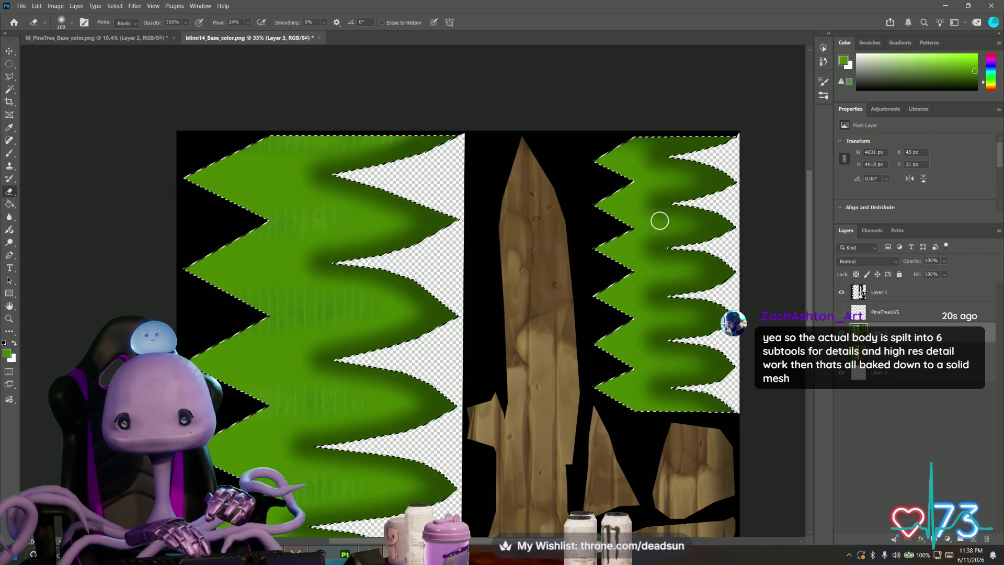
pyautogui.keyDown('alt'); pyautogui.scroll(3, 684, 133); pyautogui.keyUp('alt')
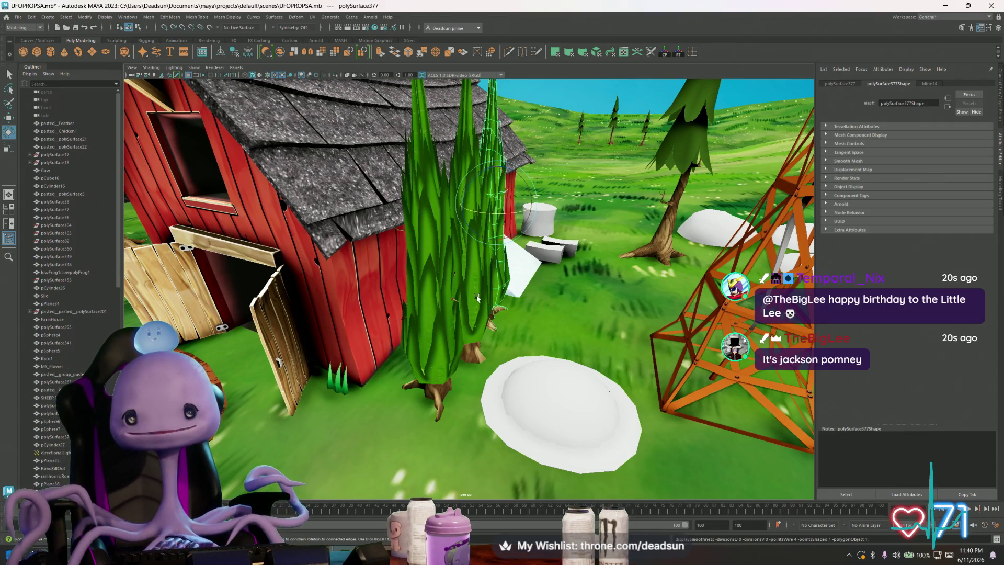
# Step: Select the left pine tree in component mode and nudge one of its edges slightly
pyautogui.moveTo(337, 234)
pyautogui.keyDown('alt'); pyautogui.mouseDown()
pyautogui.moveTo(470, 334)
pyautogui.moveTo(401, 328)
pyautogui.mouseUp(); pyautogui.keyUp('alt')
pyautogui.click(374, 323)
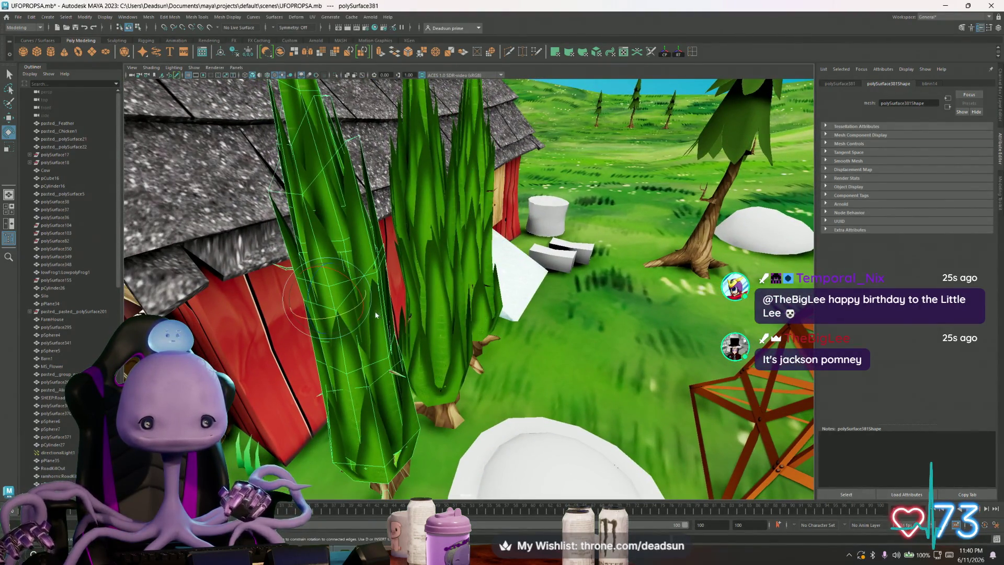
pyautogui.moveTo(327, 305); pyautogui.dragTo(366, 309, button='right')
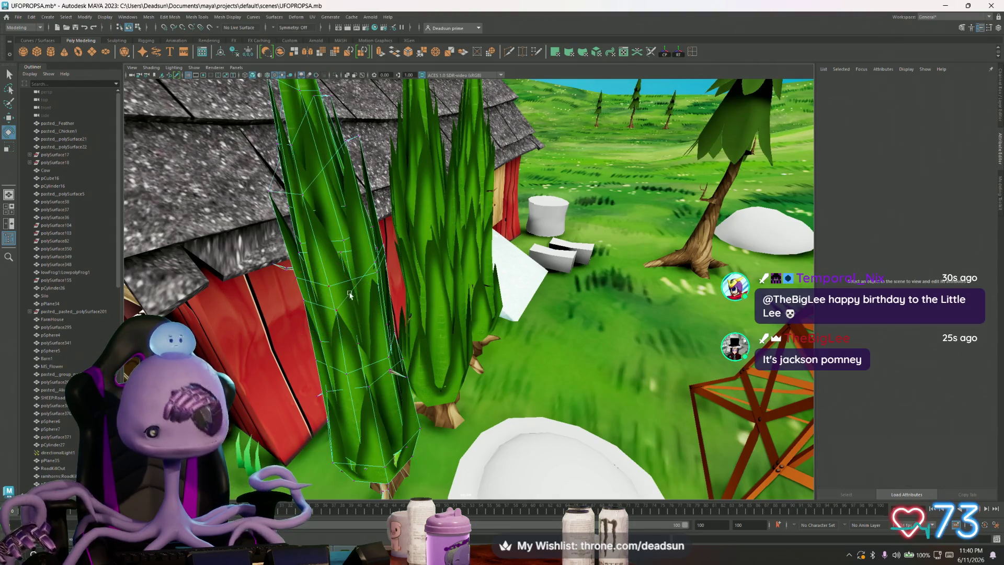
pyautogui.click(374, 261)
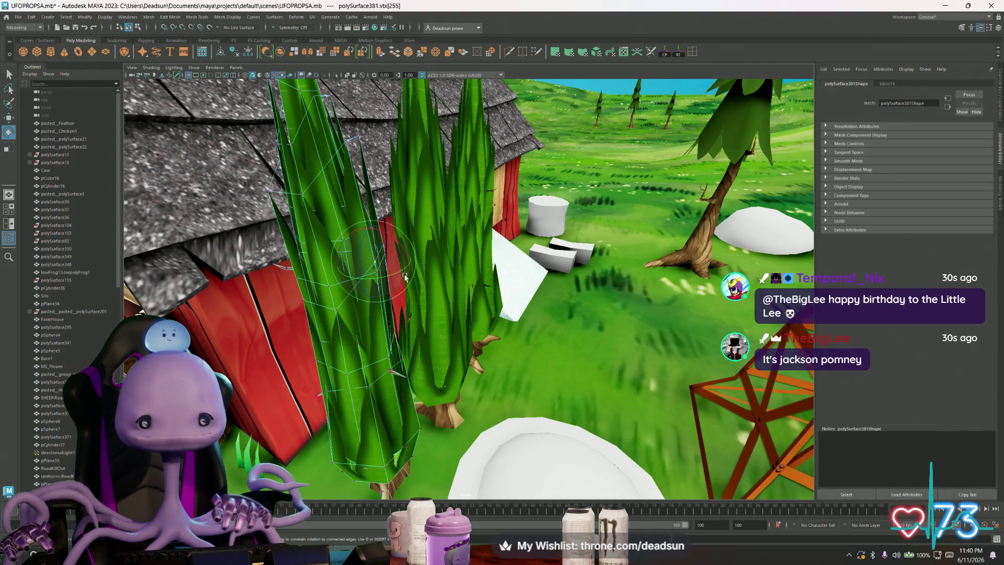
pyautogui.press('w')
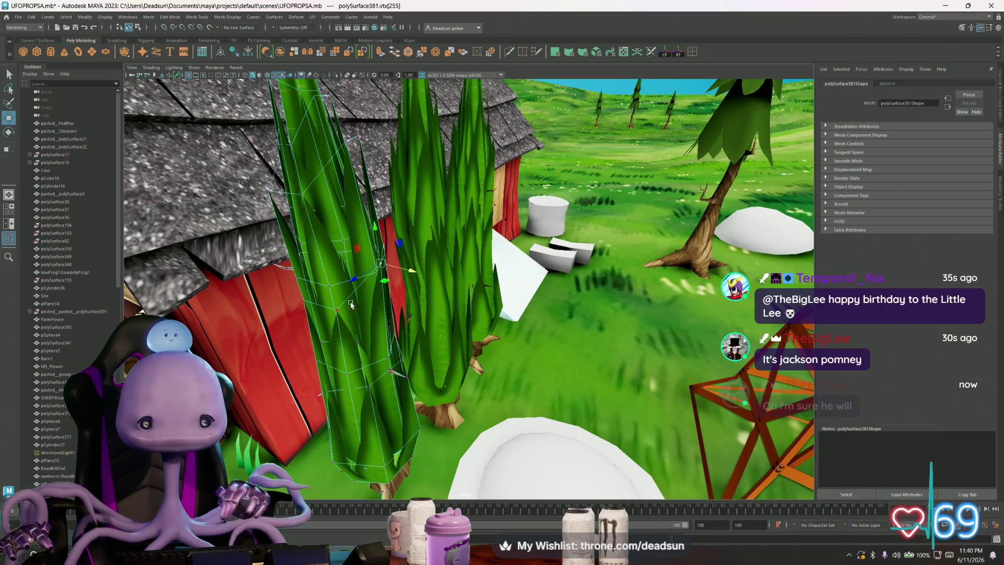
pyautogui.keyDown('alt'); pyautogui.moveTo(351, 304); pyautogui.dragTo(366, 307); pyautogui.keyUp('alt')
pyautogui.click(386, 312)
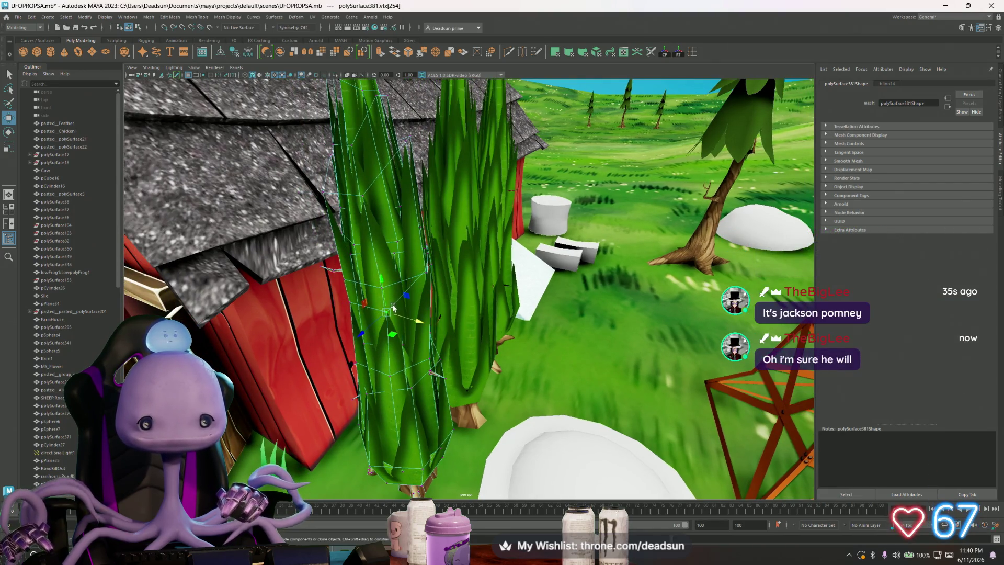
pyautogui.click(394, 273)
pyautogui.press('y')
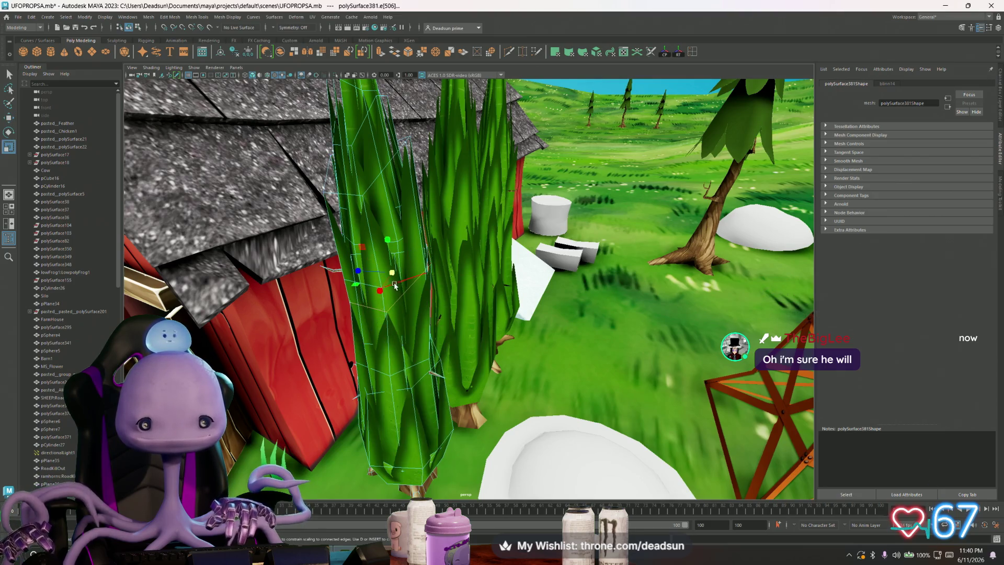
pyautogui.moveTo(394, 273); pyautogui.dragTo(401, 263)
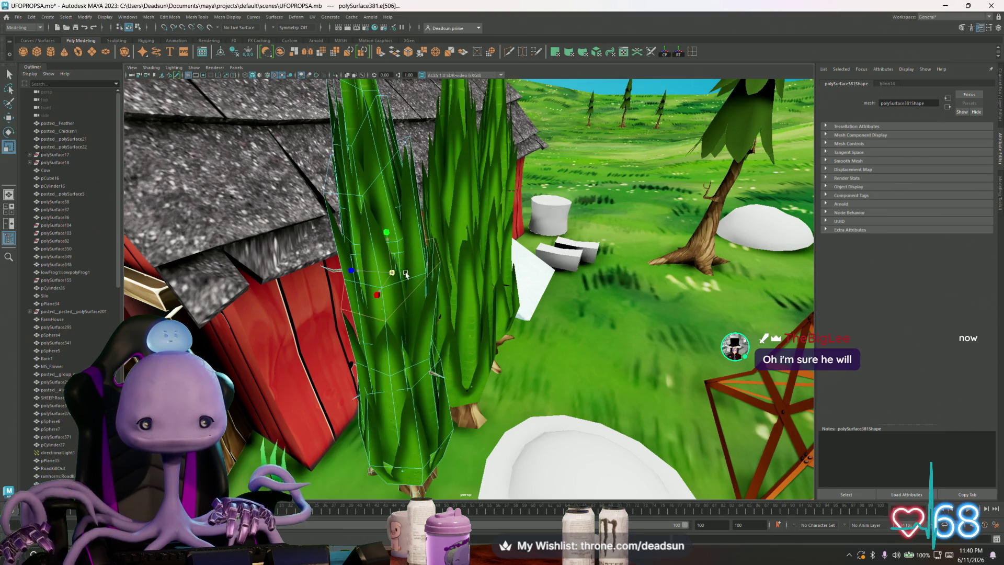
# Step: Switch the pine tree back to Object Mode from the marking menu and clear the selection
pyautogui.click(378, 163)
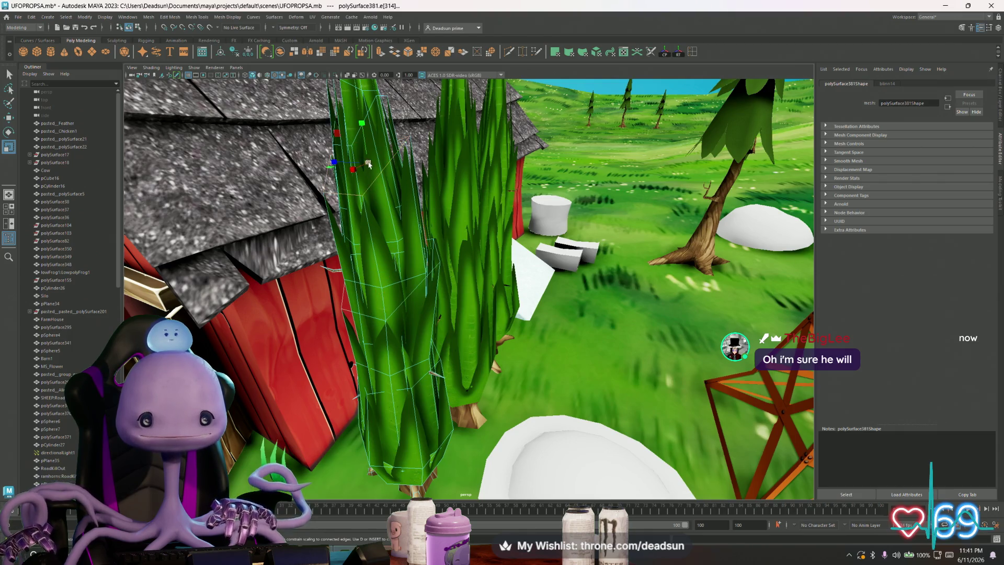
pyautogui.keyDown('alt'); pyautogui.moveTo(377, 163); pyautogui.dragTo(496, 269); pyautogui.keyUp('alt')
pyautogui.scroll(6, 495, 269)
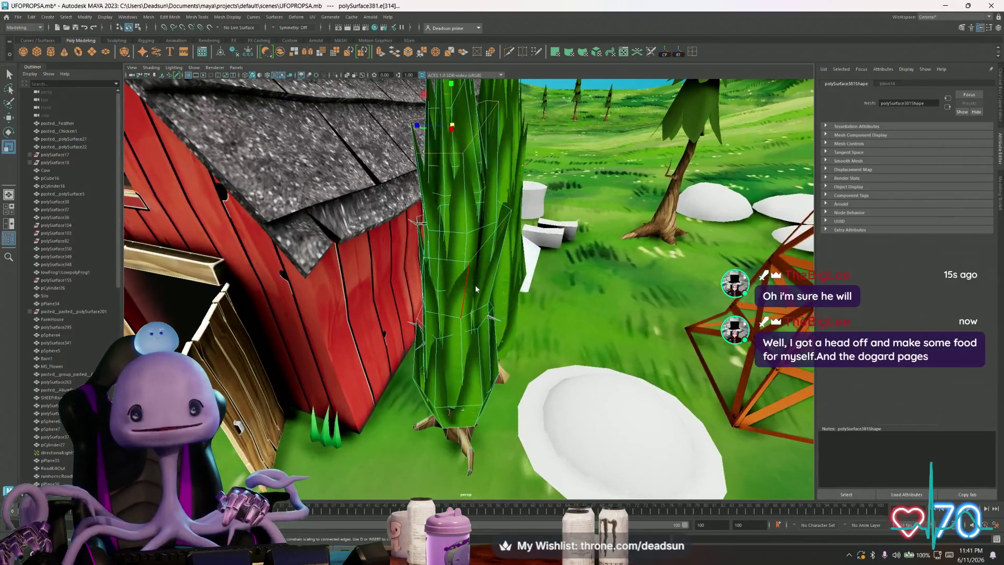
pyautogui.moveTo(476, 288); pyautogui.dragTo(484, 295, button='right')
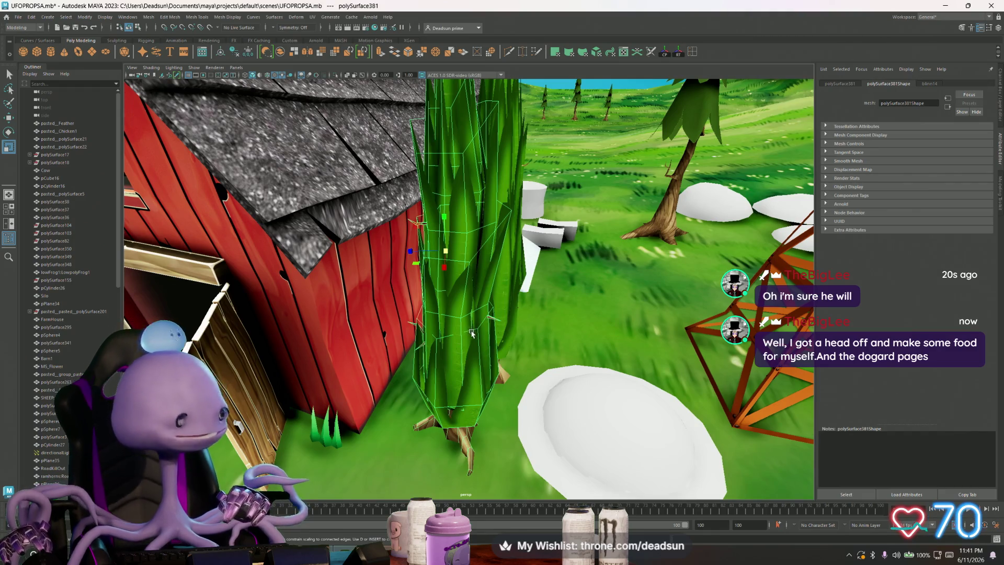
pyautogui.scroll(-8, 469, 333)
pyautogui.rightClick(467, 224)
pyautogui.click(486, 272)
pyautogui.scroll(8, 493, 282)
pyautogui.scroll(-8, 493, 282)
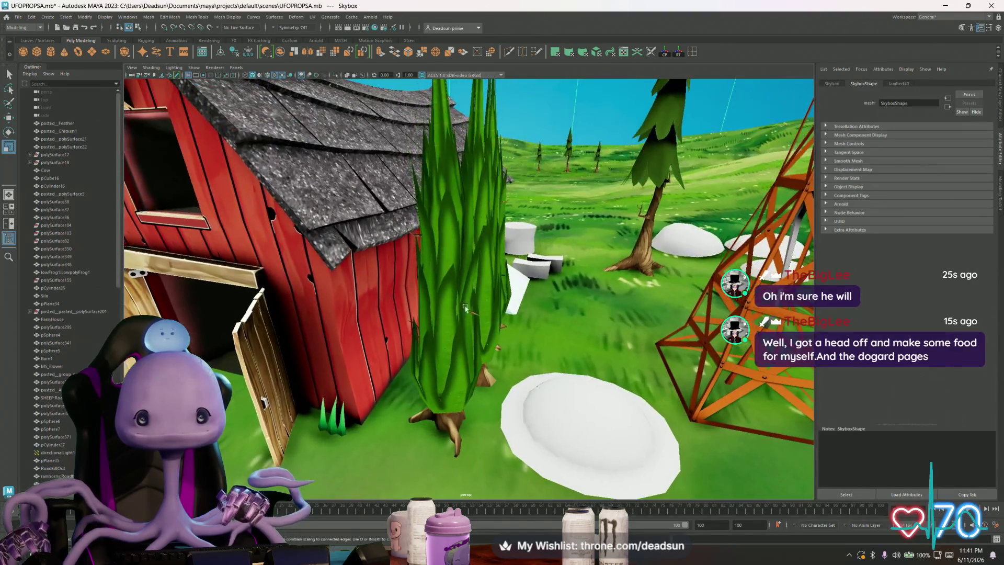
# Step: Zoom and pan across the barn area, then select the tall green plant beside the barn
pyautogui.scroll(8, 383, 314)
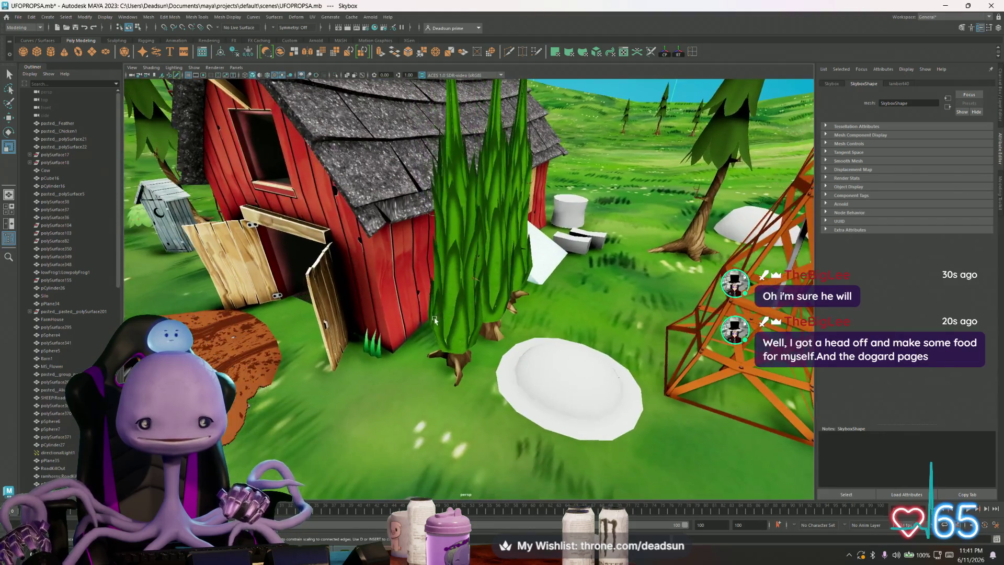
pyautogui.scroll(5, 435, 319)
pyautogui.scroll(-5, 434, 324)
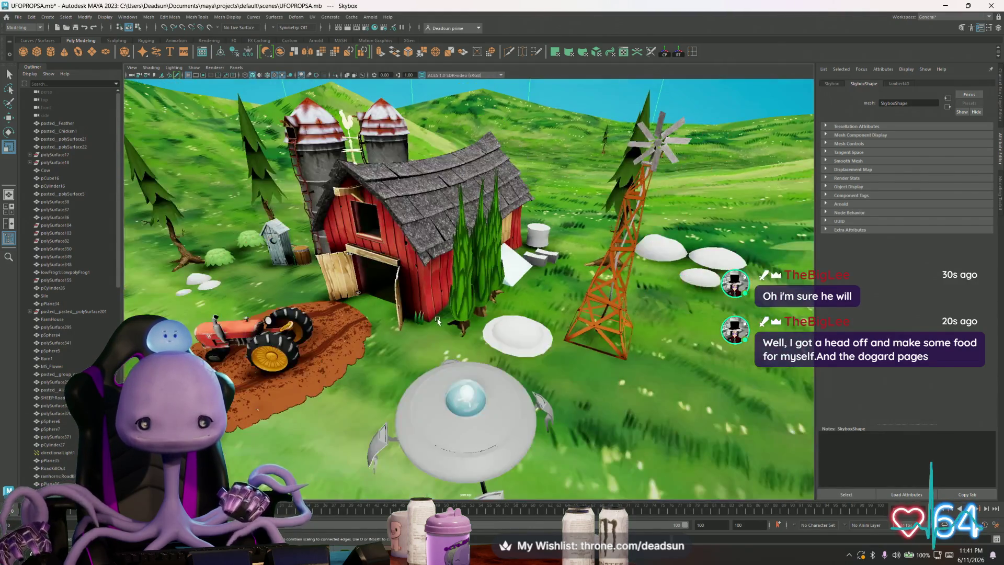
pyautogui.moveTo(439, 314)
pyautogui.keyDown('alt'); pyautogui.mouseDown(button='middle')
pyautogui.moveTo(467, 311)
pyautogui.moveTo(455, 268)
pyautogui.mouseUp(button='middle'); pyautogui.keyUp('alt')
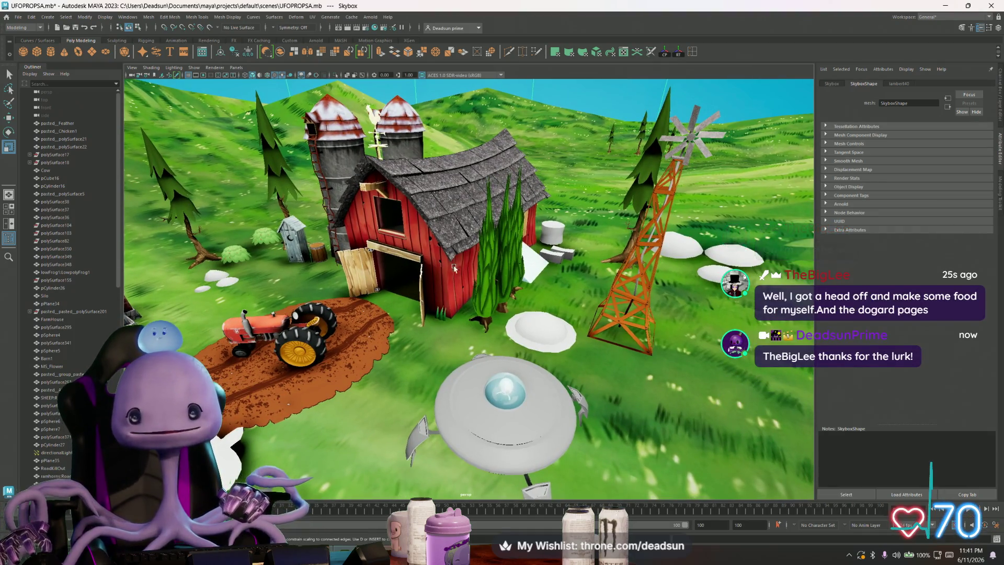
pyautogui.scroll(-8, 447, 276)
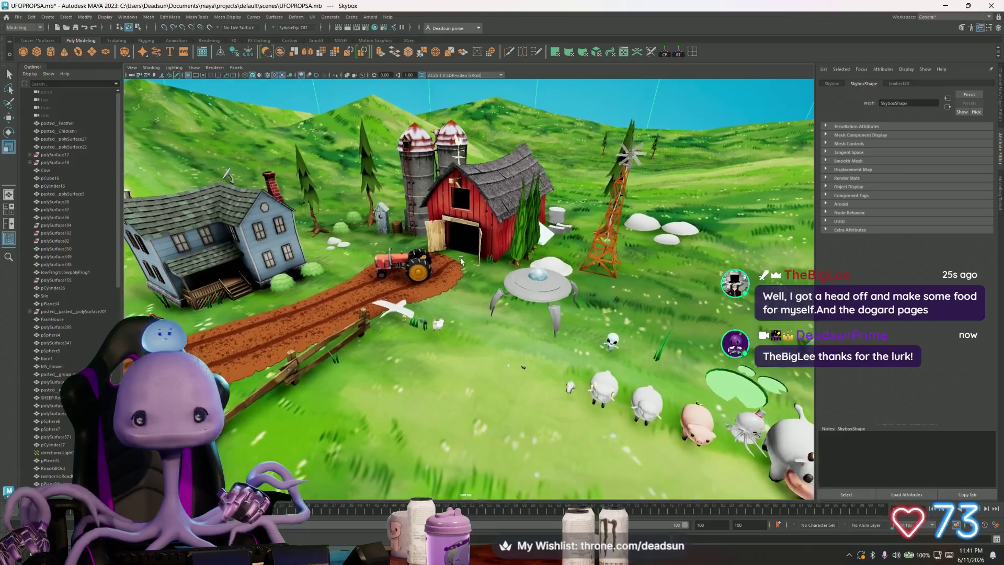
pyautogui.scroll(-3, 439, 241)
pyautogui.scroll(4, 434, 242)
pyautogui.scroll(-1, 430, 243)
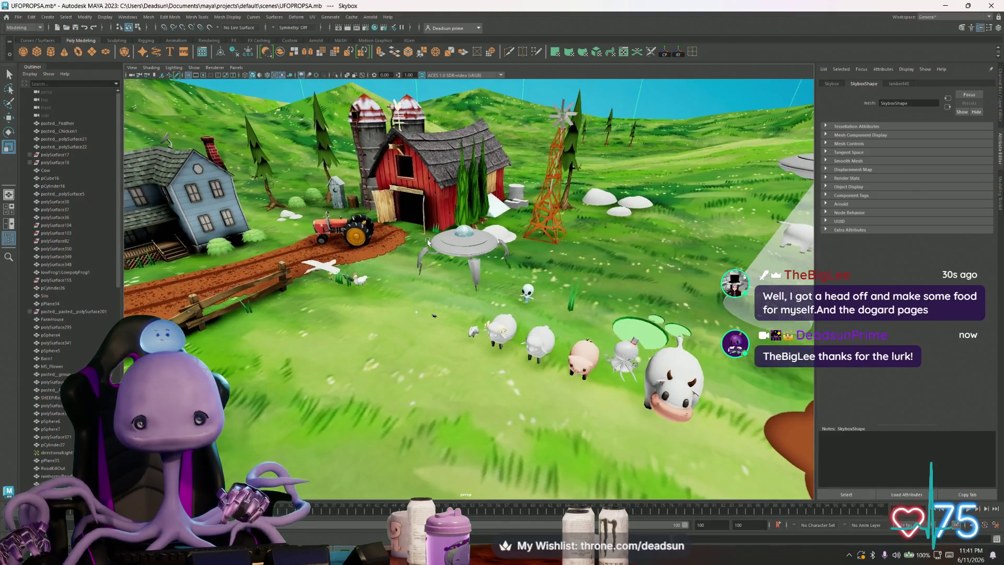
pyautogui.scroll(-3, 427, 242)
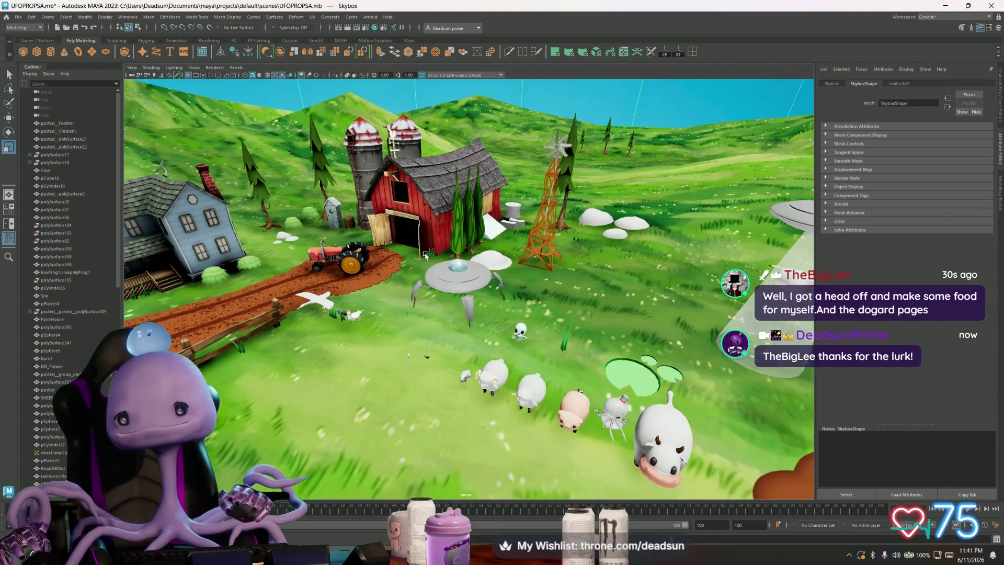
pyautogui.scroll(3, 429, 234)
pyautogui.scroll(-3, 429, 231)
pyautogui.scroll(5, 429, 251)
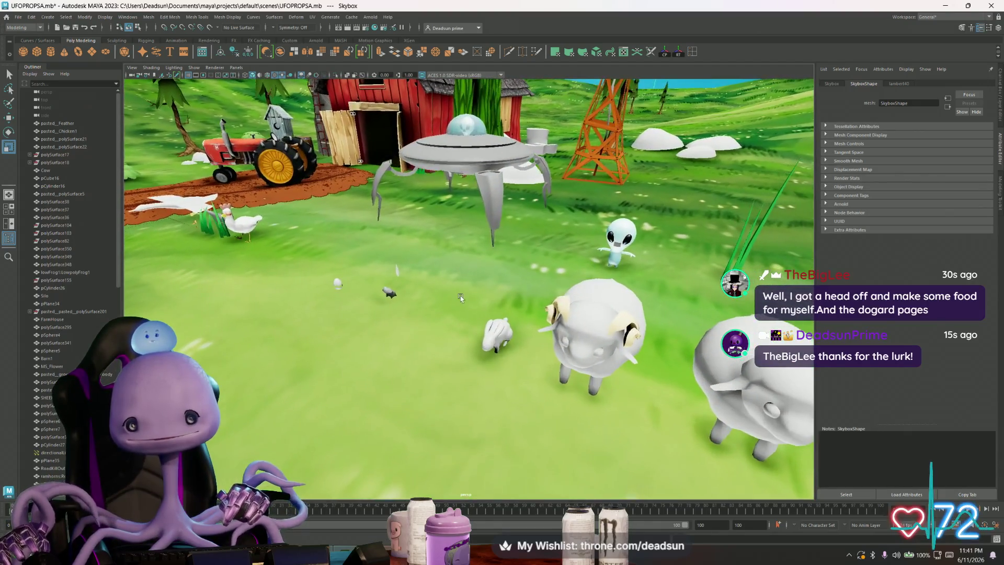
pyautogui.scroll(-2, 431, 272)
pyautogui.scroll(-4, 431, 273)
pyautogui.scroll(-1, 449, 275)
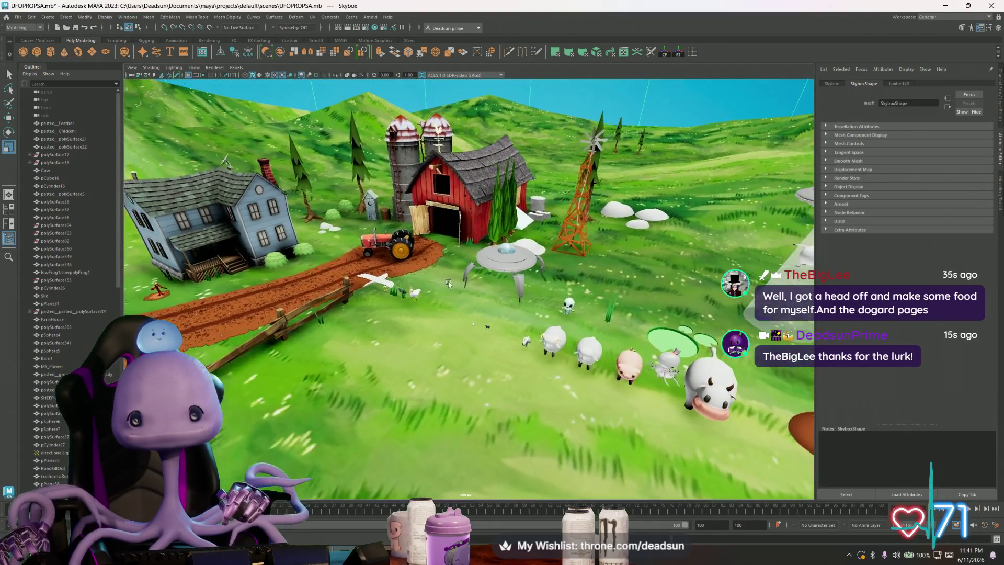
pyautogui.scroll(2, 462, 277)
pyautogui.scroll(-3, 463, 277)
pyautogui.scroll(-1, 461, 278)
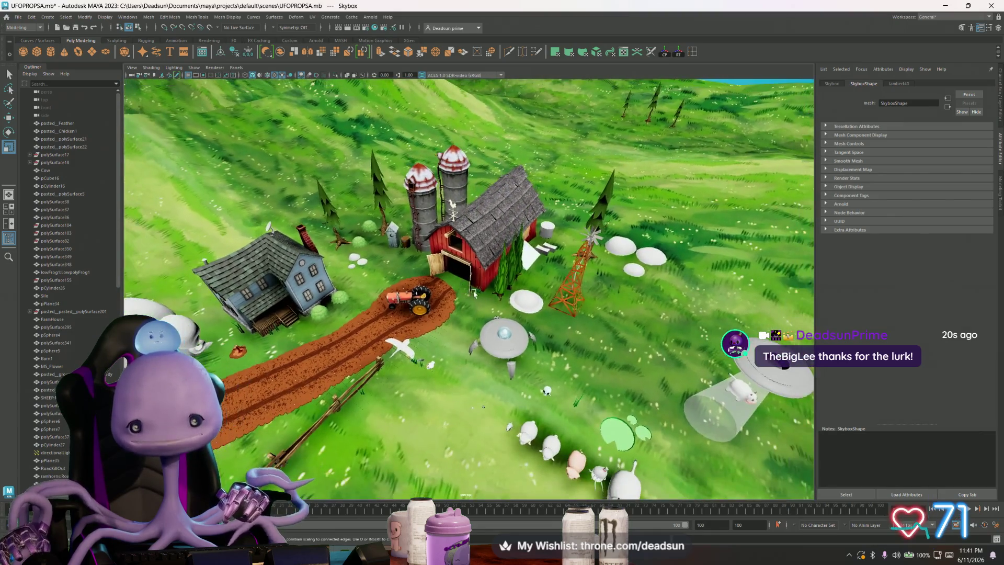
pyautogui.scroll(1, 460, 281)
pyautogui.scroll(6, 460, 281)
pyautogui.click(558, 187)
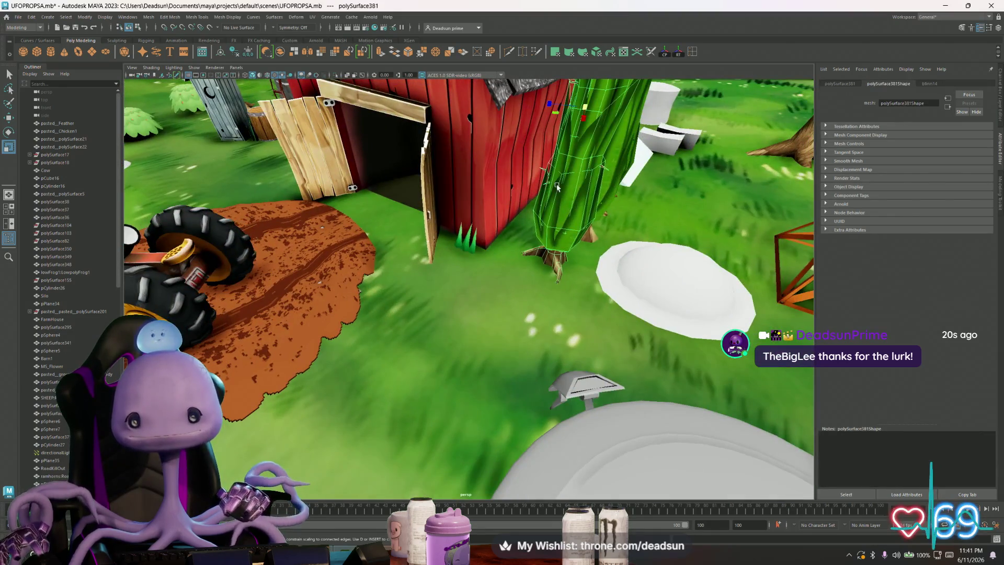
# Step: Rename the plant's blinn14 material to Columner in the Attribute Editor
pyautogui.click(927, 85)
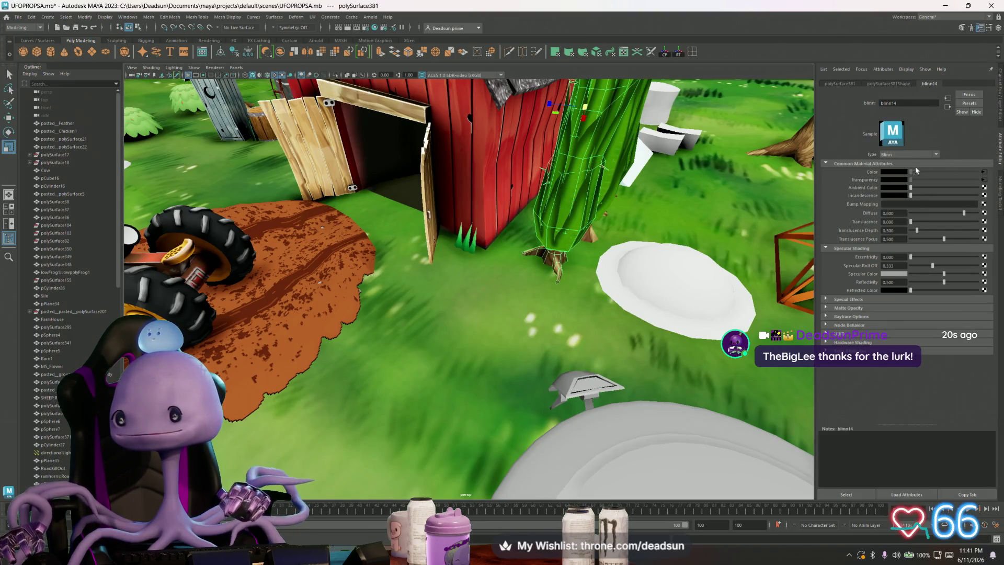
pyautogui.moveTo(902, 101); pyautogui.dragTo(846, 101)
pyautogui.write('Cactusmat')
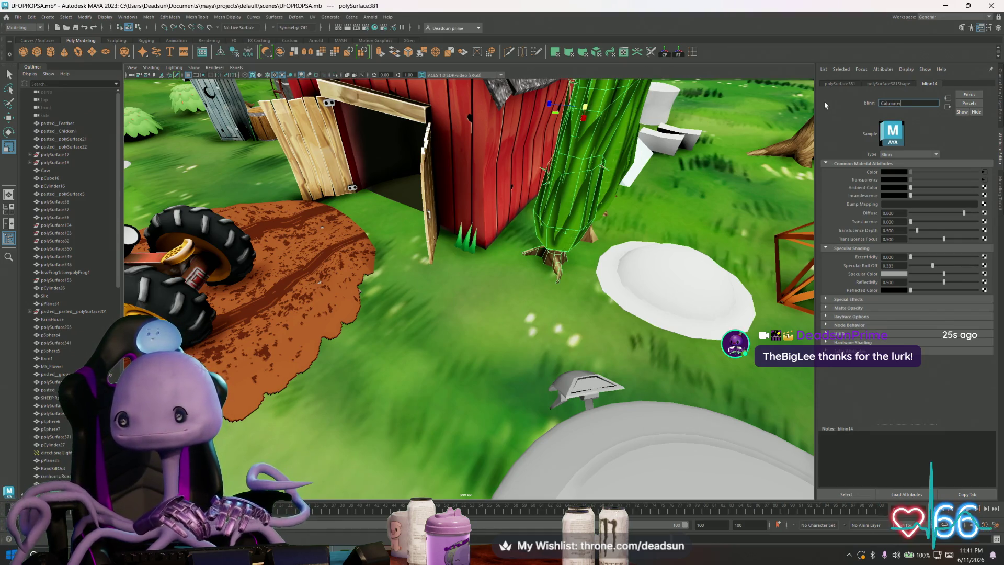
pyautogui.write('er')
pyautogui.press('Return')
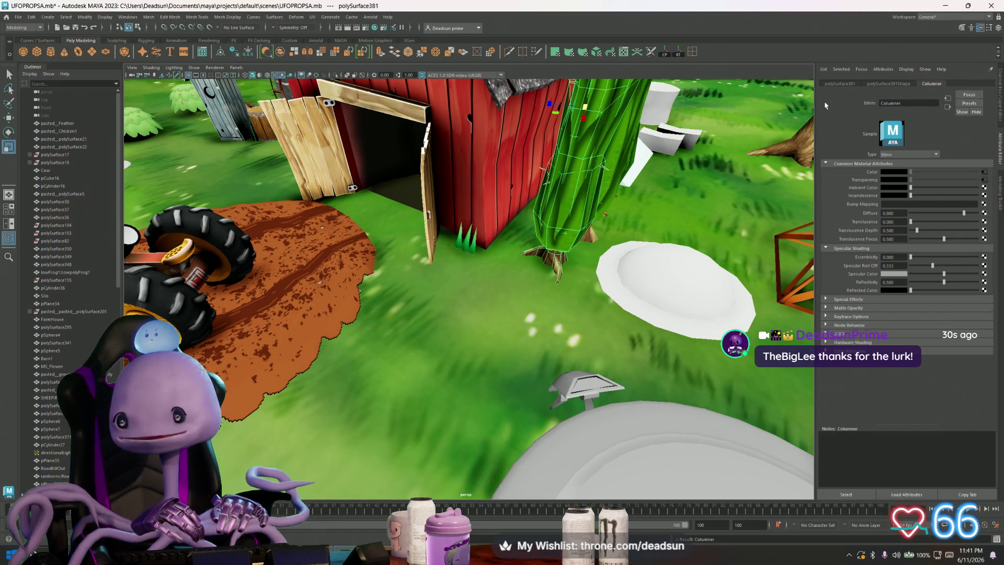
# Step: Orbit toward the house and tractor, select the white RoadKillOut object, then switch to the browser
pyautogui.moveTo(152, 219)
pyautogui.keyDown('alt'); pyautogui.mouseDown()
pyautogui.moveTo(178, 199)
pyautogui.moveTo(166, 213)
pyautogui.mouseUp(); pyautogui.keyUp('alt')
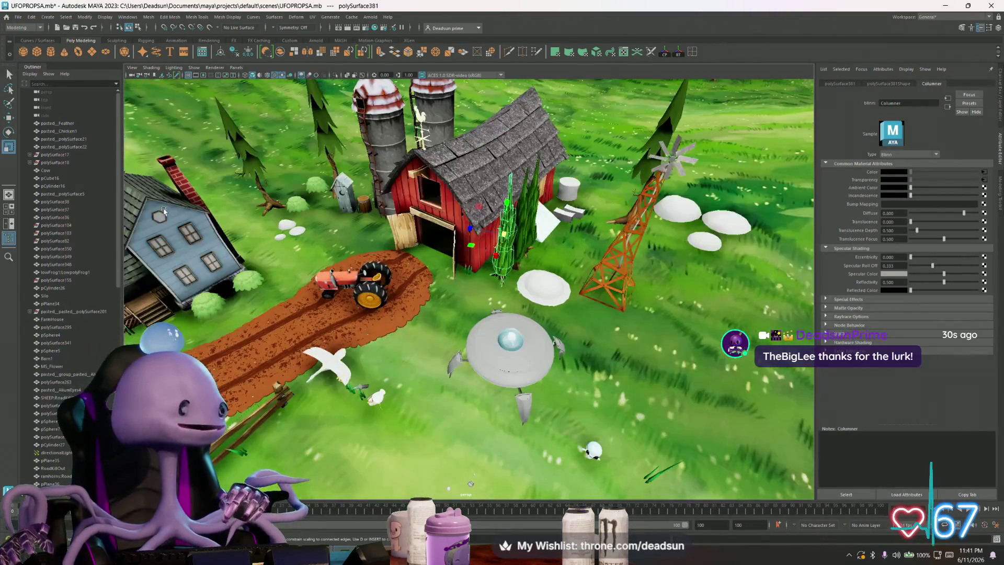
pyautogui.moveTo(280, 211)
pyautogui.keyDown('alt'); pyautogui.mouseDown()
pyautogui.moveTo(328, 212)
pyautogui.moveTo(244, 234)
pyautogui.mouseUp(); pyautogui.keyUp('alt')
pyautogui.click(236, 237)
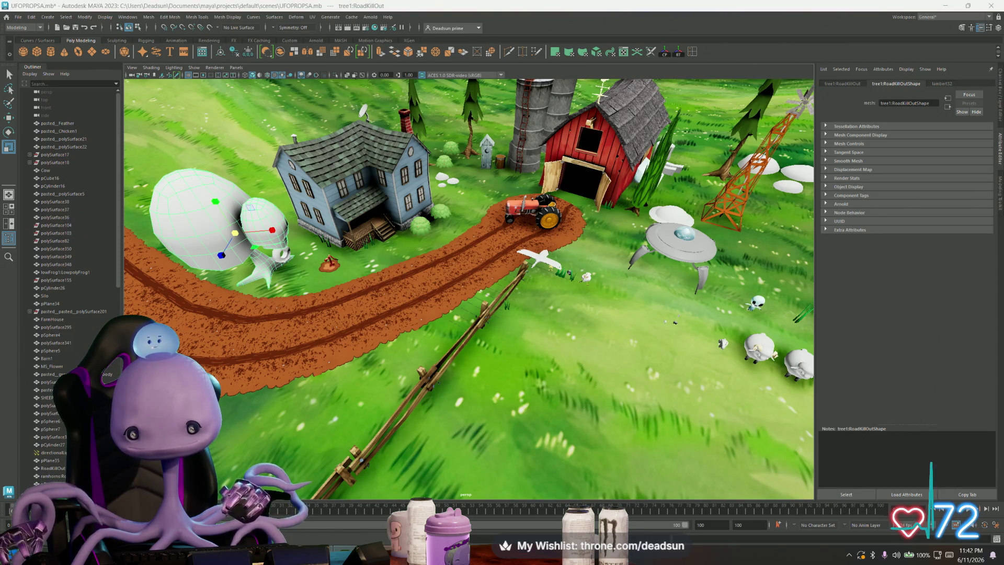
pyautogui.hotkey('alt', 'Tab')
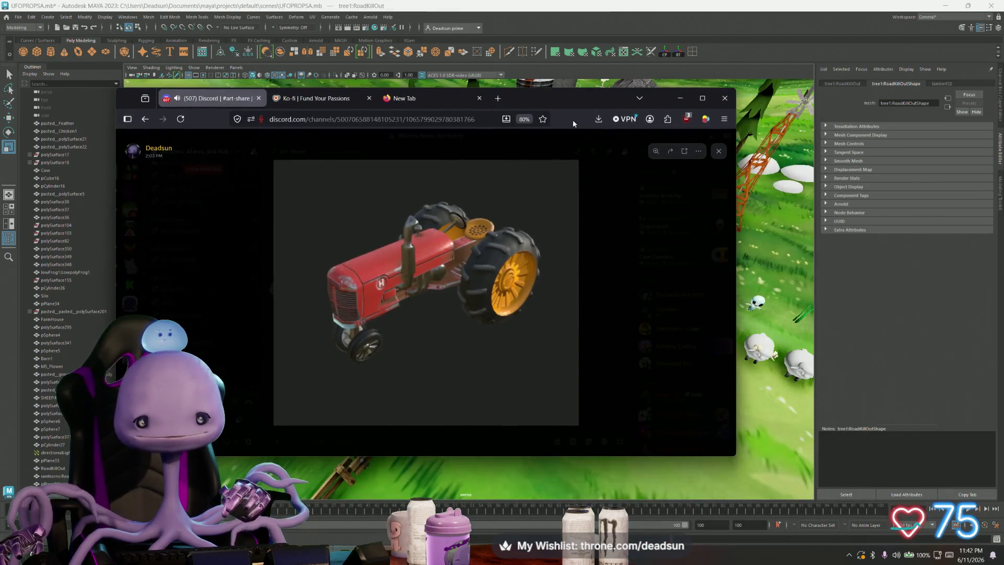
# Step: Maximize Firefox, zoom into and pan the red tractor image, then close it and minimize the browser
pyautogui.click(704, 98)
pyautogui.click(468, 313)
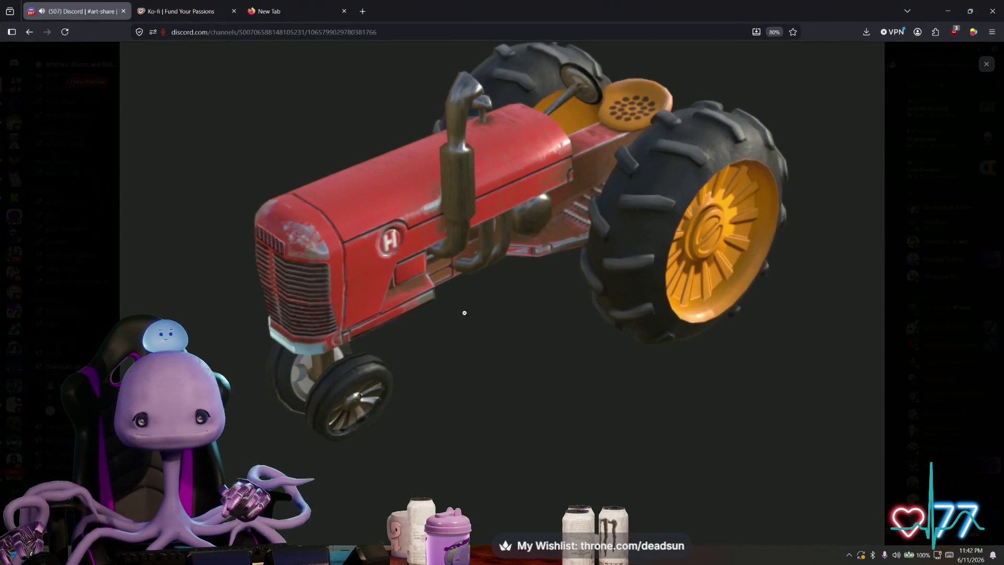
pyautogui.moveTo(503, 339); pyautogui.dragTo(515, 394)
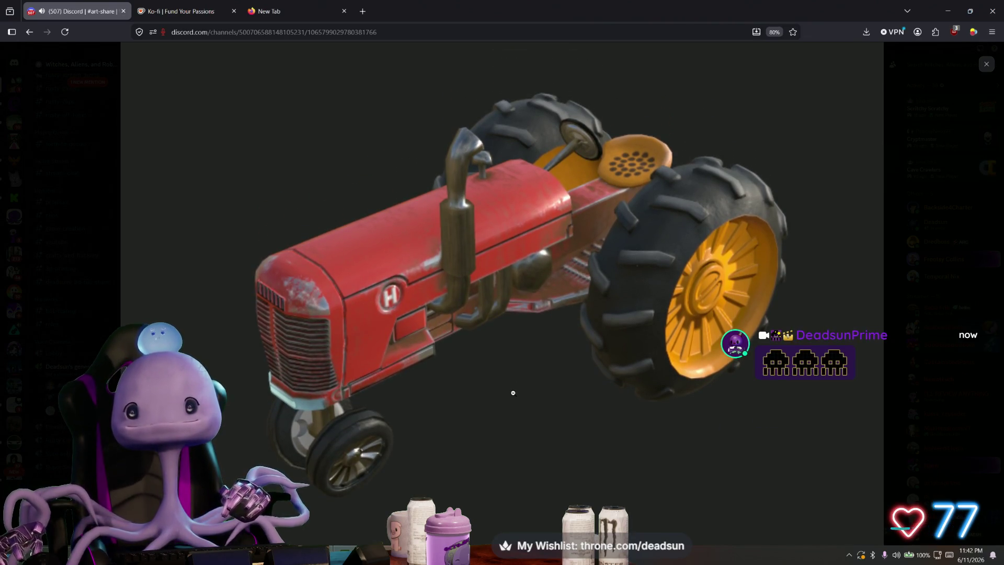
pyautogui.click(513, 393)
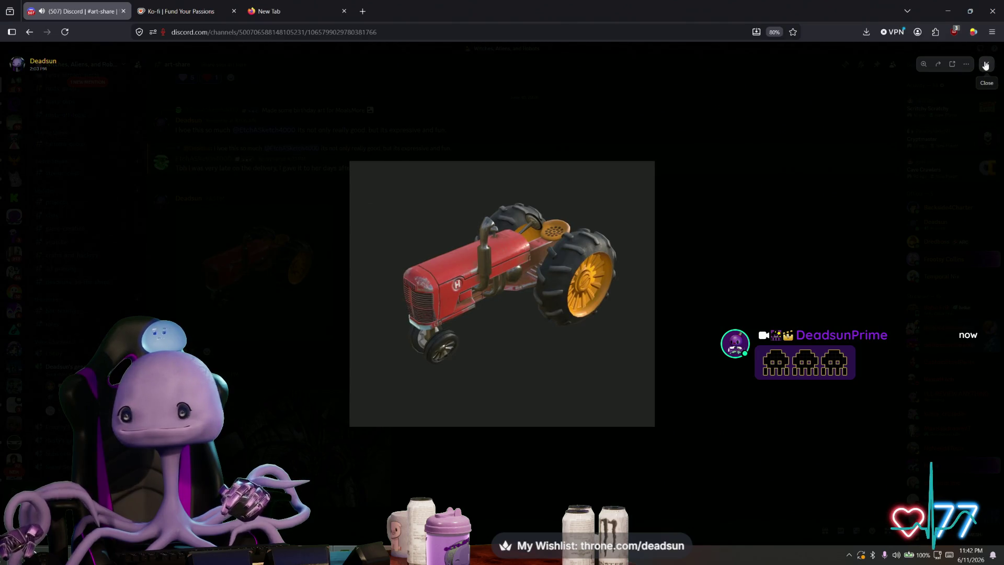
pyautogui.click(986, 64)
pyautogui.click(948, 11)
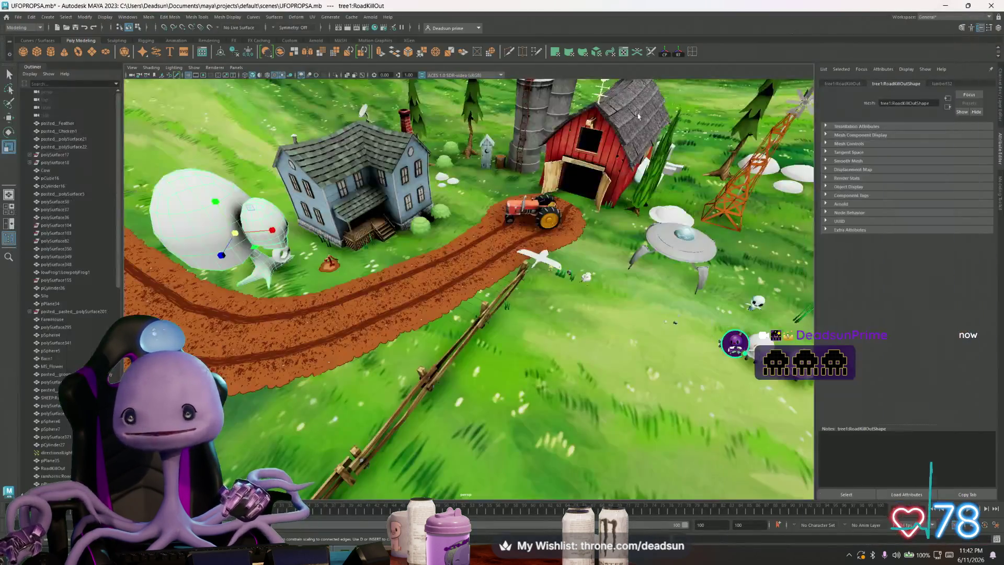
# Step: Orbit to a close-up of the tractor and select the tractor, then the farmhouse
pyautogui.hotkey('alt', 'Tab')
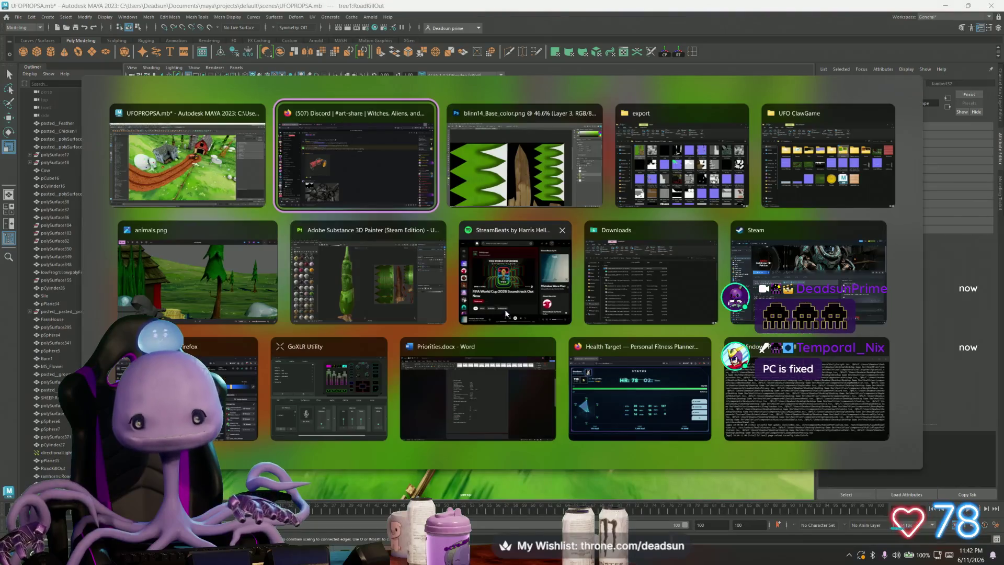
pyautogui.hotkey('alt', 'Tab')
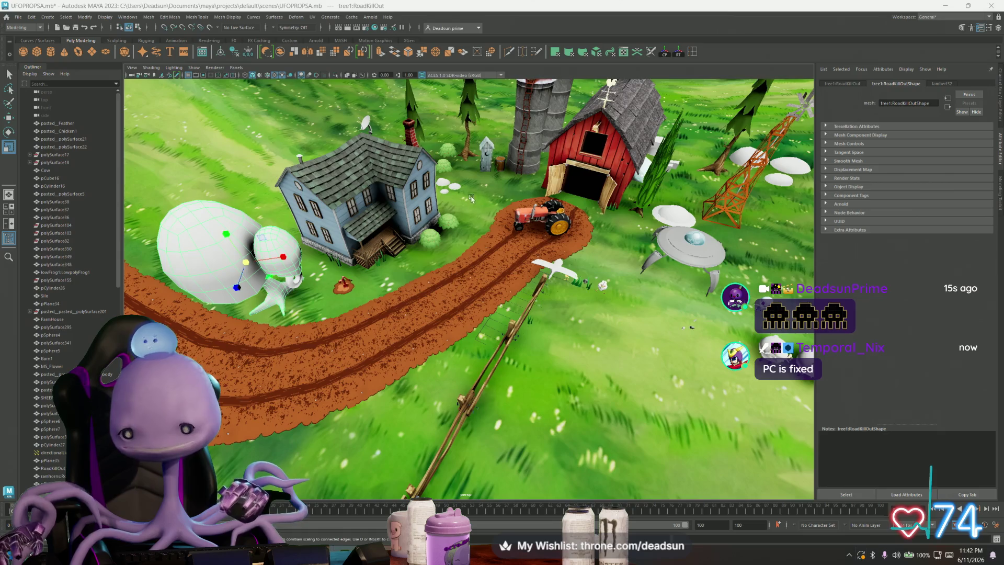
pyautogui.scroll(5, 471, 198)
pyautogui.keyDown('alt'); pyautogui.moveTo(471, 198); pyautogui.dragTo(507, 242); pyautogui.keyUp('alt')
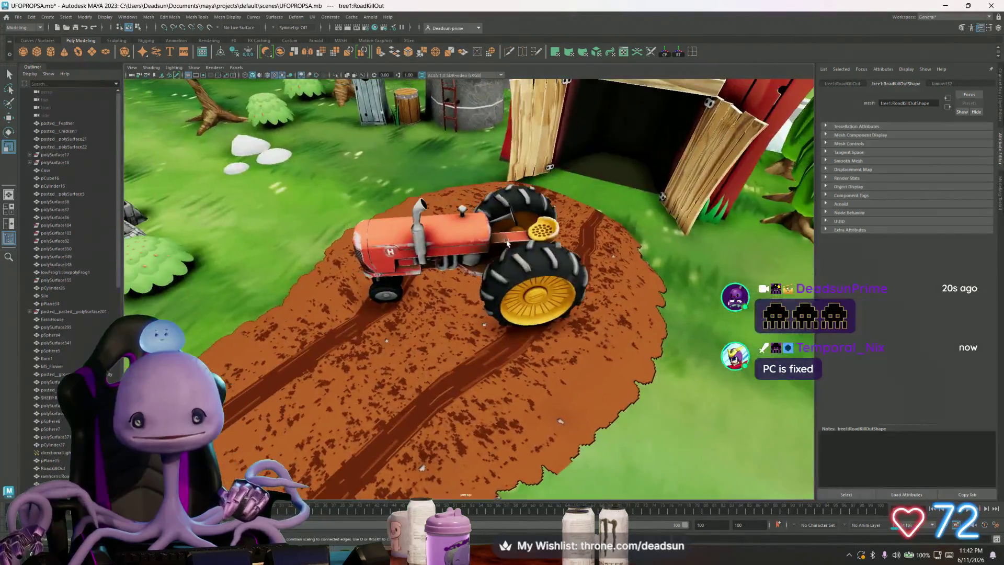
pyautogui.scroll(5, 506, 242)
pyautogui.click(460, 197)
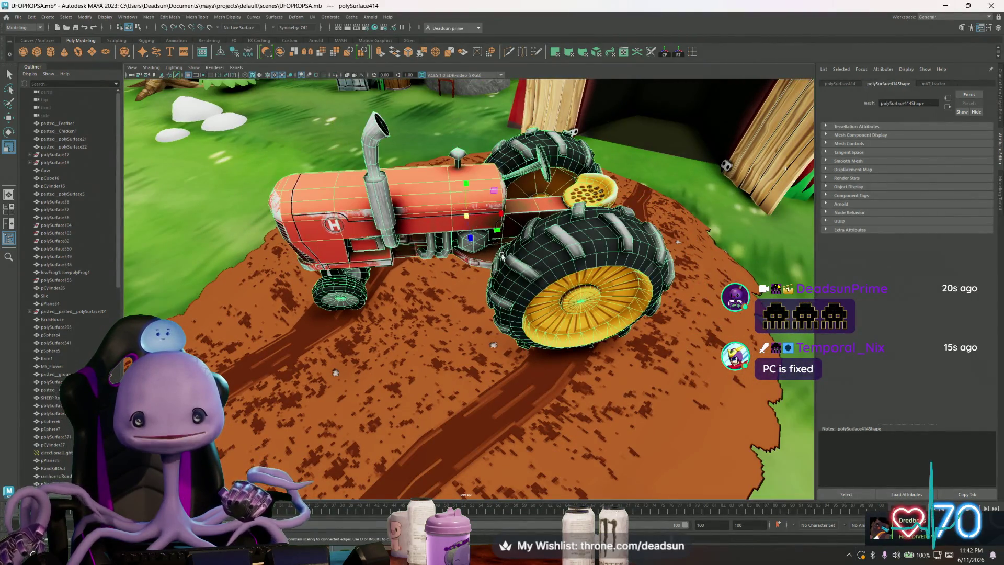
pyautogui.scroll(-5, 505, 267)
pyautogui.click(209, 261)
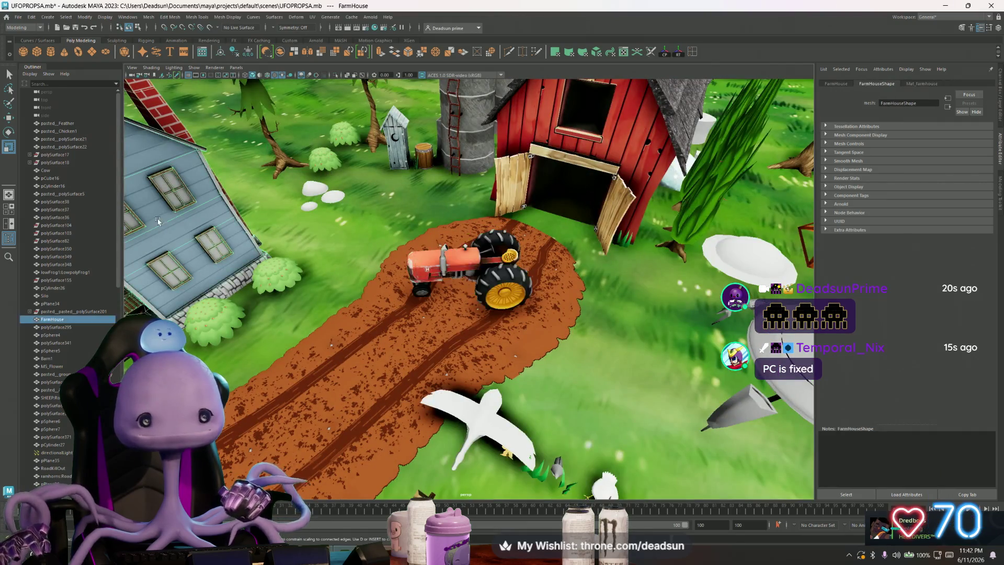
# Step: Swing down to a ground-level view of the farm, then bring up the blossom-tree reference image
pyautogui.scroll(-5, 315, 302)
pyautogui.scroll(1, 315, 301)
pyautogui.scroll(-2, 316, 302)
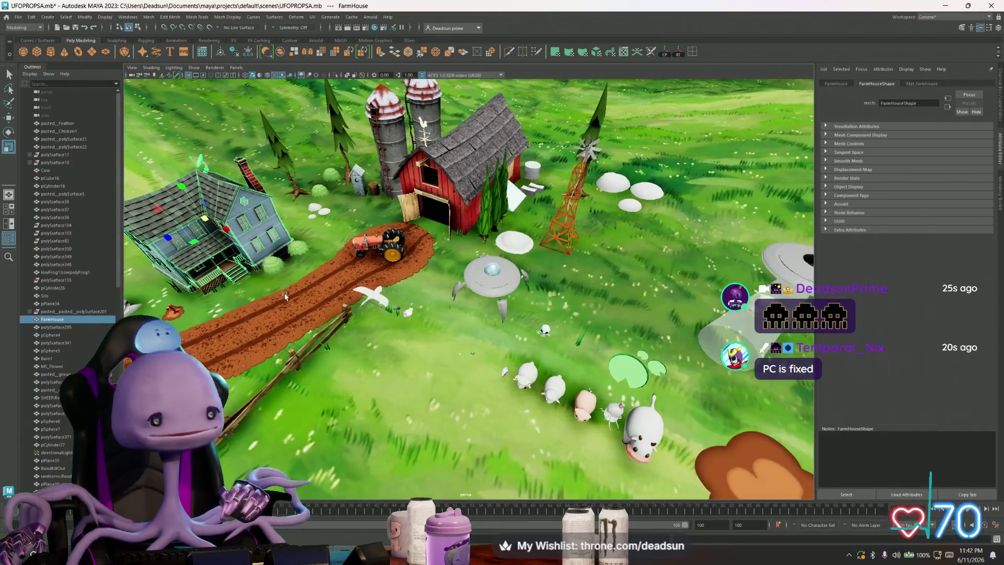
pyautogui.scroll(4, 293, 307)
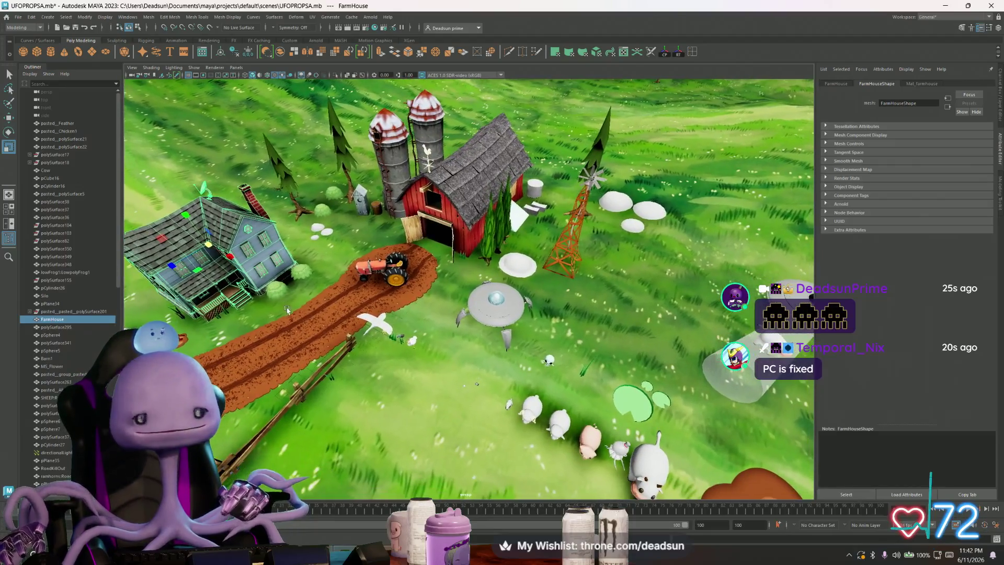
pyautogui.keyDown('alt'); pyautogui.moveTo(287, 309); pyautogui.dragTo(286, 305); pyautogui.keyUp('alt')
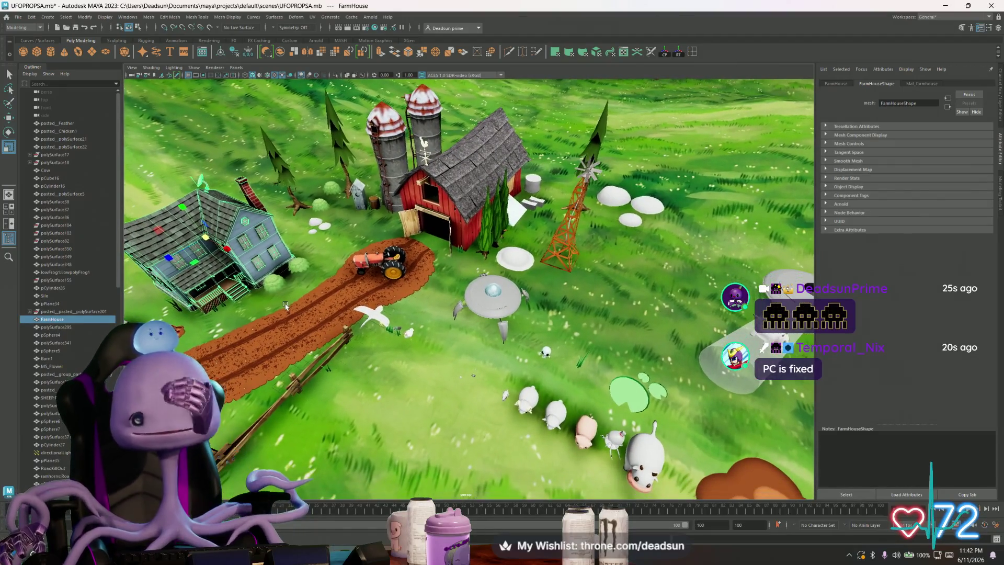
pyautogui.scroll(-3, 285, 306)
pyautogui.scroll(3, 286, 297)
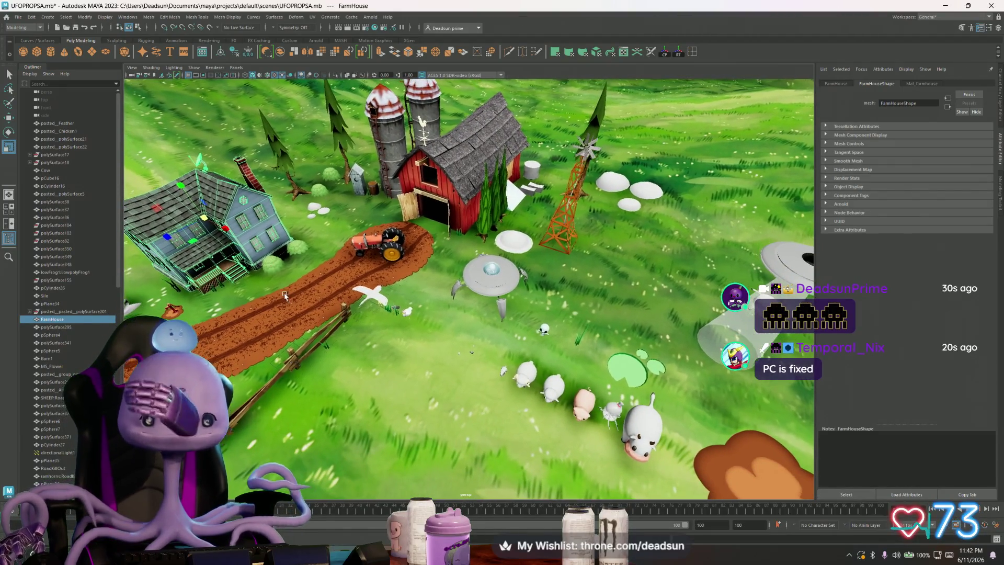
pyautogui.scroll(-3, 285, 296)
pyautogui.scroll(2, 377, 315)
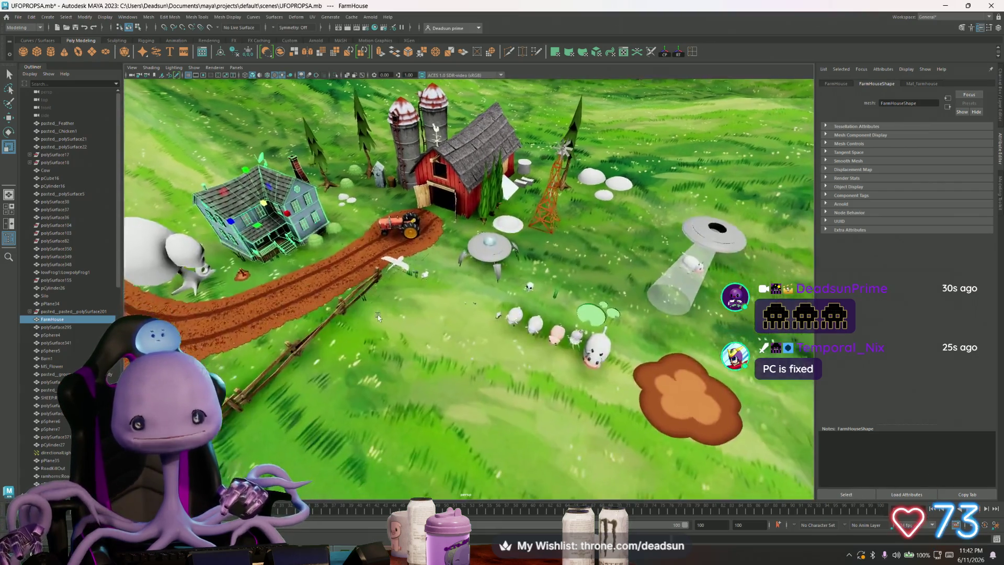
pyautogui.keyDown('alt'); pyautogui.moveTo(372, 309); pyautogui.dragTo(394, 340); pyautogui.keyUp('alt')
pyautogui.scroll(-5, 392, 343)
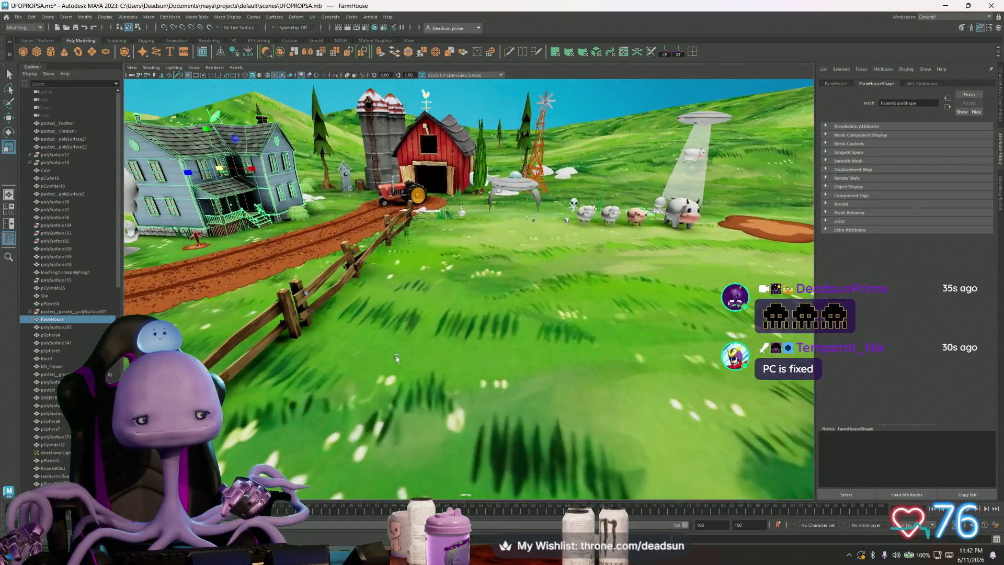
pyautogui.scroll(-3, 389, 350)
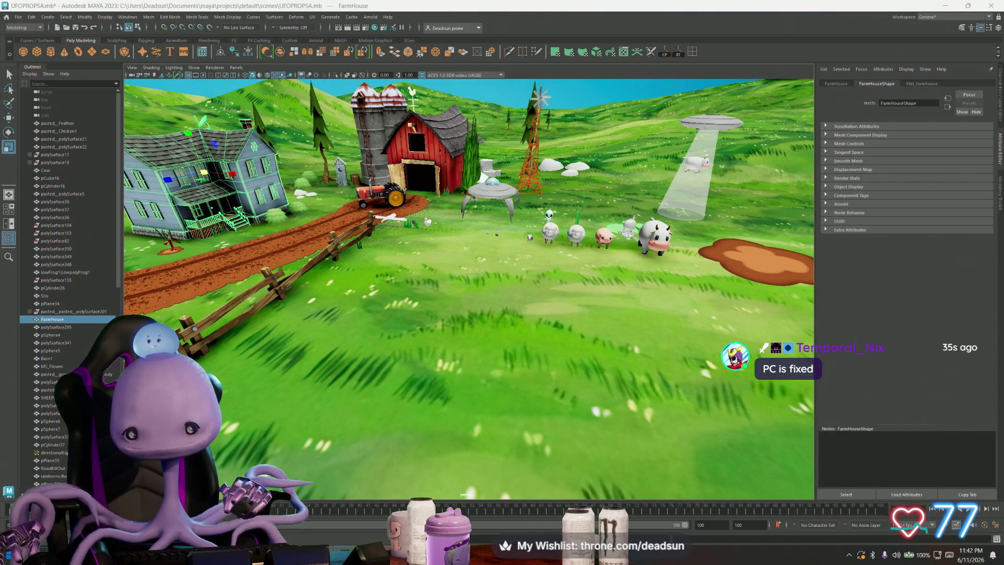
pyautogui.hotkey('alt', 'Tab')
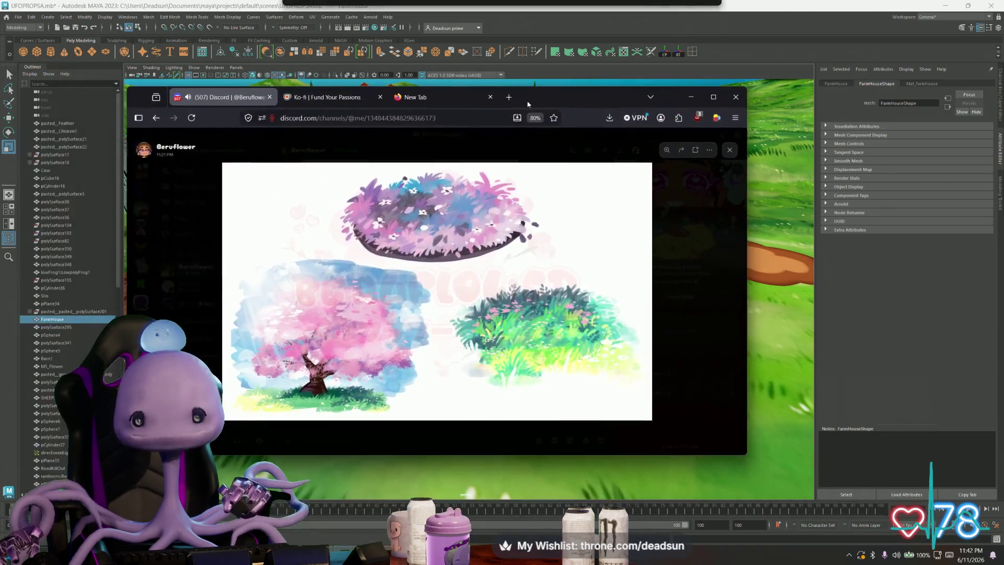
# Step: Zoom in on the painted green bush, then move aside and minimize the browser to reveal Maya
pyautogui.click(533, 329)
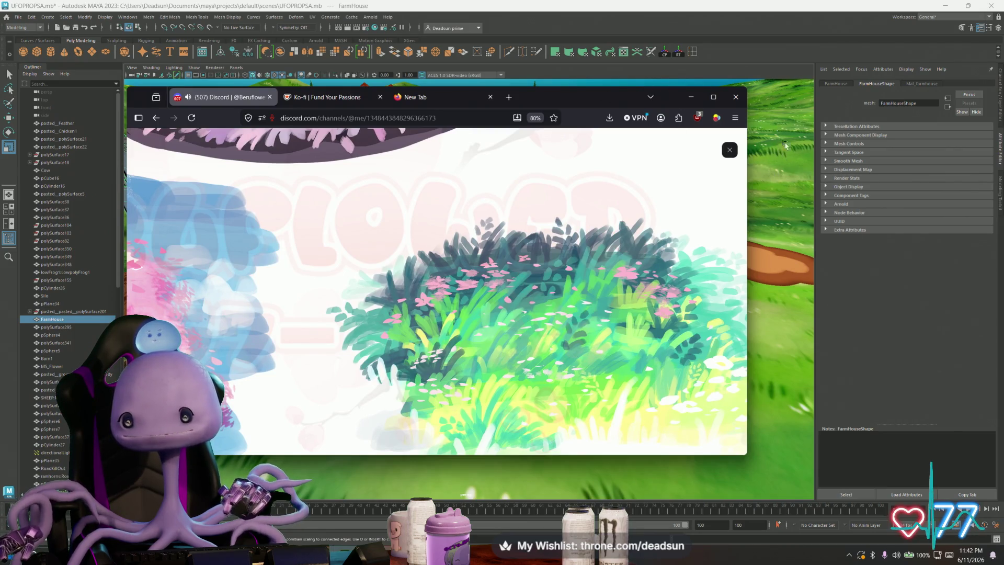
pyautogui.moveTo(632, 98)
pyautogui.mouseDown()
pyautogui.moveTo(424, 102)
pyautogui.moveTo(442, 103)
pyautogui.mouseUp()
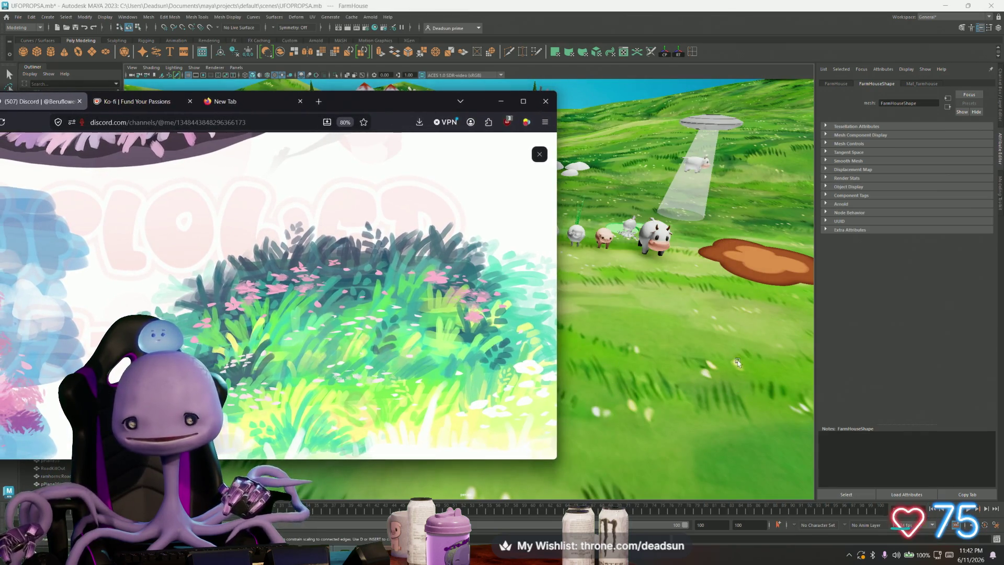
pyautogui.click(500, 101)
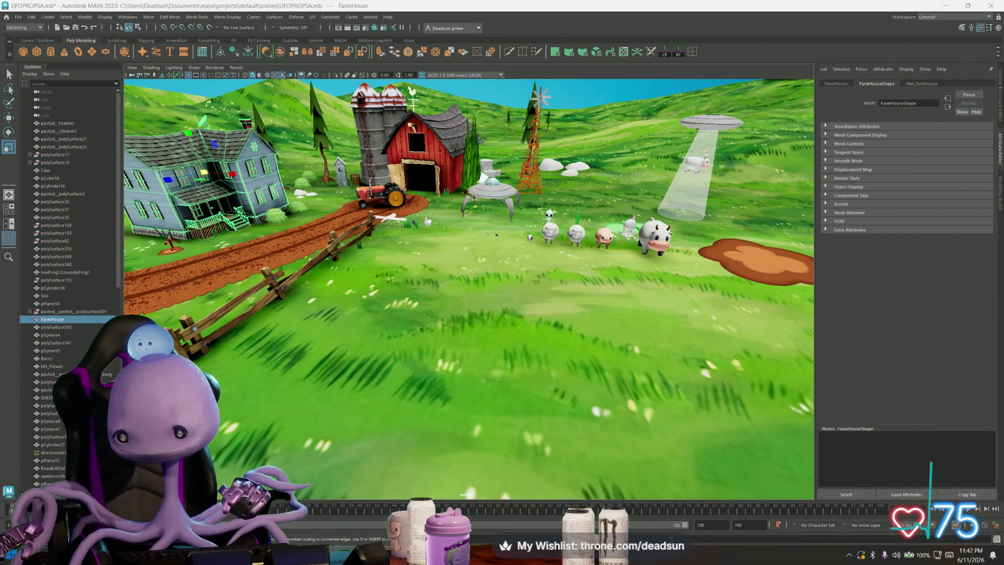
pyautogui.moveTo(455, 348)
pyautogui.keyDown('alt'); pyautogui.mouseDown()
pyautogui.moveTo(398, 378)
pyautogui.moveTo(327, 444)
pyautogui.mouseUp(); pyautogui.keyUp('alt')
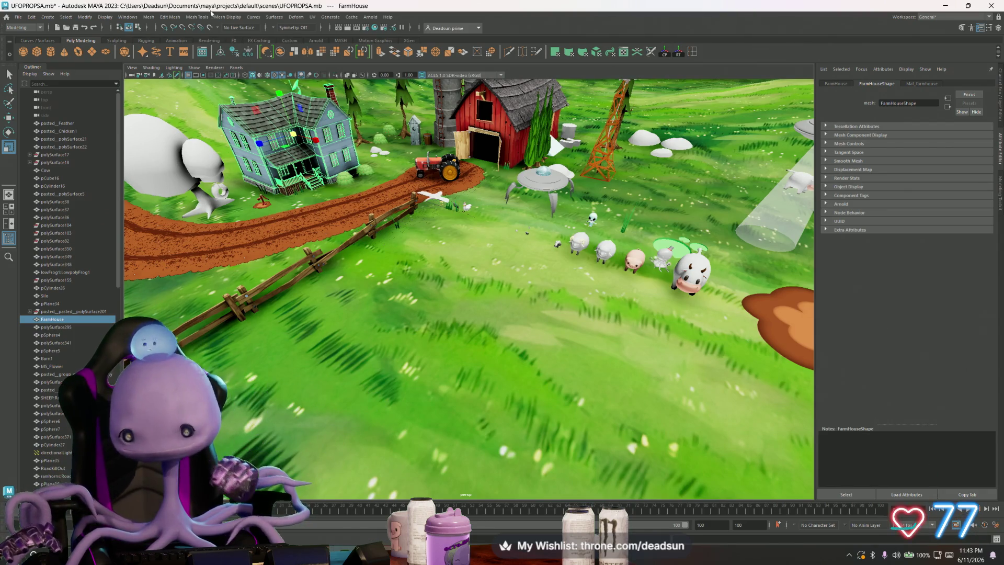
pyautogui.keyDown('alt'); pyautogui.moveTo(442, 272); pyautogui.dragTo(427, 321); pyautogui.keyUp('alt')
pyautogui.moveTo(427, 320)
pyautogui.keyDown('alt'); pyautogui.mouseDown(button='right')
pyautogui.moveTo(548, 330)
pyautogui.moveTo(494, 293)
pyautogui.moveTo(340, 239)
pyautogui.mouseUp(button='right'); pyautogui.keyUp('alt')
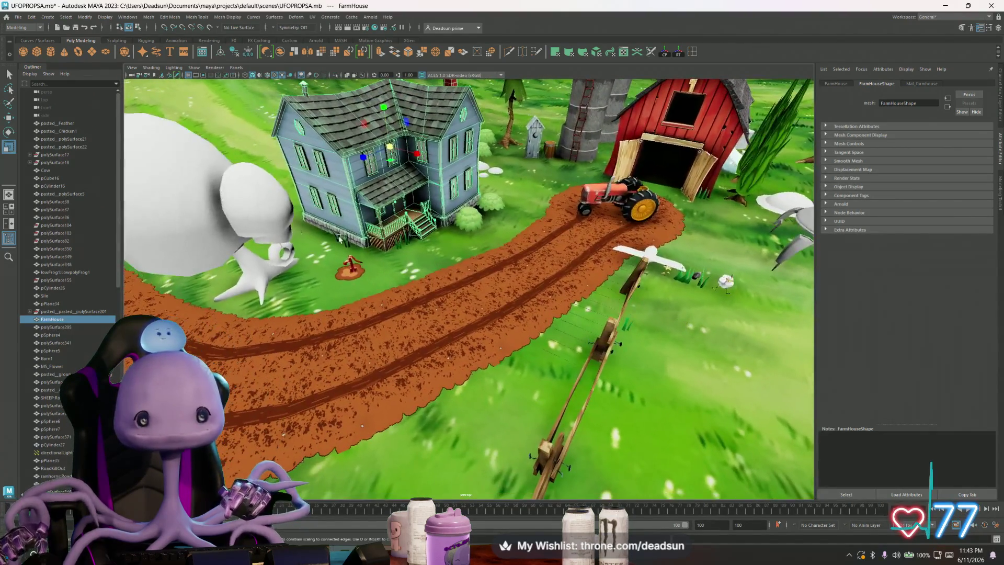
pyautogui.click(237, 223)
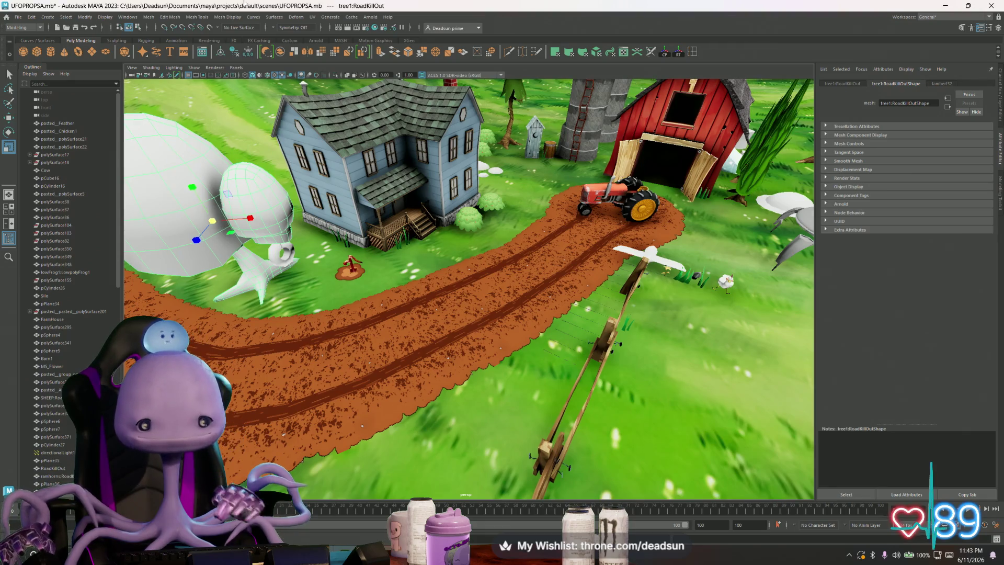
pyautogui.click(345, 547)
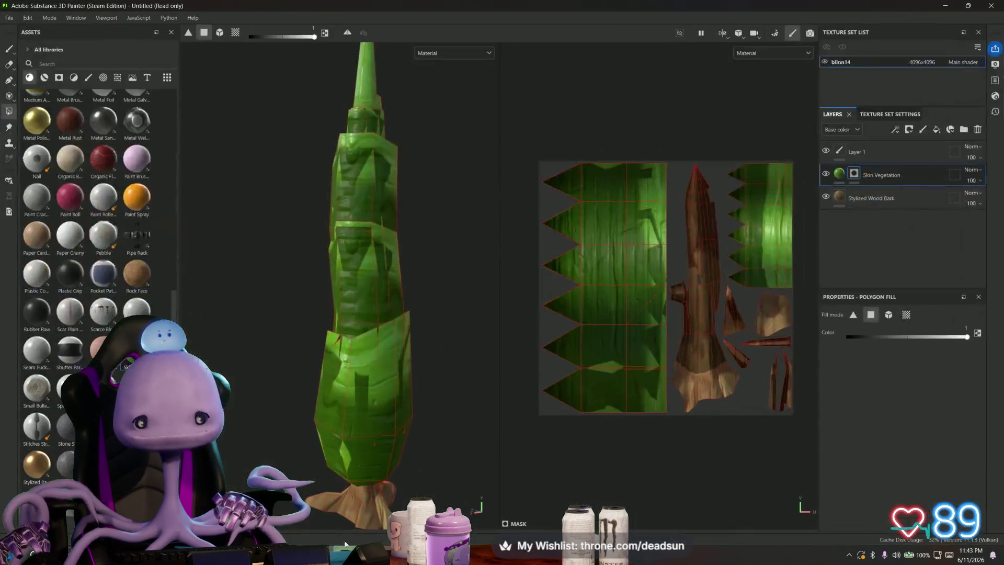
# Step: Create a new project with WillowTree.fbx from the Models folder, discarding unsaved pine-tree project changes
pyautogui.click(9, 17)
pyautogui.click(24, 31)
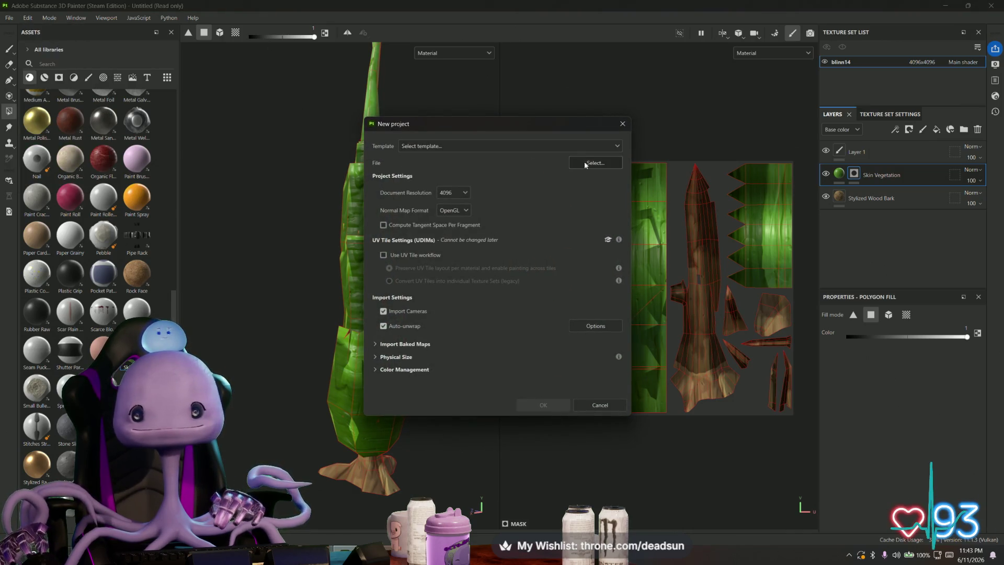
pyautogui.click(584, 163)
pyautogui.click(485, 210)
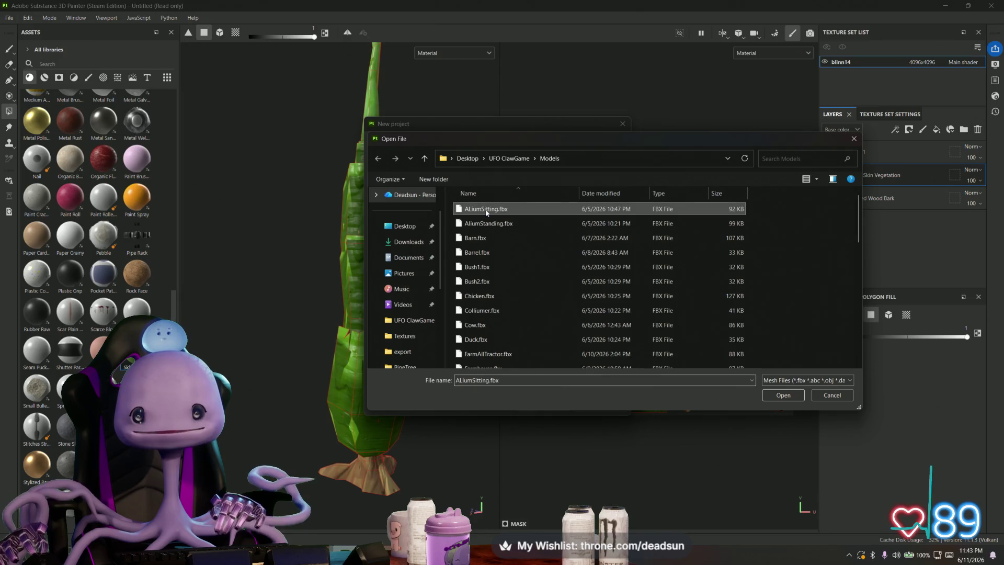
pyautogui.press('w')
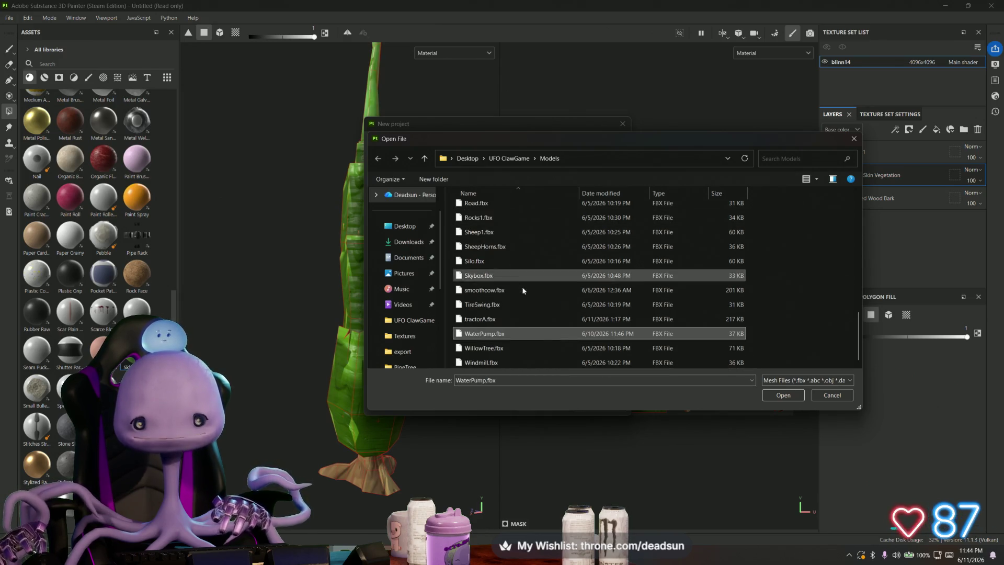
pyautogui.press('w')
pyautogui.click(783, 395)
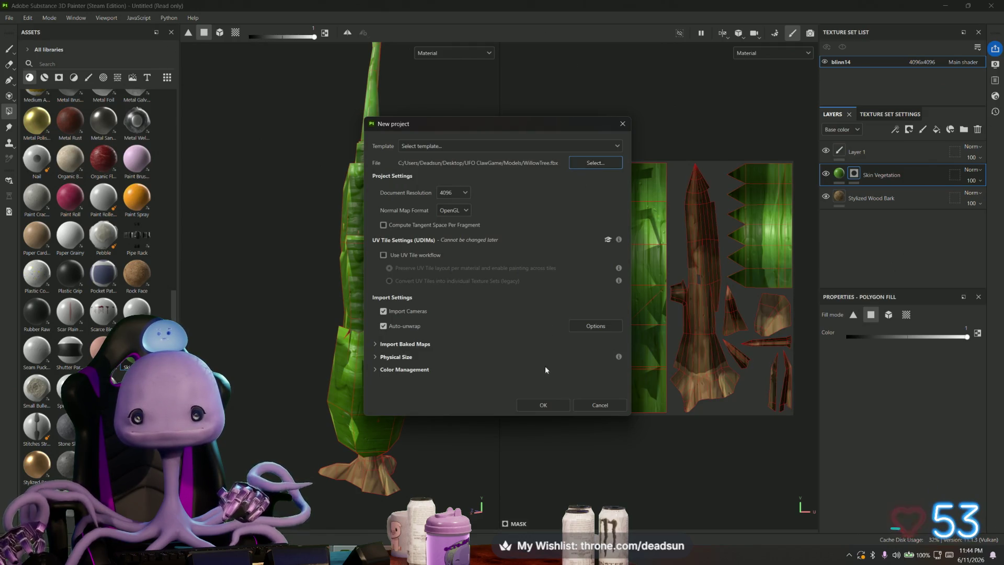
pyautogui.click(543, 405)
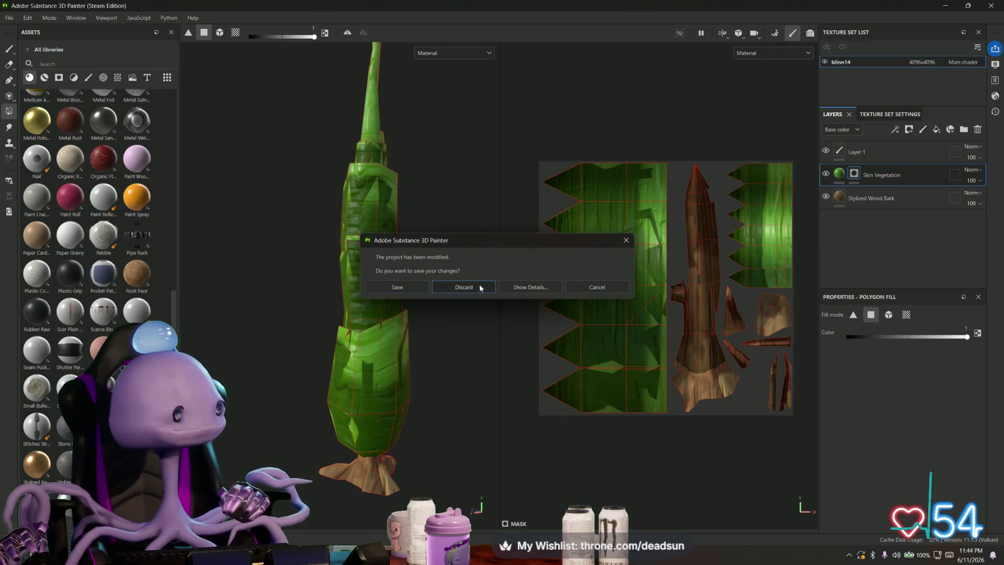
pyautogui.click(481, 288)
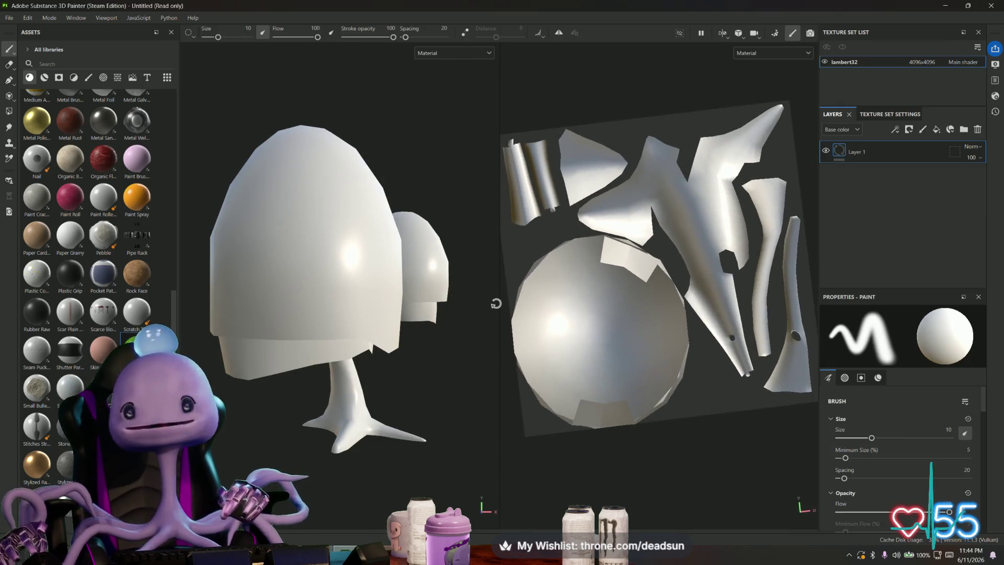
pyautogui.moveTo(453, 320)
pyautogui.keyDown('alt'); pyautogui.mouseDown()
pyautogui.moveTo(396, 330)
pyautogui.moveTo(423, 329)
pyautogui.moveTo(371, 321)
pyautogui.moveTo(406, 309)
pyautogui.mouseUp(); pyautogui.keyUp('alt')
pyautogui.keyDown('alt'); pyautogui.moveTo(405, 309); pyautogui.dragTo(422, 295, button='right'); pyautogui.keyUp('alt')
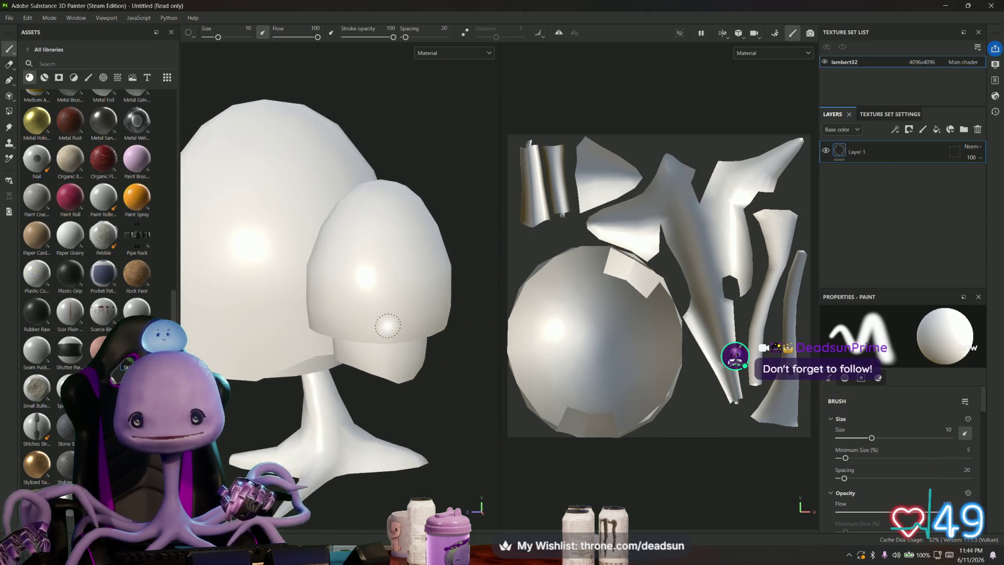
pyautogui.moveTo(422, 295)
pyautogui.keyDown('alt'); pyautogui.mouseDown()
pyautogui.moveTo(507, 355)
pyautogui.moveTo(449, 361)
pyautogui.moveTo(359, 438)
pyautogui.moveTo(352, 415)
pyautogui.moveTo(376, 491)
pyautogui.moveTo(345, 419)
pyautogui.moveTo(263, 300)
pyautogui.moveTo(236, 195)
pyautogui.moveTo(249, 168)
pyautogui.moveTo(372, 166)
pyautogui.moveTo(380, 344)
pyautogui.moveTo(337, 326)
pyautogui.mouseUp(); pyautogui.keyUp('alt')
pyautogui.scroll(-3, 366, 478)
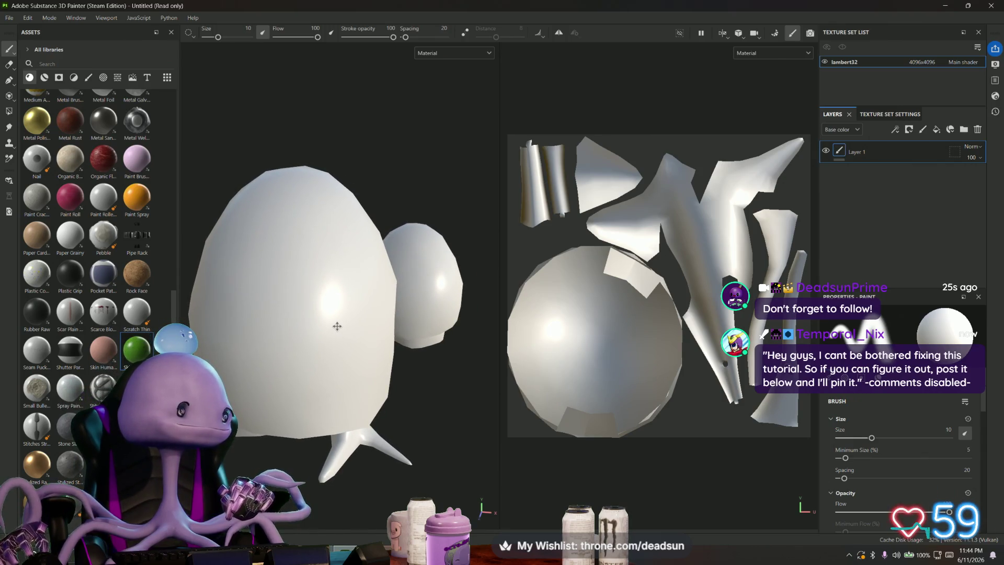
pyautogui.moveTo(336, 326)
pyautogui.keyDown('alt'); pyautogui.mouseDown()
pyautogui.moveTo(311, 334)
pyautogui.moveTo(311, 316)
pyautogui.moveTo(385, 309)
pyautogui.moveTo(285, 317)
pyautogui.mouseUp(); pyautogui.keyUp('alt')
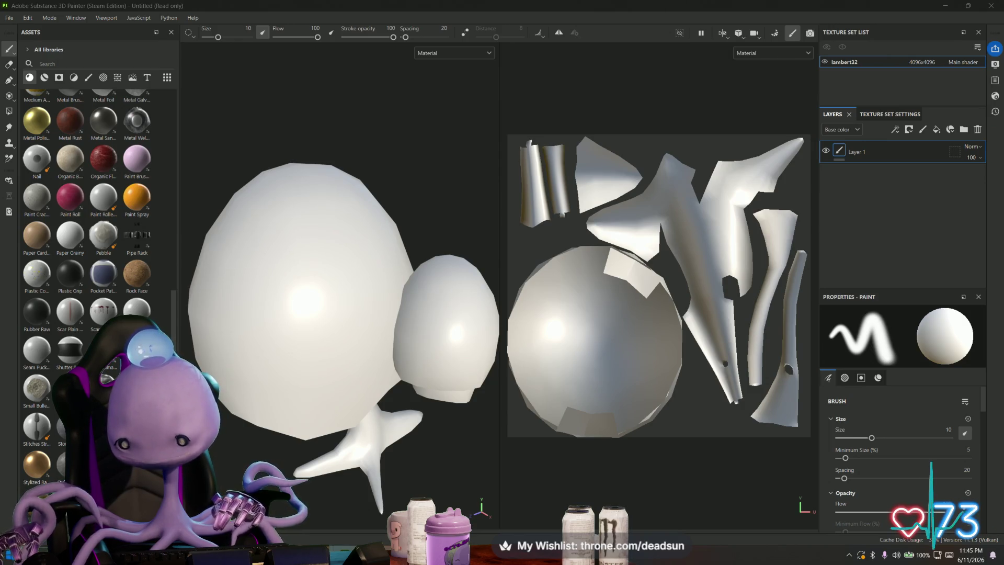
# Step: Maximize Firefox and open the Pokémon Center page for the $19.99 Pikachu Soda Pop Plush
pyautogui.hotkey('alt', 'Tab')
pyautogui.doubleClick(731, 76)
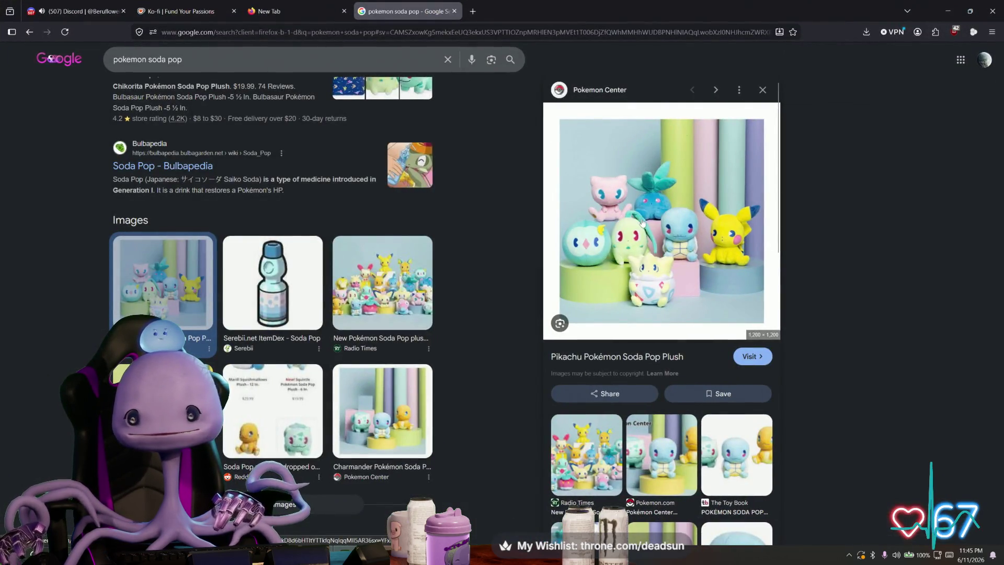
pyautogui.click(642, 223)
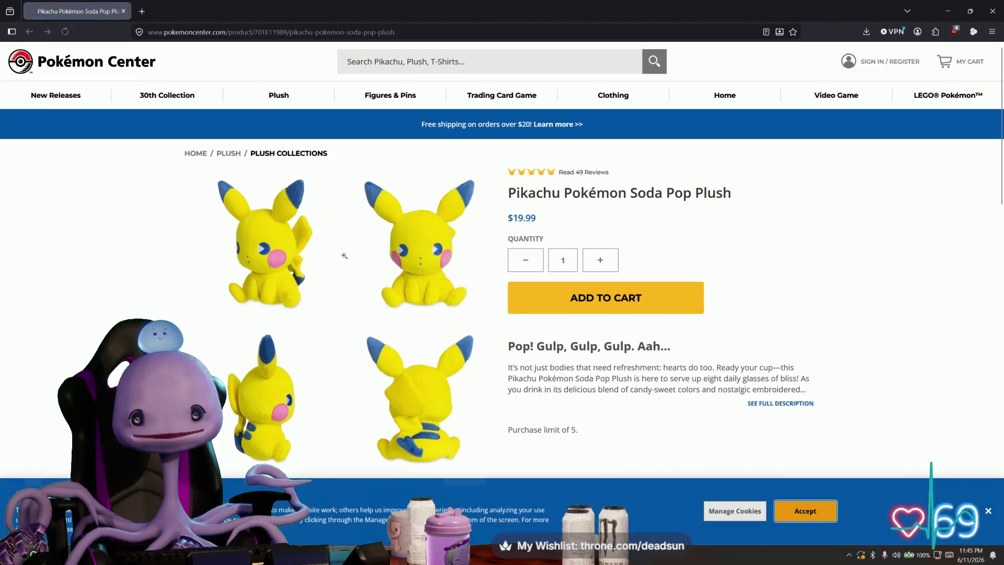
pyautogui.scroll(-1, 396, 253)
pyautogui.scroll(-1, 397, 253)
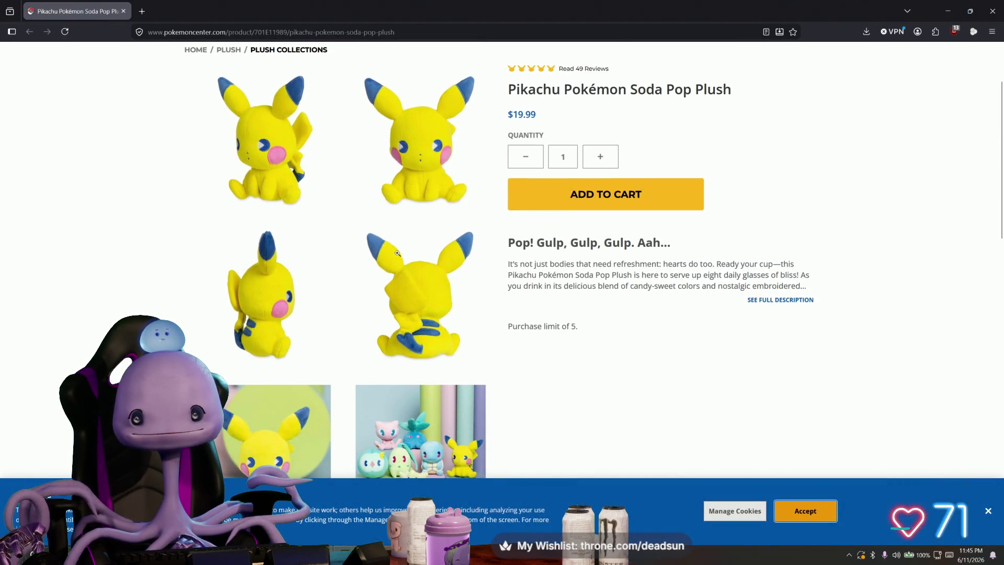
pyautogui.moveTo(509, 90); pyautogui.dragTo(737, 94)
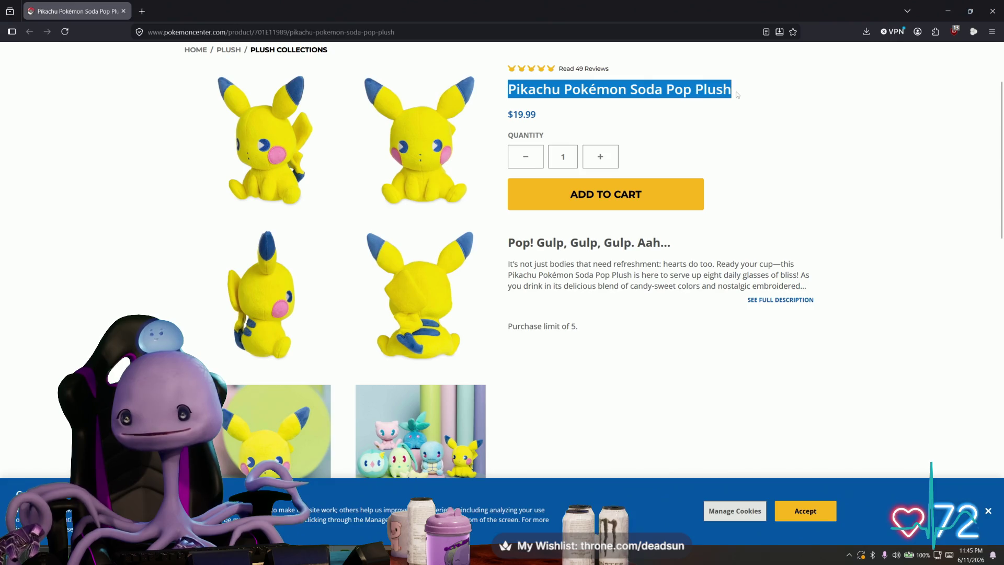
pyautogui.scroll(-3, 306, 269)
pyautogui.scroll(-1, 309, 268)
pyautogui.scroll(4, 325, 266)
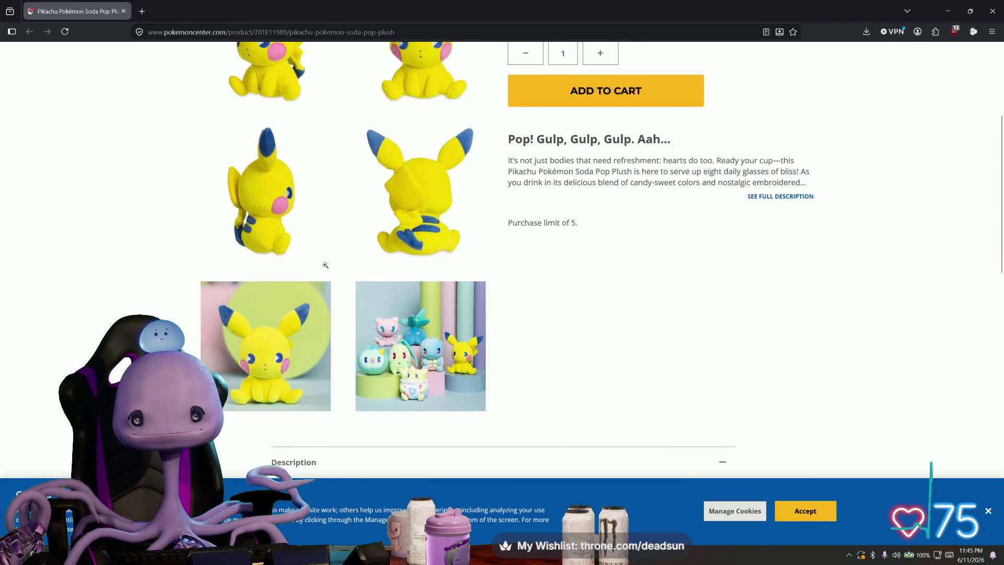
# Step: View the Pikachu plush product photos enlarged, closing each enlarged view afterward
pyautogui.click(402, 151)
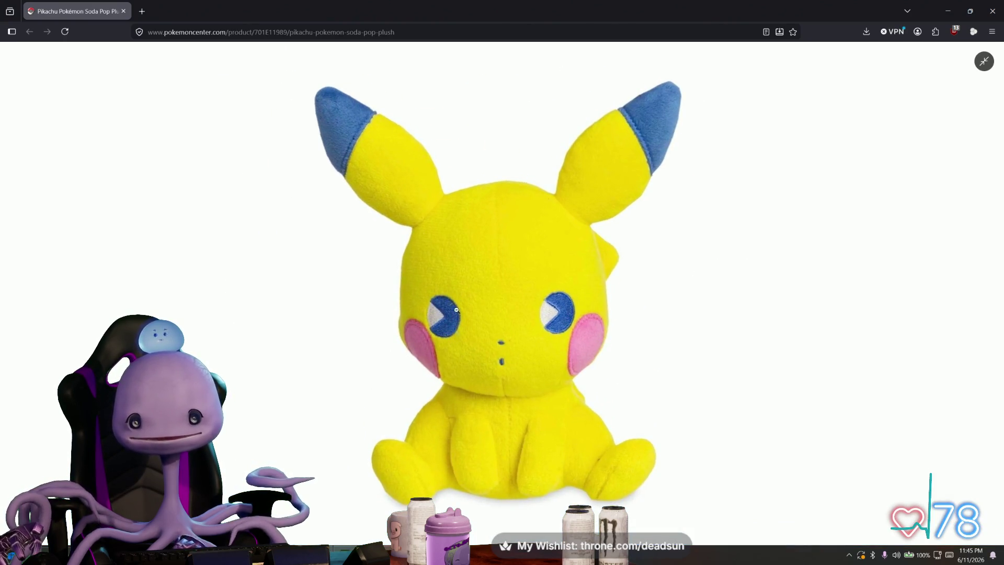
pyautogui.click(445, 318)
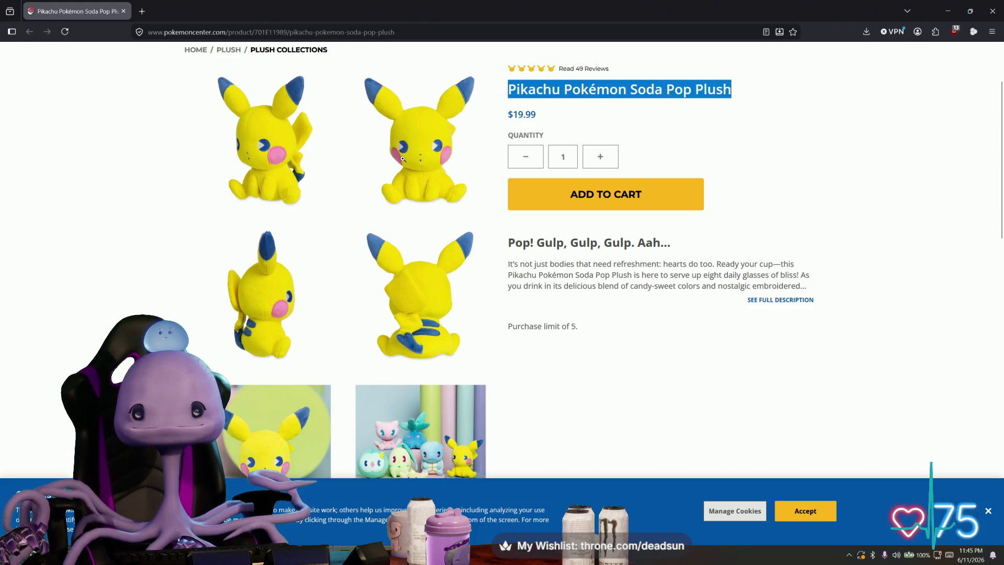
pyautogui.click(403, 159)
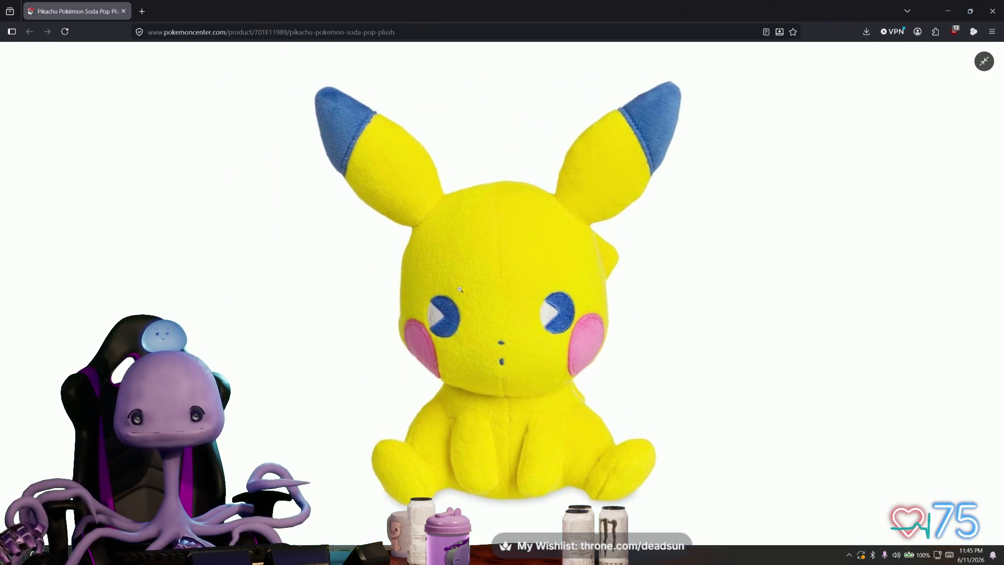
pyautogui.click(459, 289)
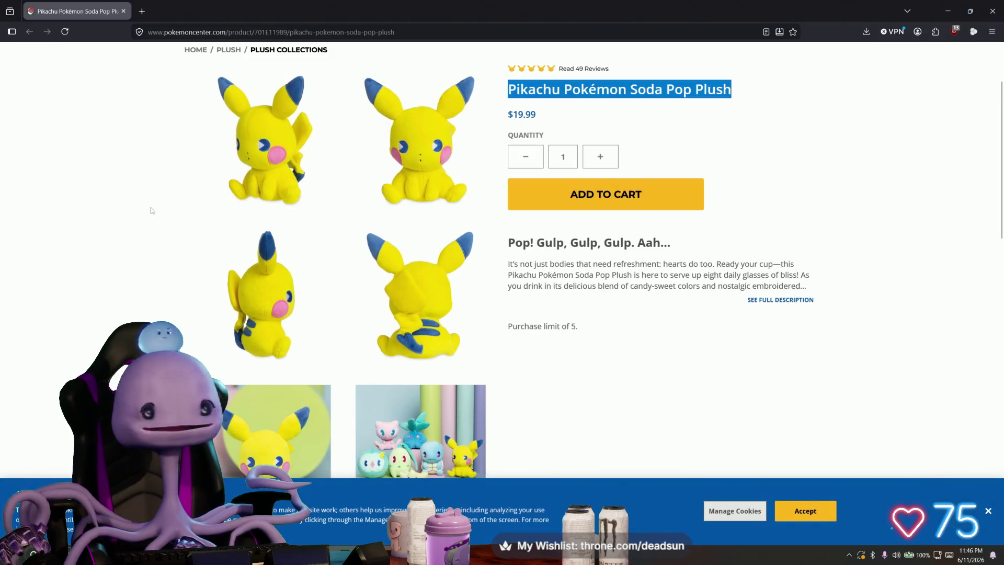
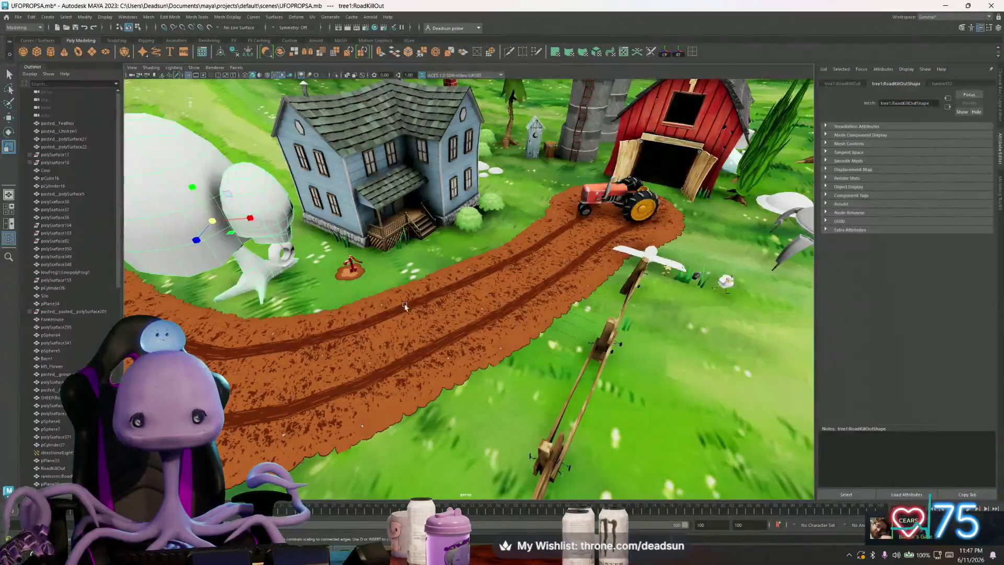
# Step: Frame the tree mesh and open it in the UV Editor
pyautogui.press('f')
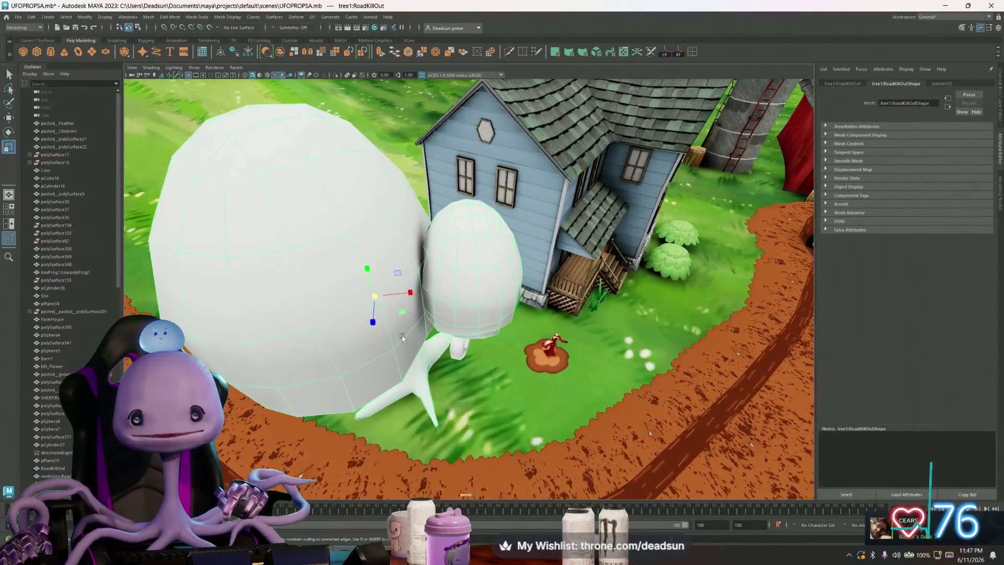
pyautogui.keyDown('alt'); pyautogui.moveTo(402, 337); pyautogui.dragTo(317, 69); pyautogui.keyUp('alt')
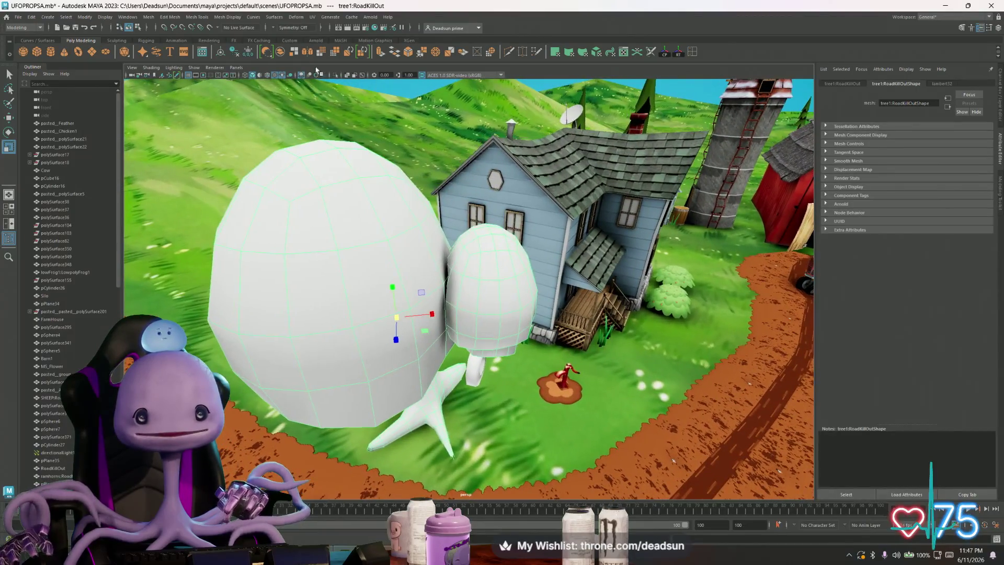
pyautogui.click(317, 17)
pyautogui.click(327, 33)
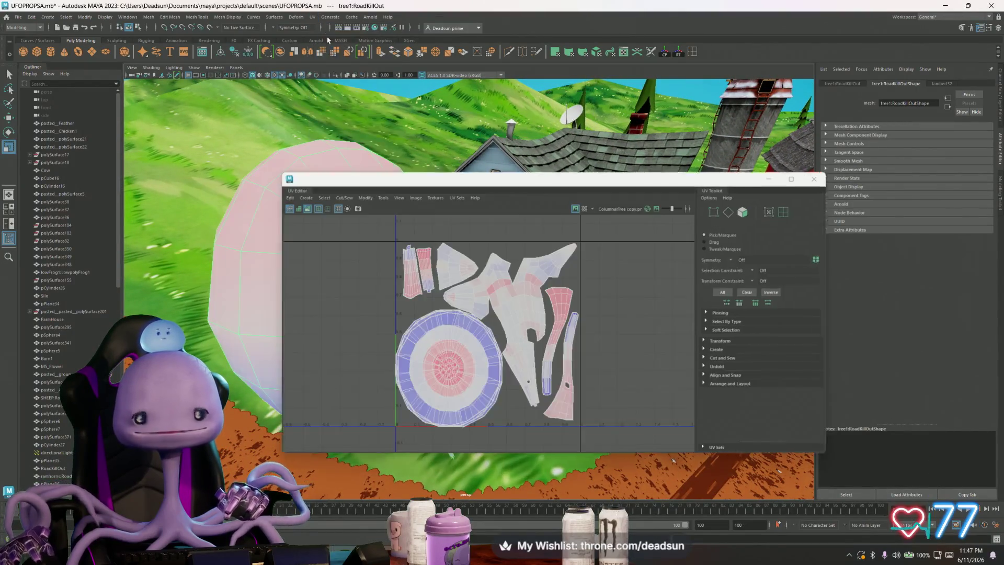
# Step: Save a 2048-px UV snapshot as Desktop/willowTreeUVs.png, overwriting the old file, and close the UV Editor
pyautogui.click(416, 197)
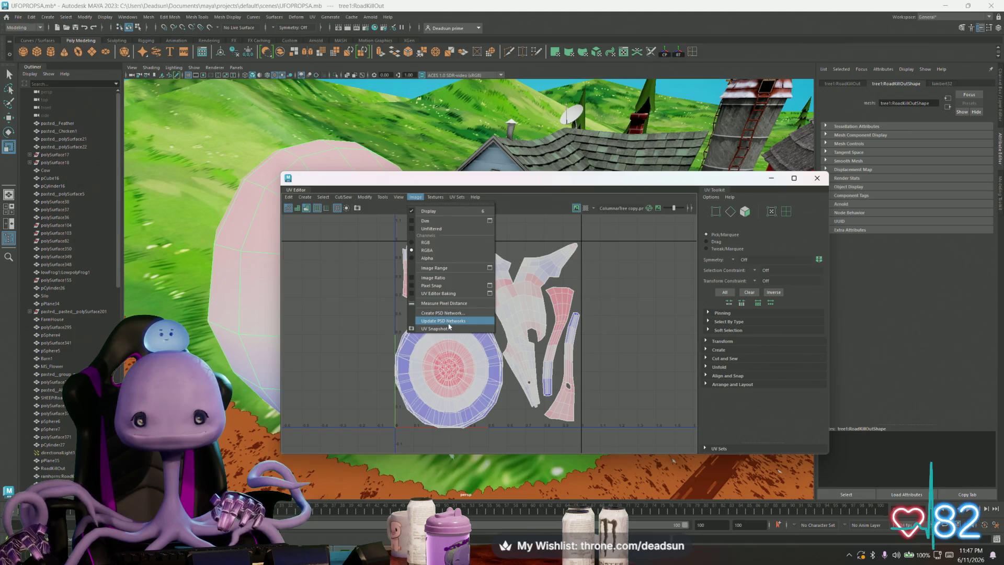
pyautogui.click(449, 328)
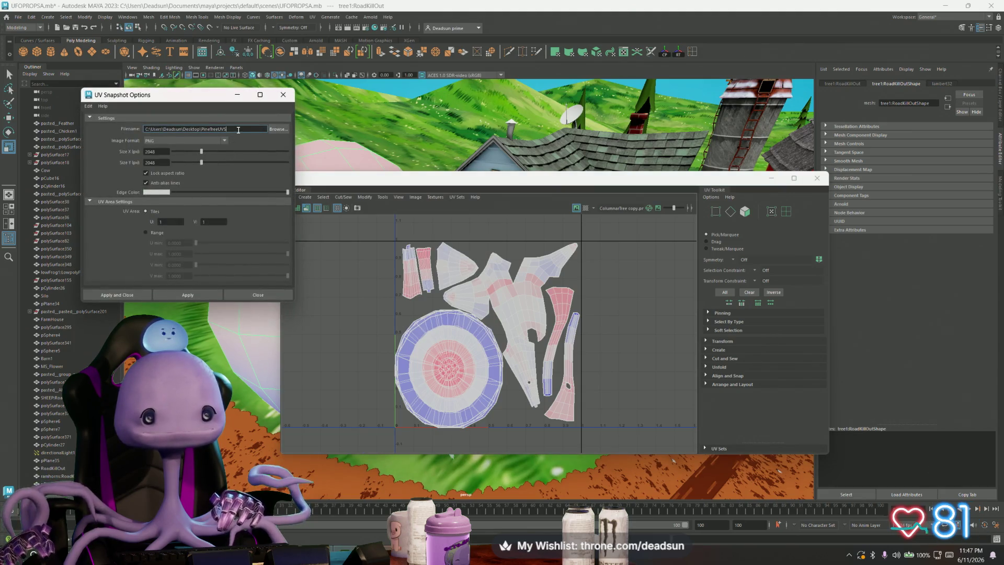
pyautogui.press('BackSpace')
pyautogui.write('willow')
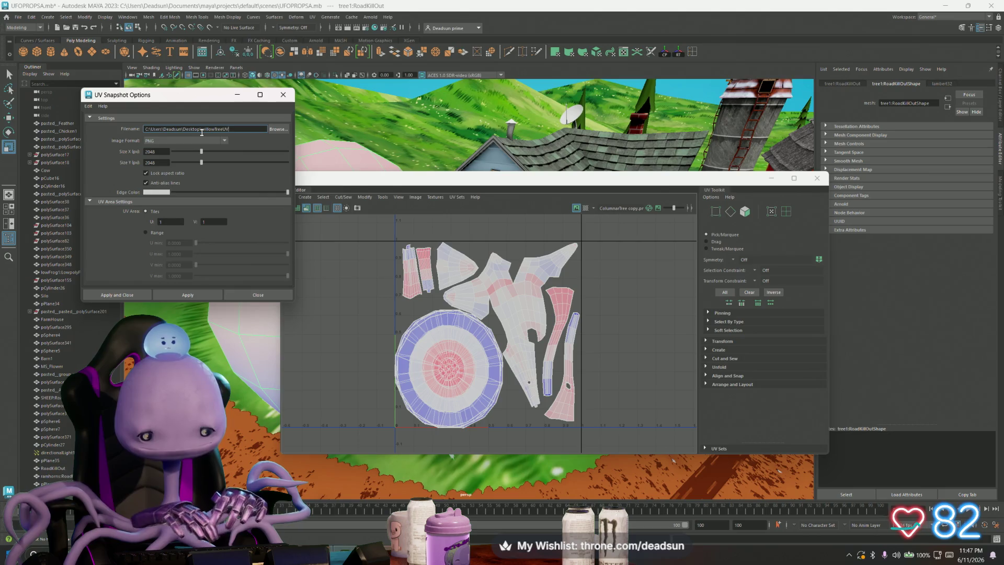
pyautogui.click(191, 295)
pyautogui.click(123, 295)
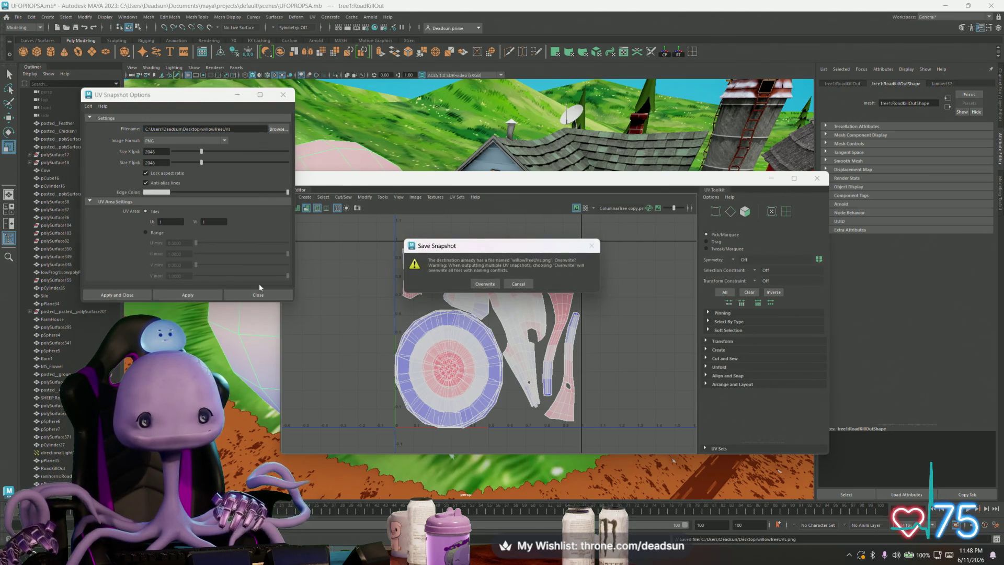
pyautogui.click(489, 286)
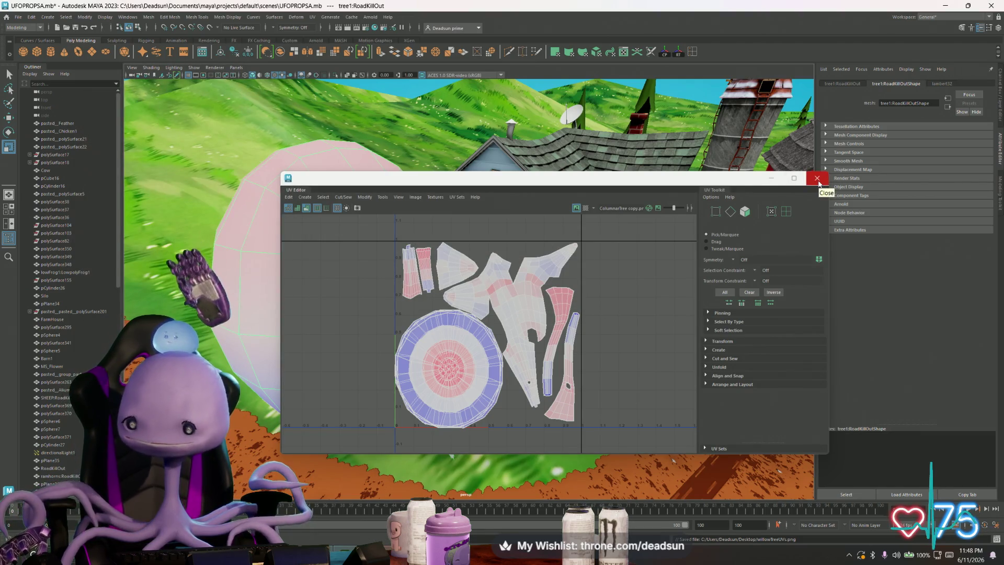
pyautogui.click(820, 181)
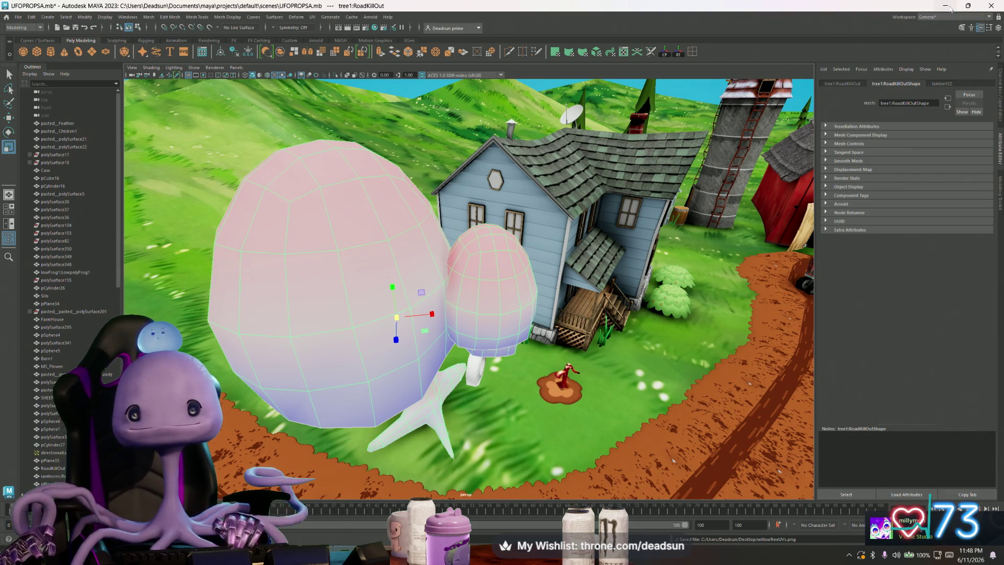
# Step: Minimize Maya, dismiss Substance Painter's texture export summary, and minimize Substance Painter
pyautogui.click(947, 7)
pyautogui.click(296, 263)
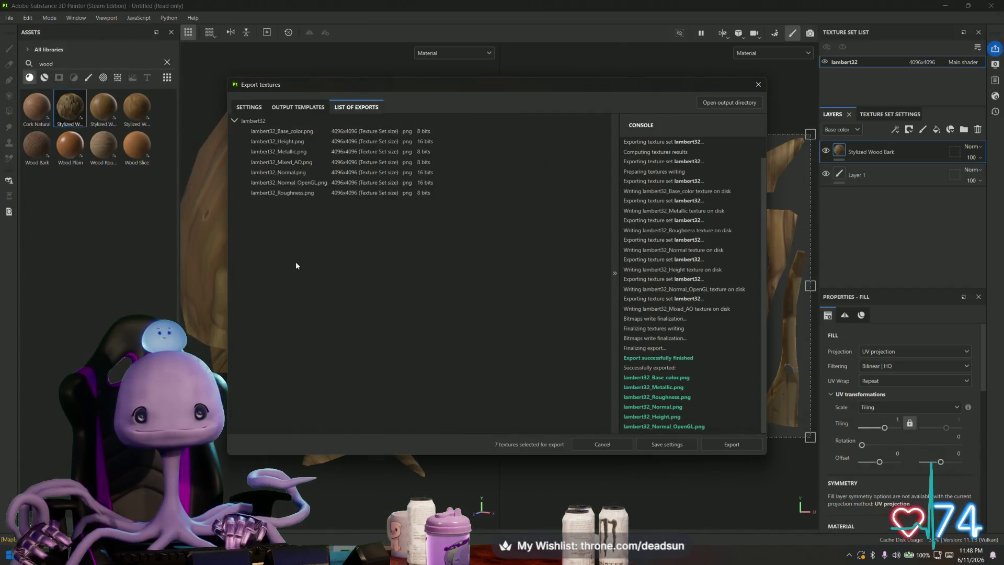
pyautogui.click(758, 82)
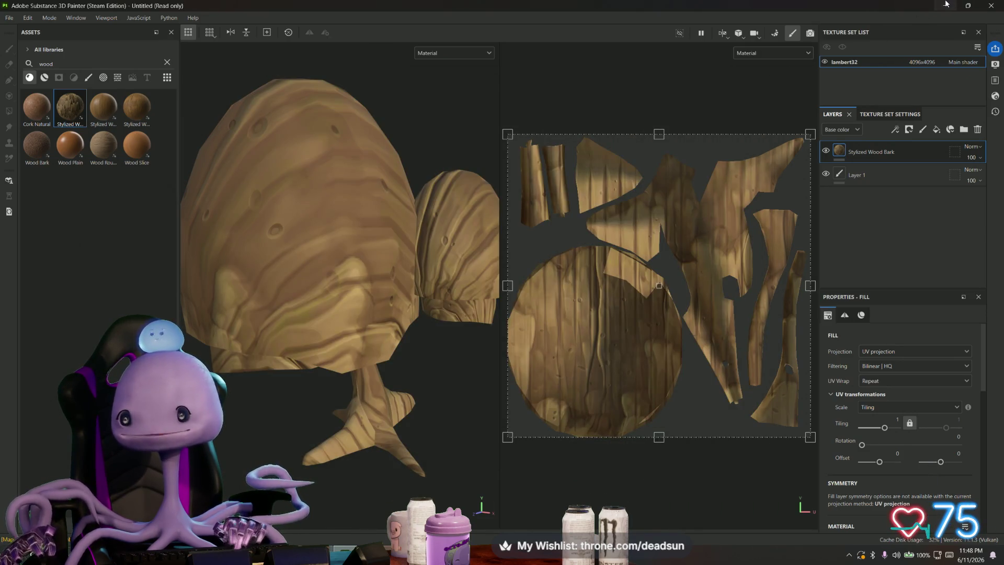
pyautogui.click(946, 5)
# Step: Bring Photoshop forward and start a Save a Copy, then cancel it
pyautogui.click(310, 37)
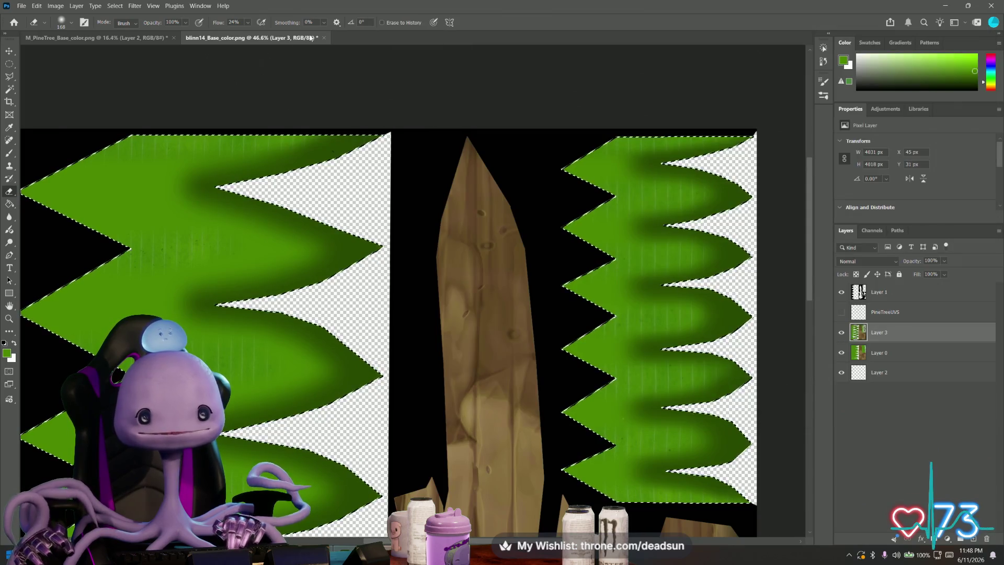
pyautogui.click(22, 7)
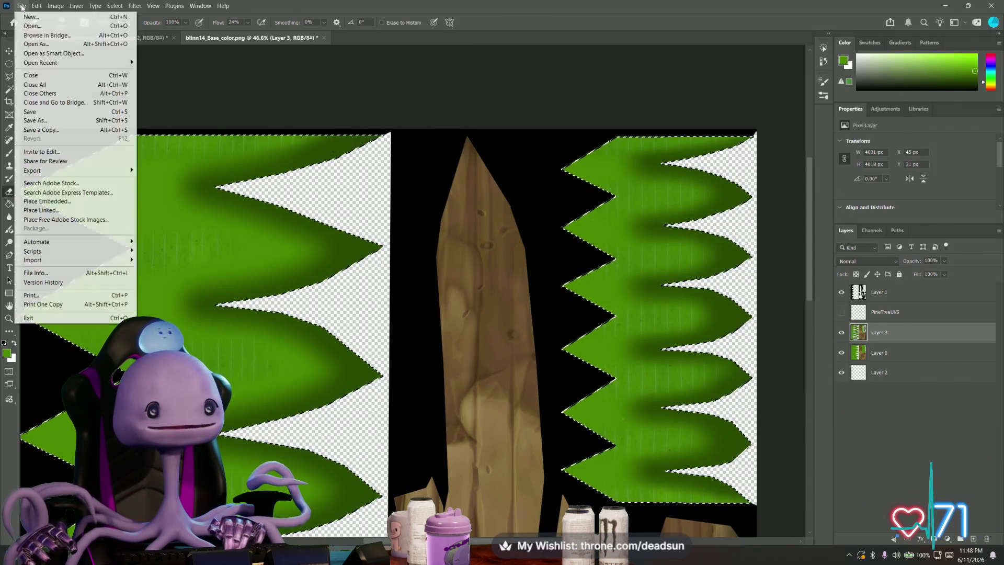
pyautogui.click(47, 130)
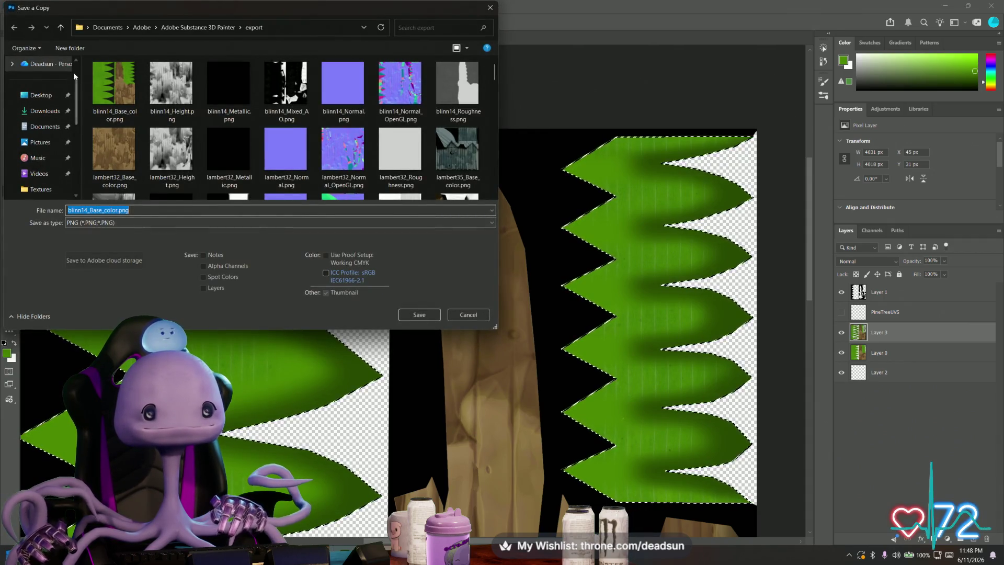
pyautogui.click(468, 314)
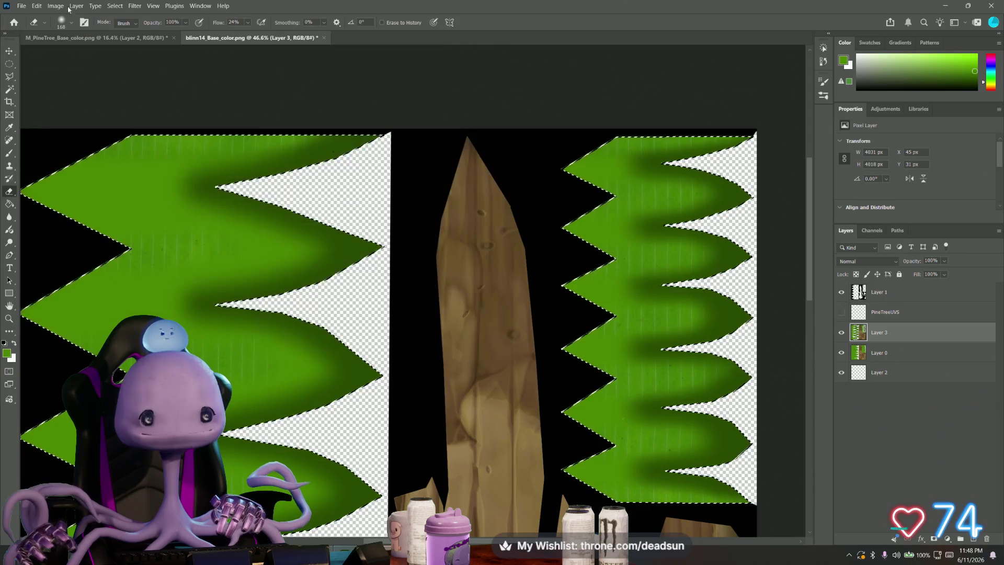
# Step: Start Save As and browse to Desktop > UFO ClawGame > Textures > PSD
pyautogui.click(23, 7)
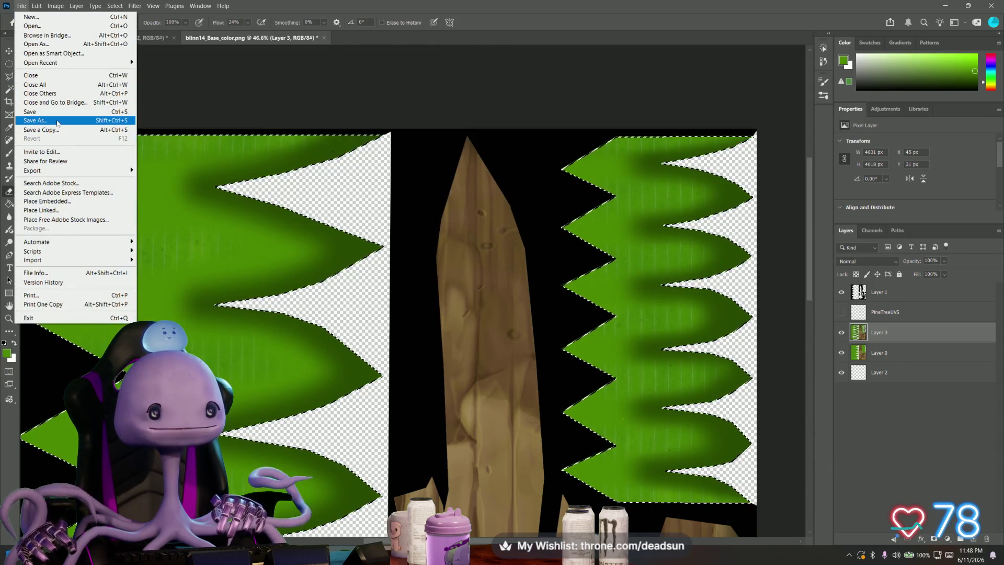
pyautogui.click(35, 121)
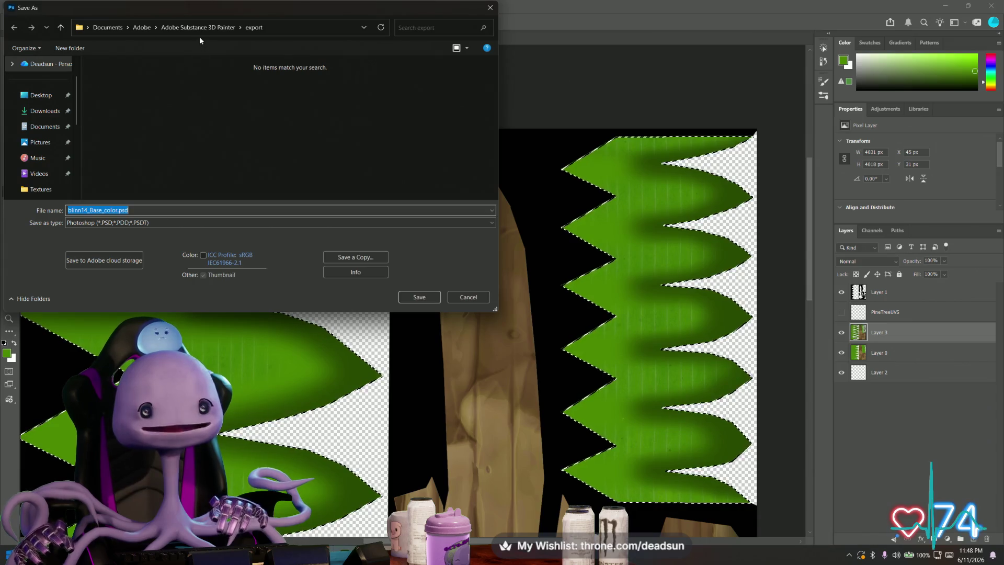
pyautogui.click(42, 96)
pyautogui.doubleClick(121, 165)
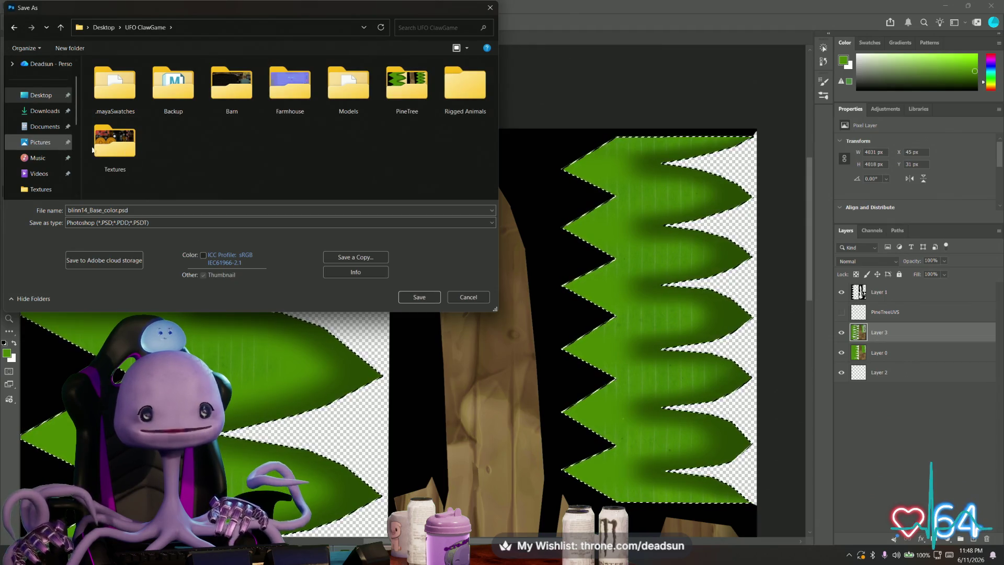
pyautogui.doubleClick(115, 140)
pyautogui.click(169, 90)
pyautogui.doubleClick(170, 90)
# Step: Rename the file to columne.psd and save it
pyautogui.click(99, 210)
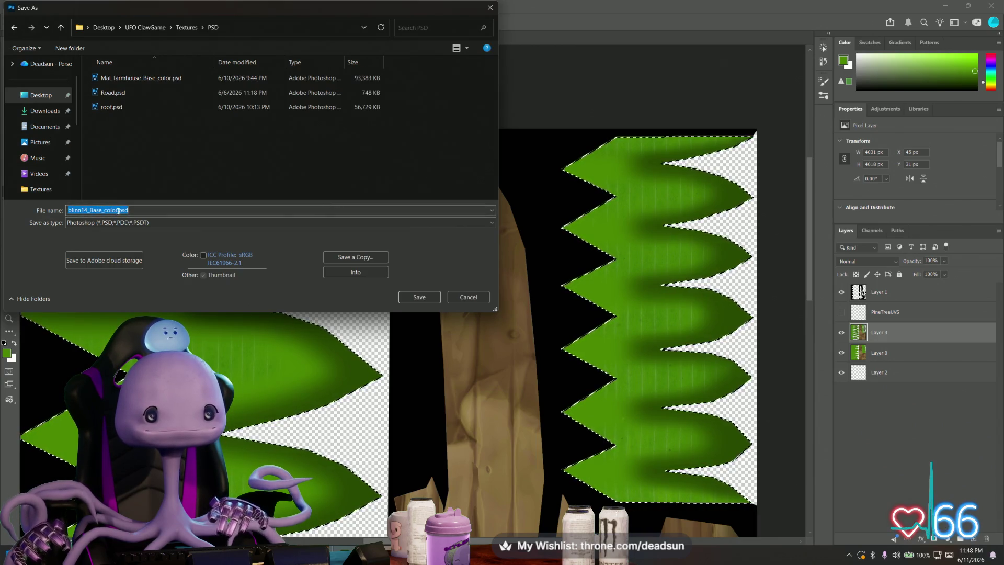
pyautogui.doubleClick(118, 210)
pyautogui.write('columne')
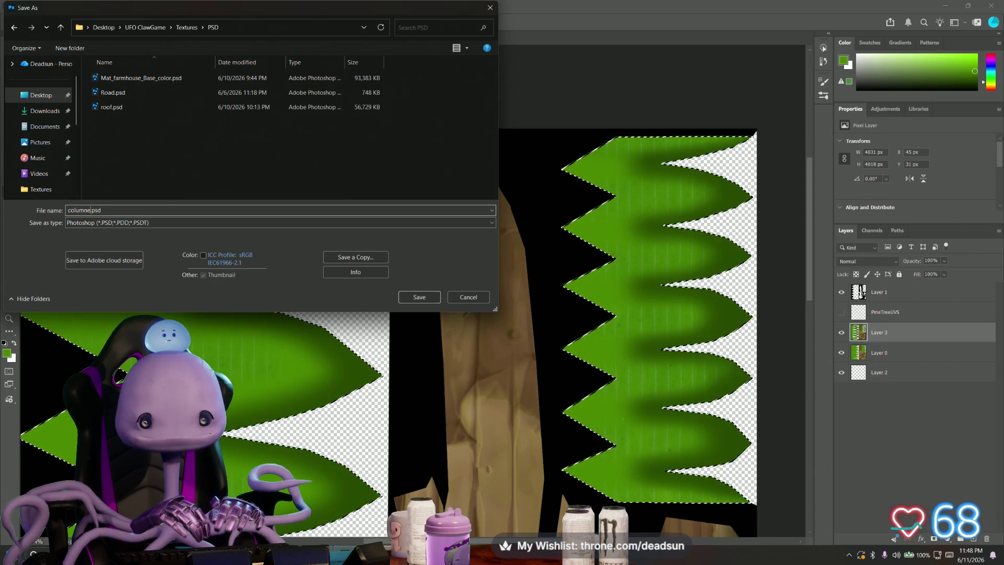
pyautogui.click(419, 296)
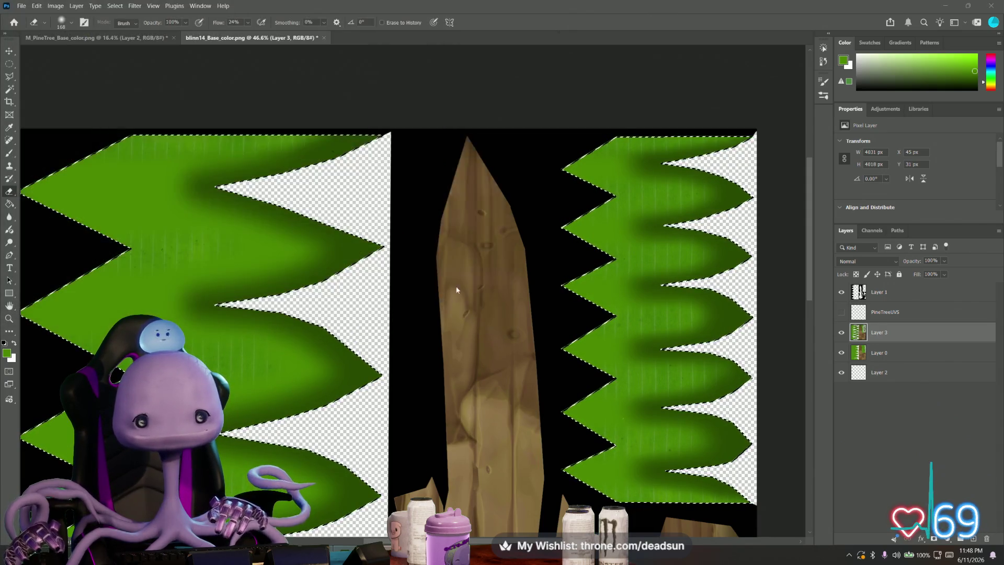
# Step: Accept the Photoshop format options and zoom out on the saved document
pyautogui.click(608, 157)
pyautogui.keyDown('alt'); pyautogui.scroll(-2, 450, 276); pyautogui.keyUp('alt')
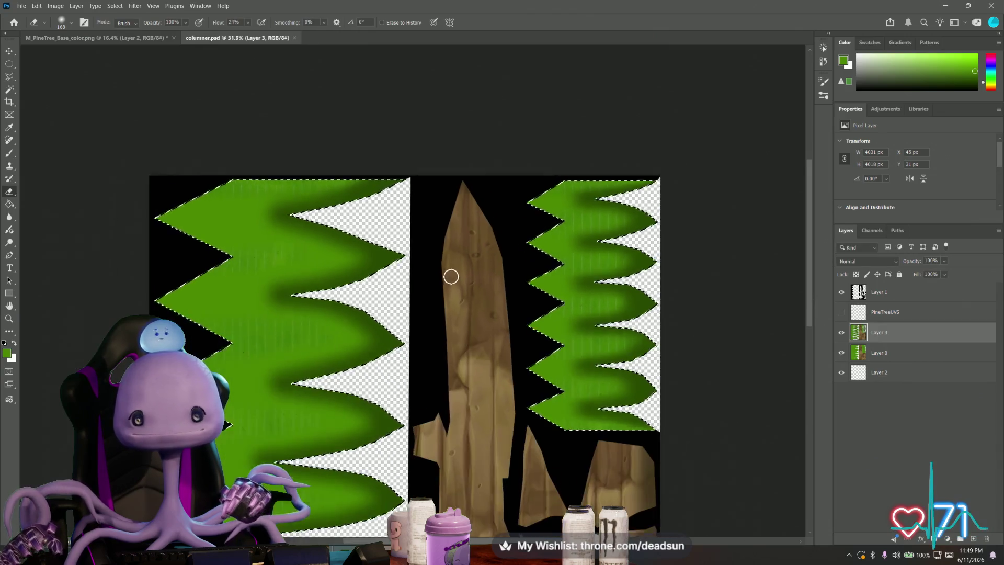
pyautogui.keyDown('alt'); pyautogui.scroll(-3, 451, 276); pyautogui.keyUp('alt')
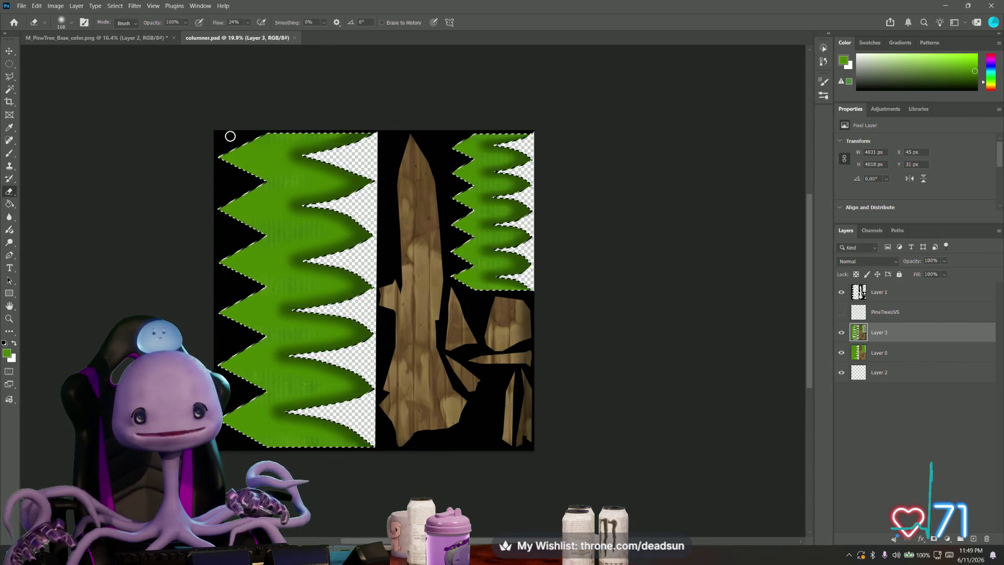
# Step: Check the M_PineTree_Base_color.png tab, return to columner.psd, and bring up the window switcher
pyautogui.click(115, 38)
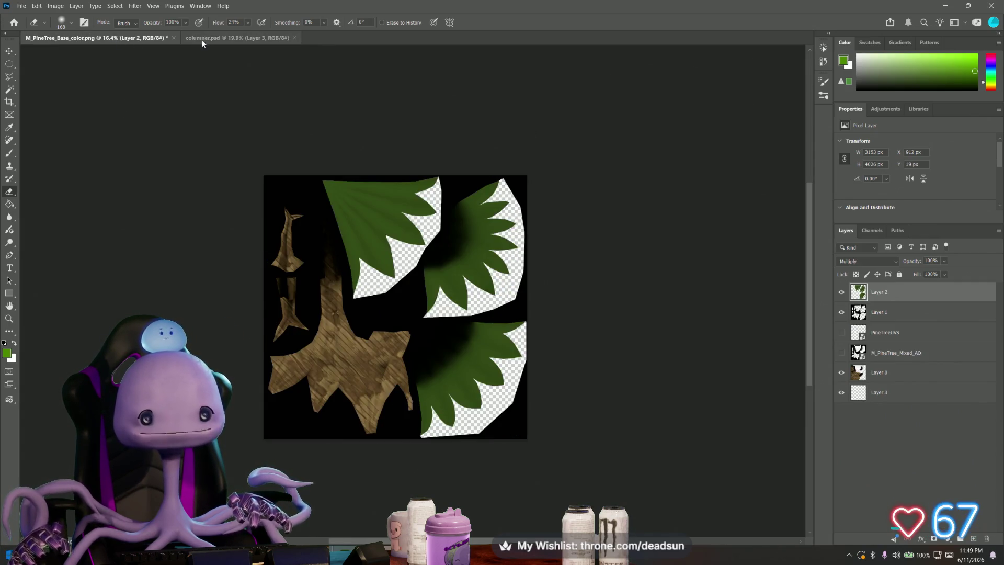
pyautogui.click(233, 38)
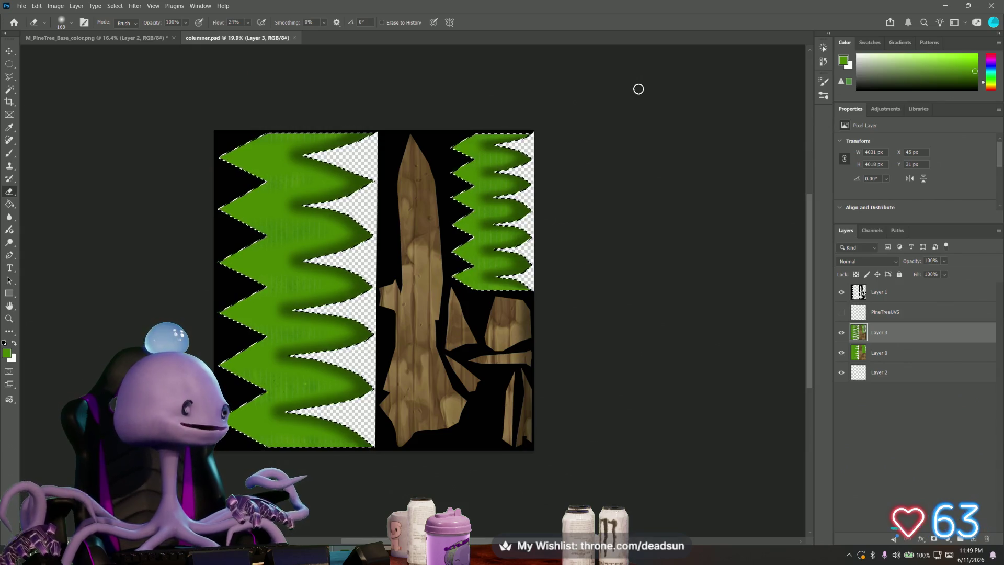
pyautogui.hotkey('alt', 'Tab')
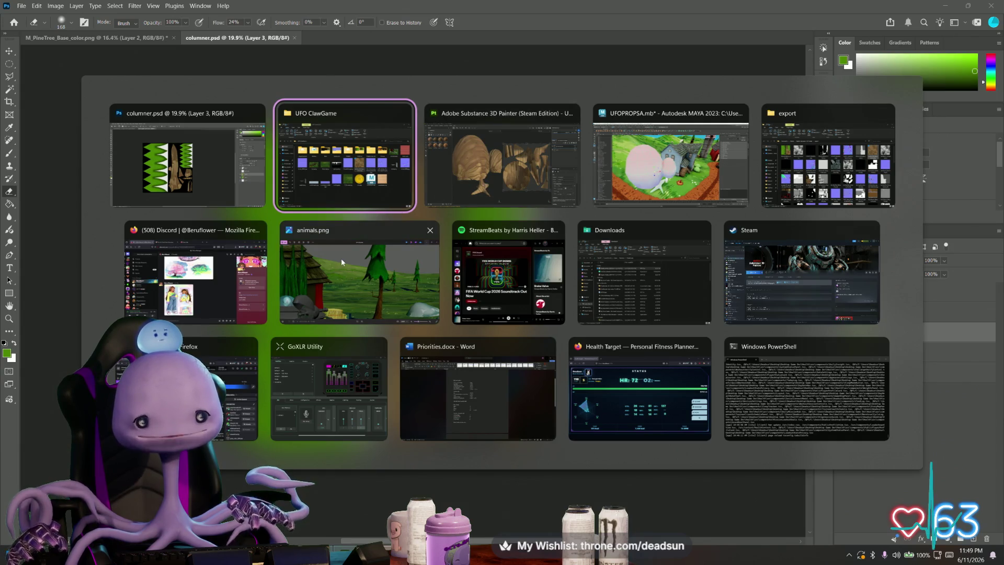
# Step: Drag lambert32_Base_color.png from the UFO ClawGame folder into Photoshop as a new document
pyautogui.click(375, 195)
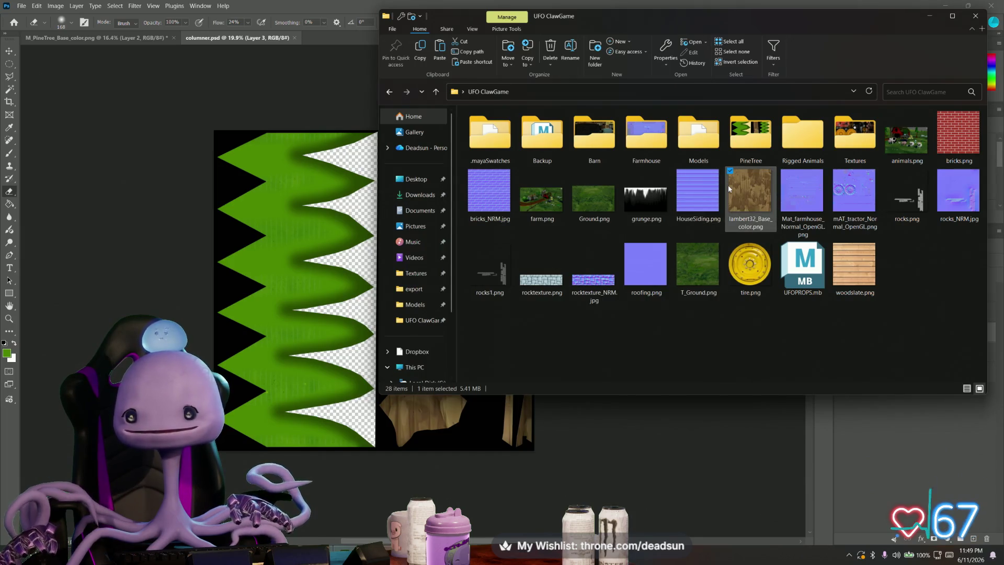
pyautogui.click(259, 40)
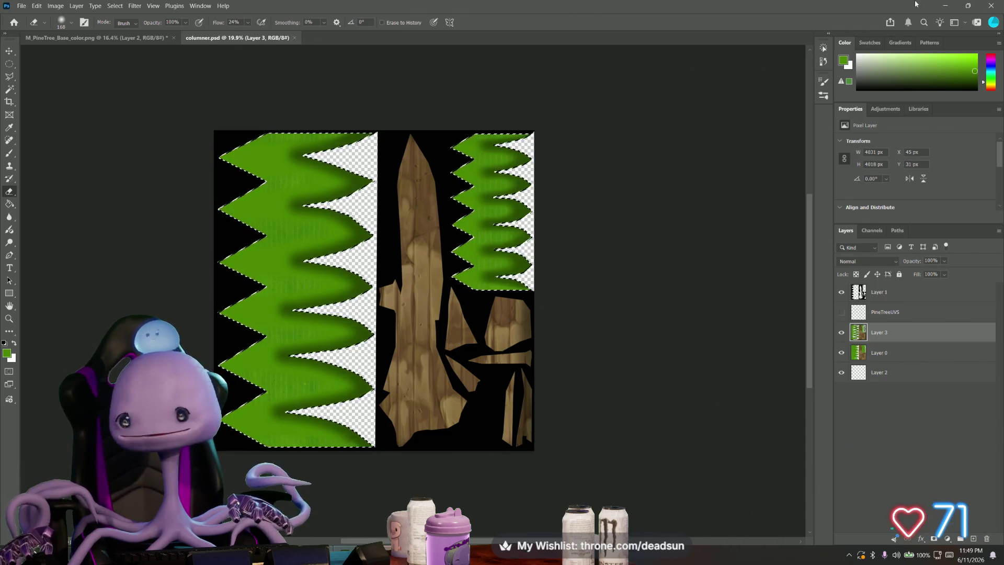
pyautogui.hotkey('alt', 'Tab')
pyautogui.hotkey('alt', 'Tab')
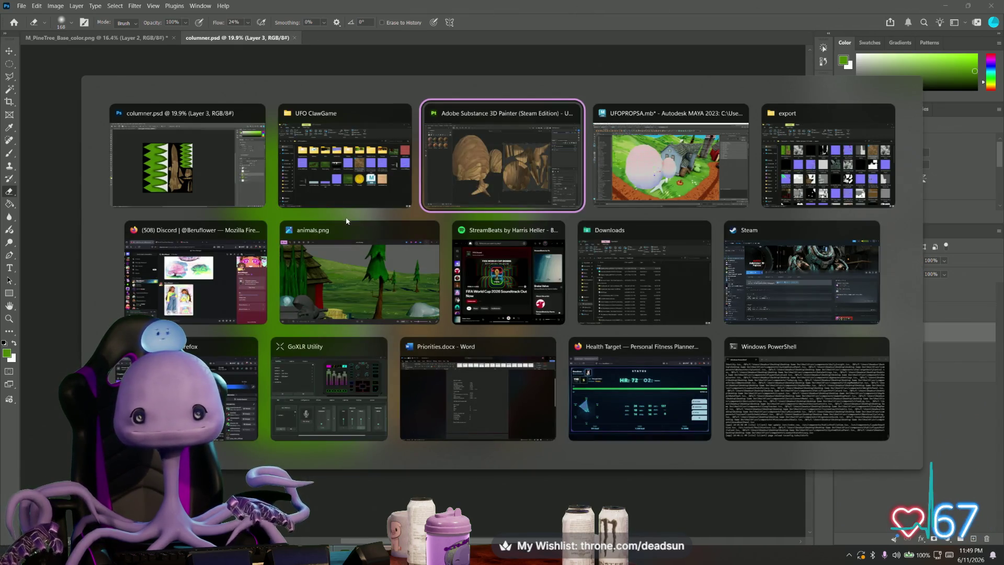
pyautogui.click(330, 186)
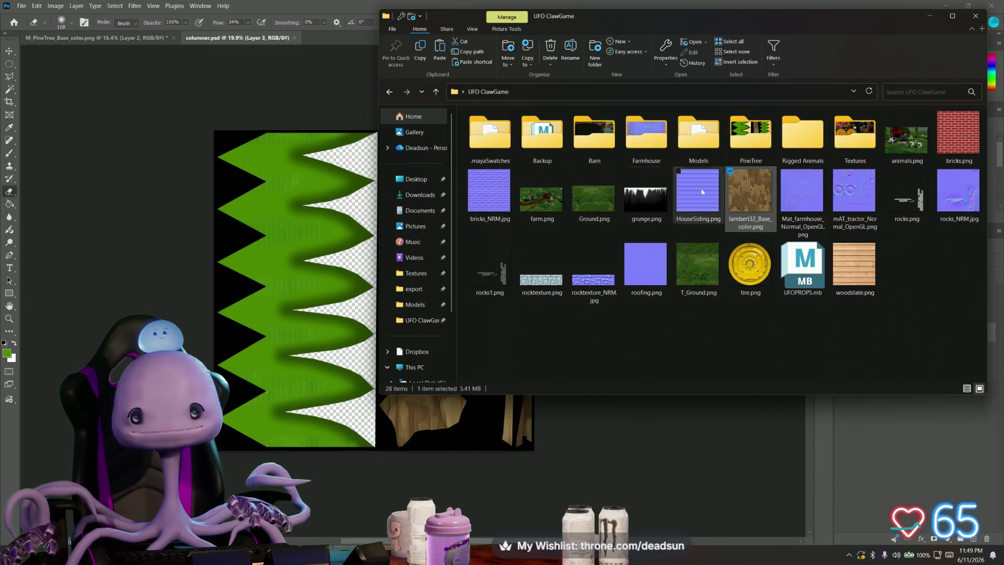
pyautogui.rightClick(746, 196)
pyautogui.moveTo(797, 366)
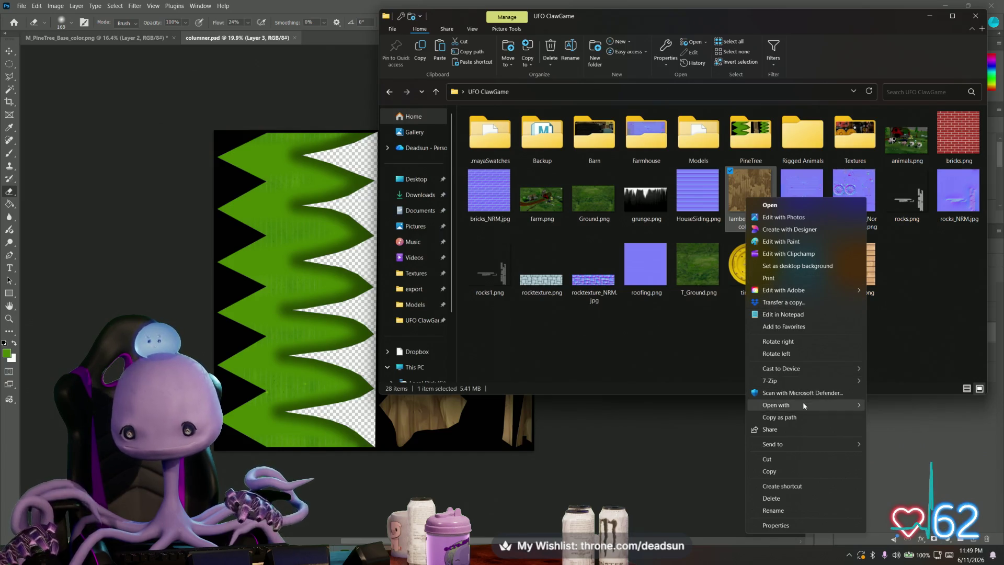
pyautogui.moveTo(803, 407)
pyautogui.moveTo(912, 414); pyautogui.dragTo(909, 412)
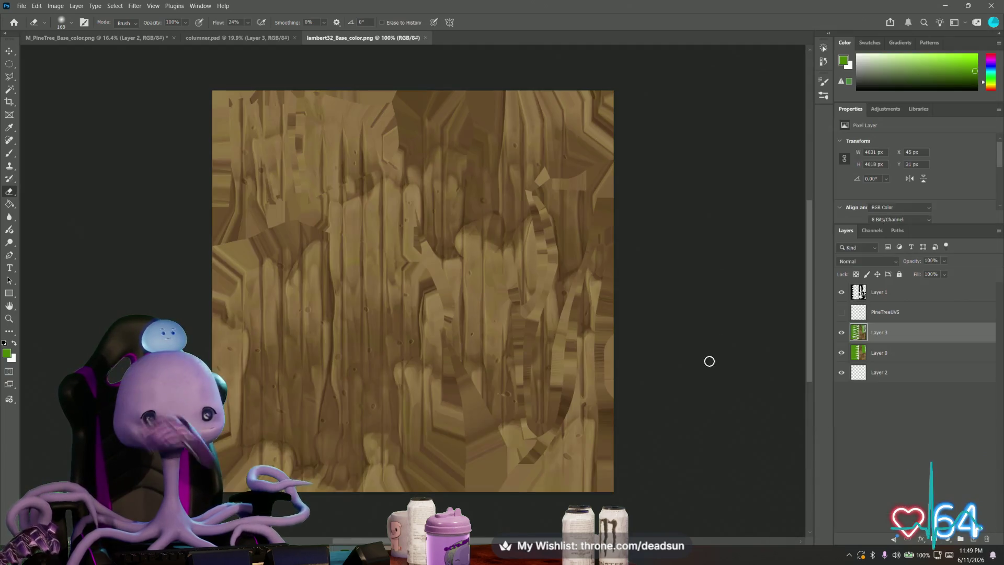
# Step: Minimize Substance Painter and Photoshop, then drag willowTreeUVs.png from the desktop onto the wood texture
pyautogui.hotkey('alt', 'Tab')
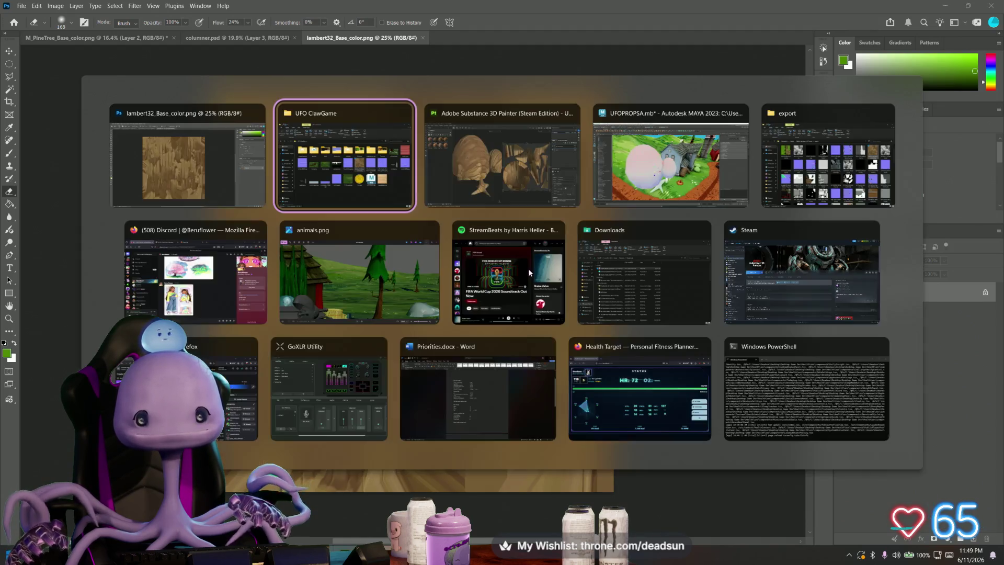
pyautogui.hotkey('alt', 'Tab')
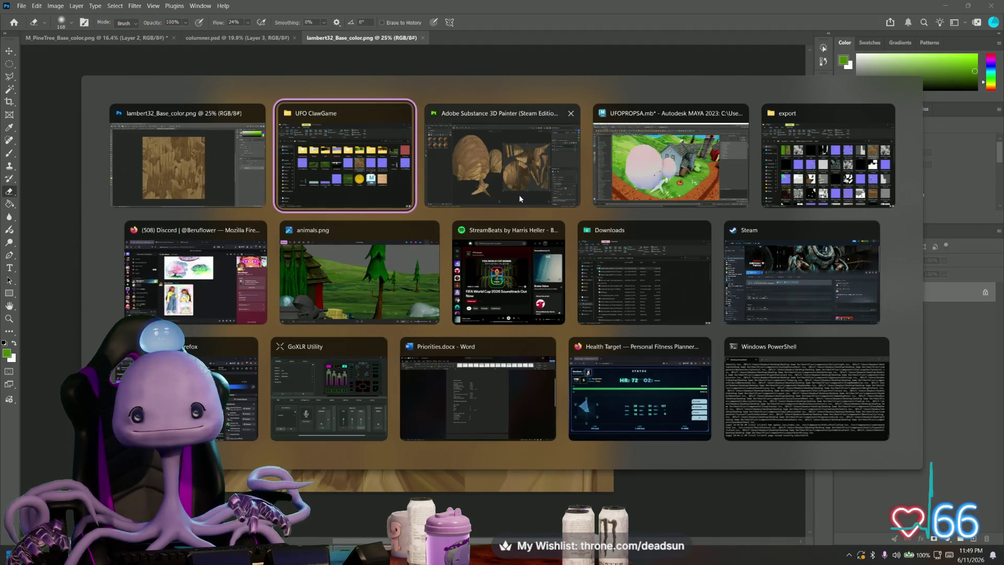
pyautogui.click(947, 5)
pyautogui.click(947, 4)
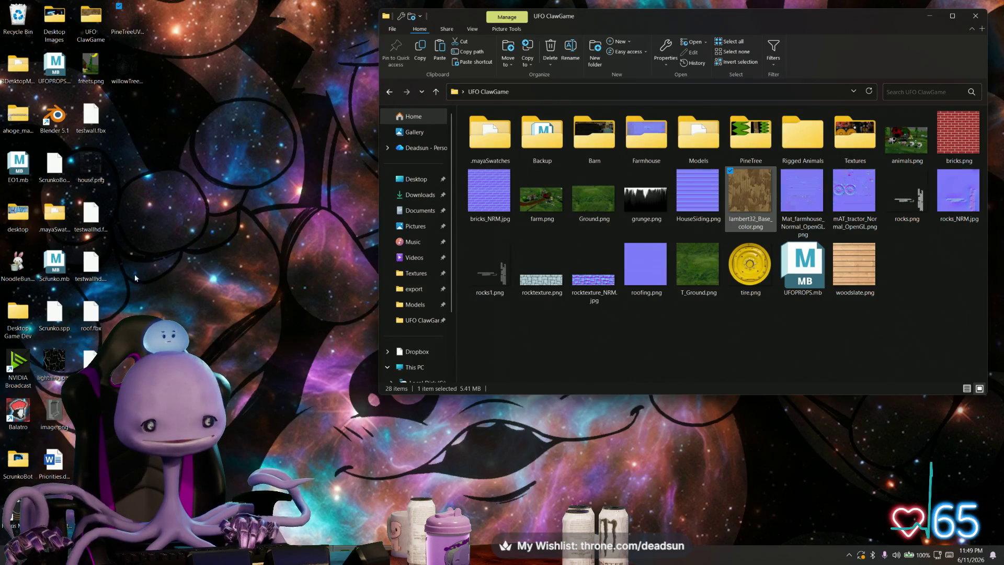
pyautogui.click(125, 77)
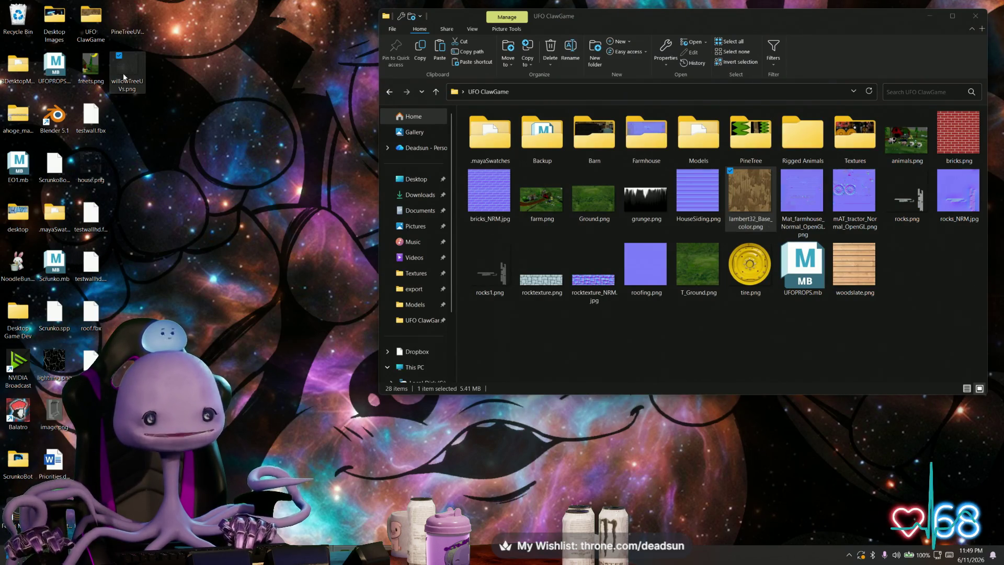
pyautogui.moveTo(123, 71)
pyautogui.mouseDown()
pyautogui.moveTo(387, 554)
pyautogui.moveTo(397, 299)
pyautogui.moveTo(404, 310)
pyautogui.mouseUp()
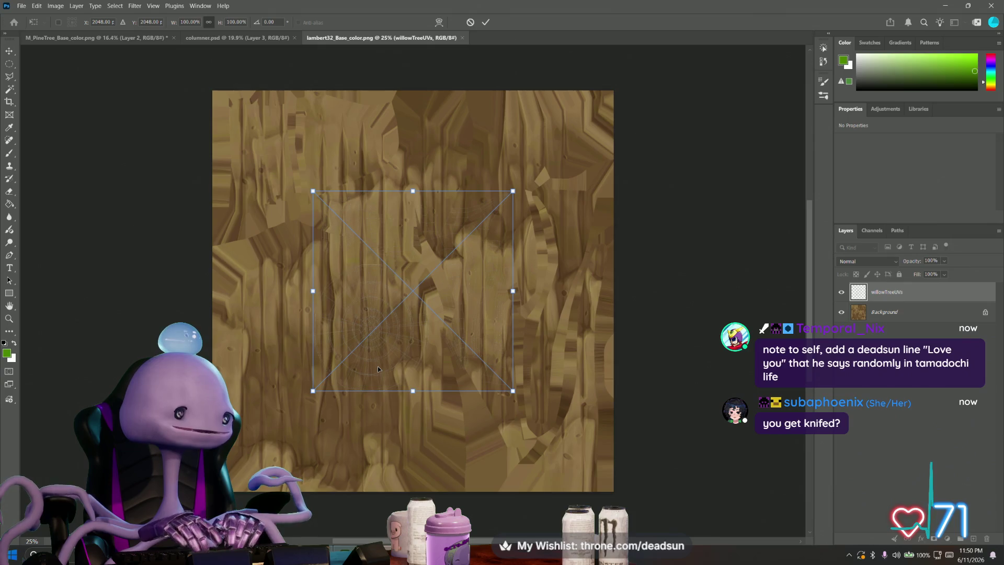
# Step: Snap the UV overlay to the top-left, scale it about 200% over the texture, and commit
pyautogui.moveTo(406, 227)
pyautogui.mouseDown()
pyautogui.moveTo(325, 171)
pyautogui.moveTo(306, 127)
pyautogui.mouseUp()
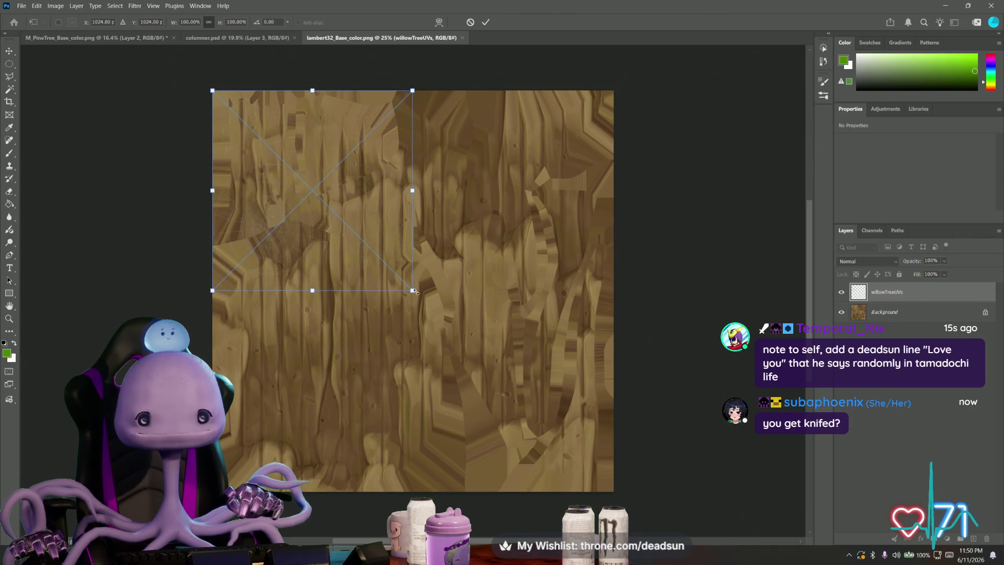
pyautogui.moveTo(412, 290)
pyautogui.mouseDown()
pyautogui.moveTo(585, 445)
pyautogui.moveTo(609, 501)
pyautogui.moveTo(605, 491)
pyautogui.moveTo(617, 491)
pyautogui.mouseUp()
pyautogui.press('Return')
pyautogui.press('e')
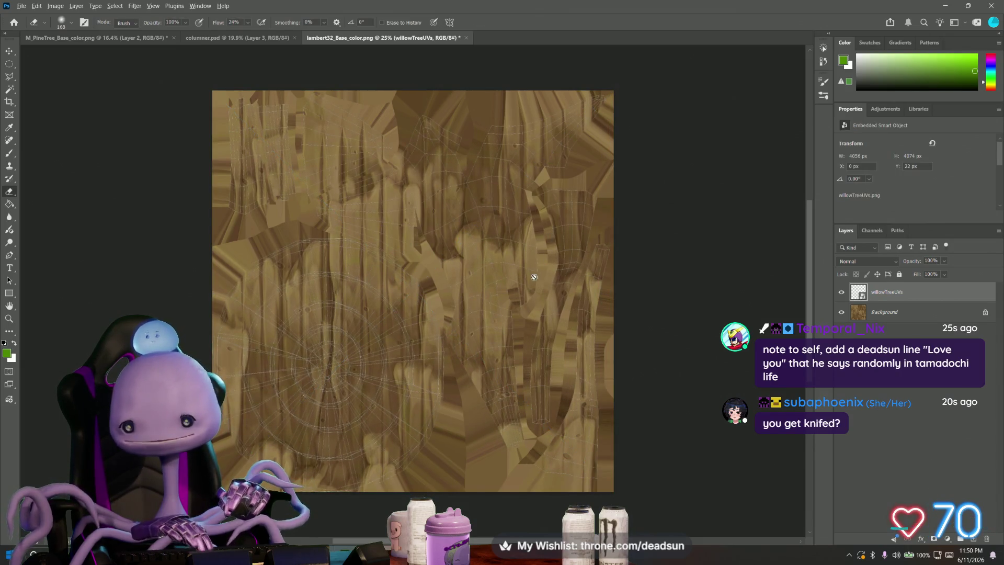
pyautogui.keyDown('alt'); pyautogui.scroll(1, 523, 286); pyautogui.keyUp('alt')
pyautogui.keyDown('alt'); pyautogui.scroll(-1, 522, 286); pyautogui.keyUp('alt')
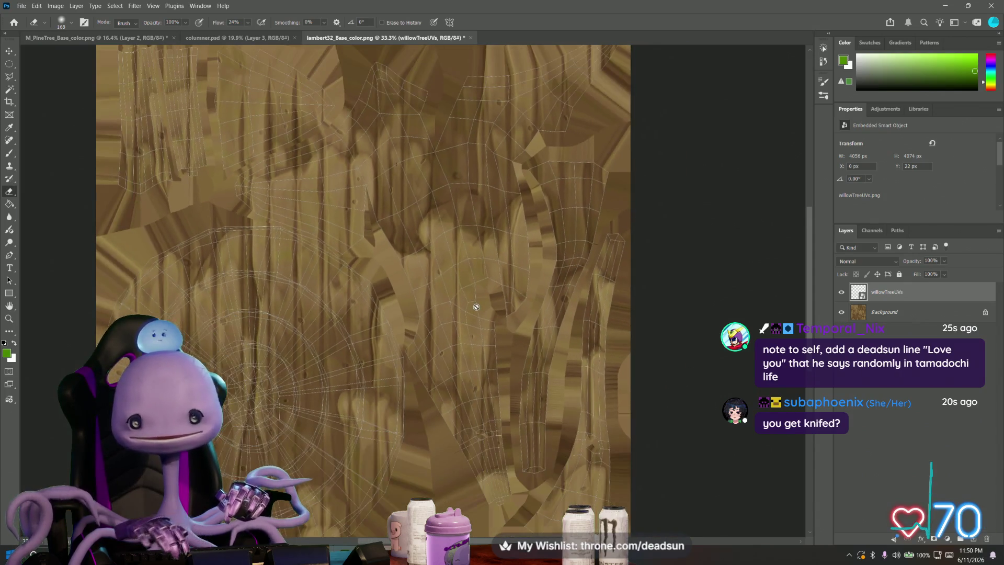
pyautogui.keyDown('alt'); pyautogui.scroll(1, 476, 307); pyautogui.keyUp('alt')
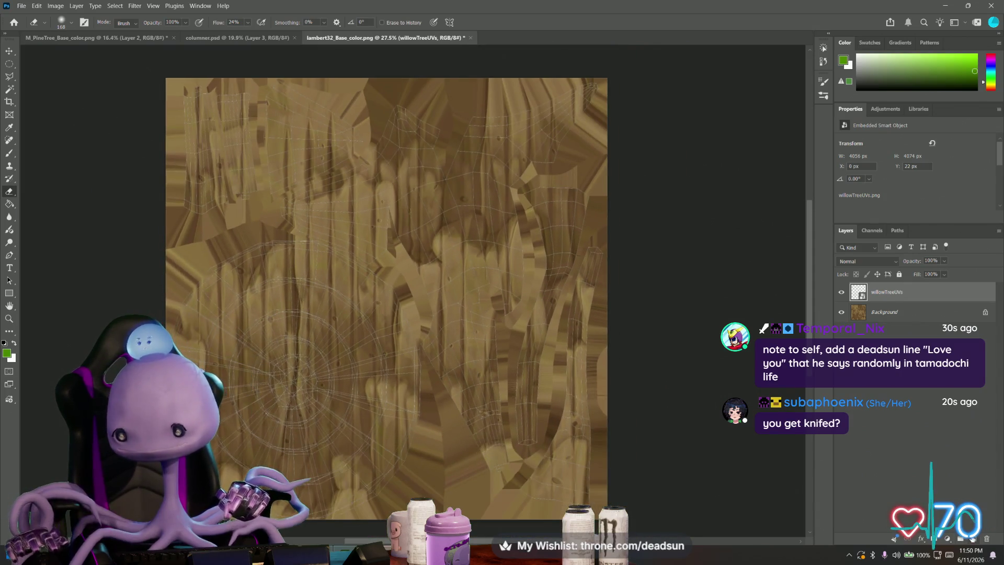
# Step: Add an empty Layer 1 and Magic Wand the empty area around the UV islands on willowTreeUVs
pyautogui.hotkey('ctrl', 'shift', 'alt', 'n')
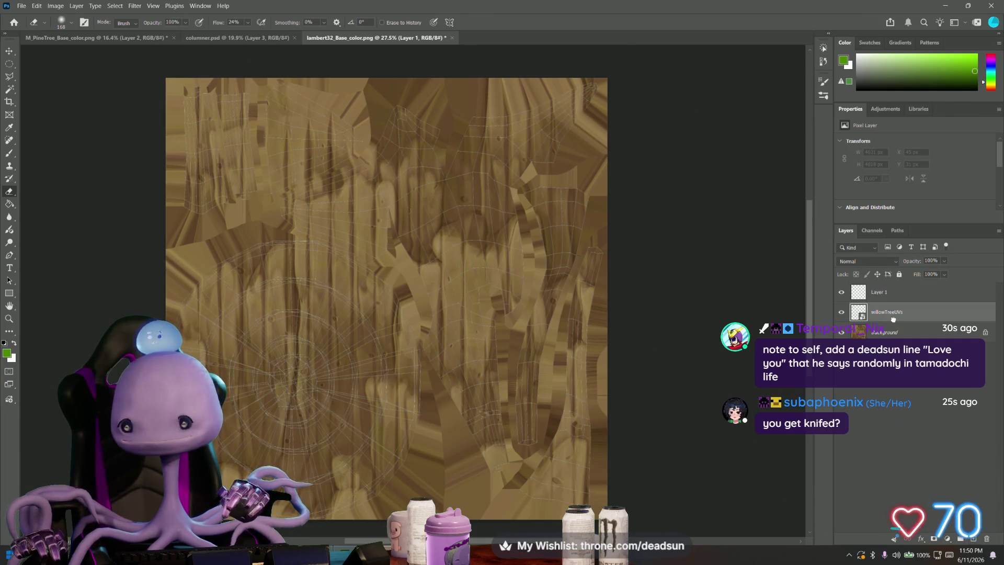
pyautogui.hotkey('alt', '[')
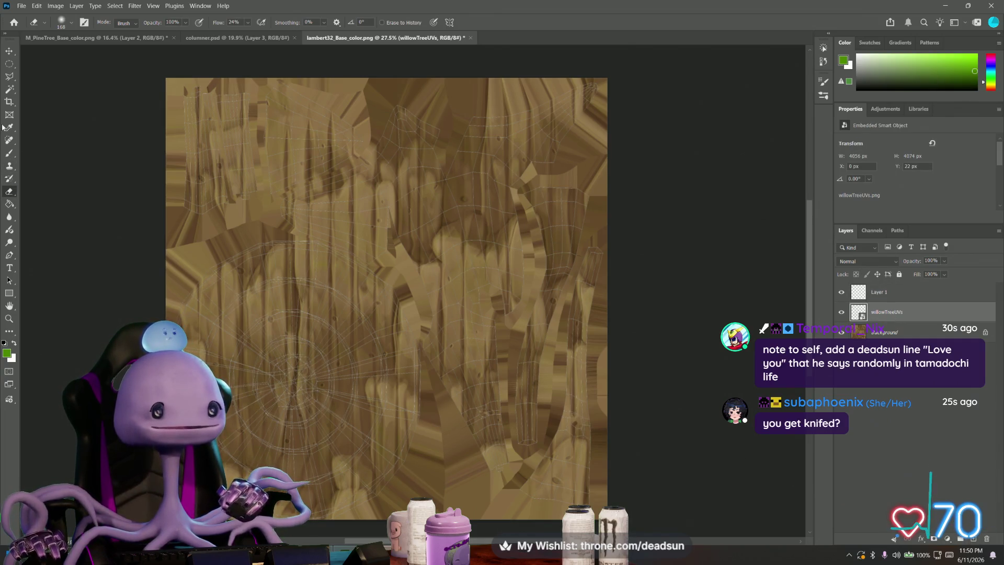
pyautogui.click(10, 89)
pyautogui.click(238, 219)
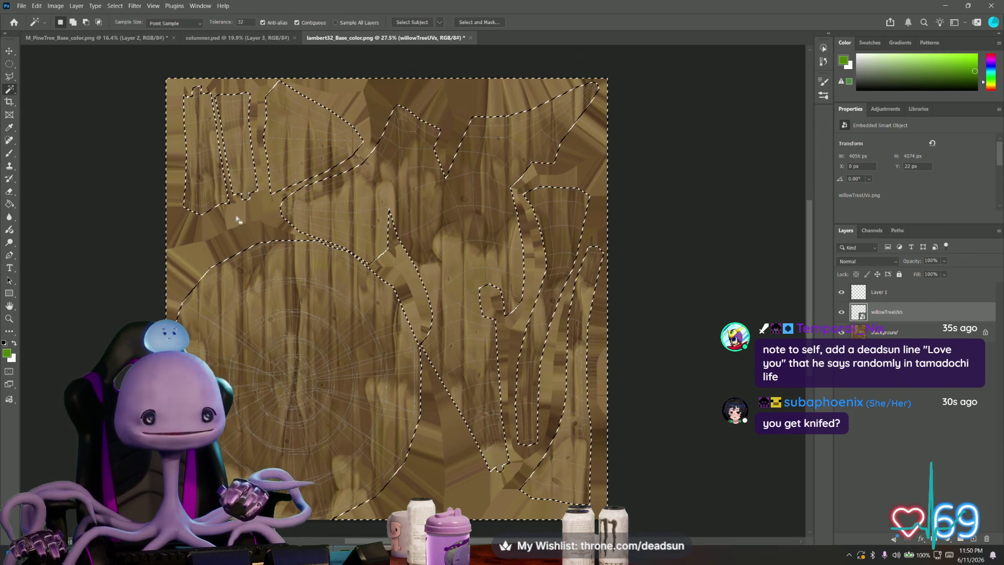
pyautogui.hotkey('ctrl', '-')
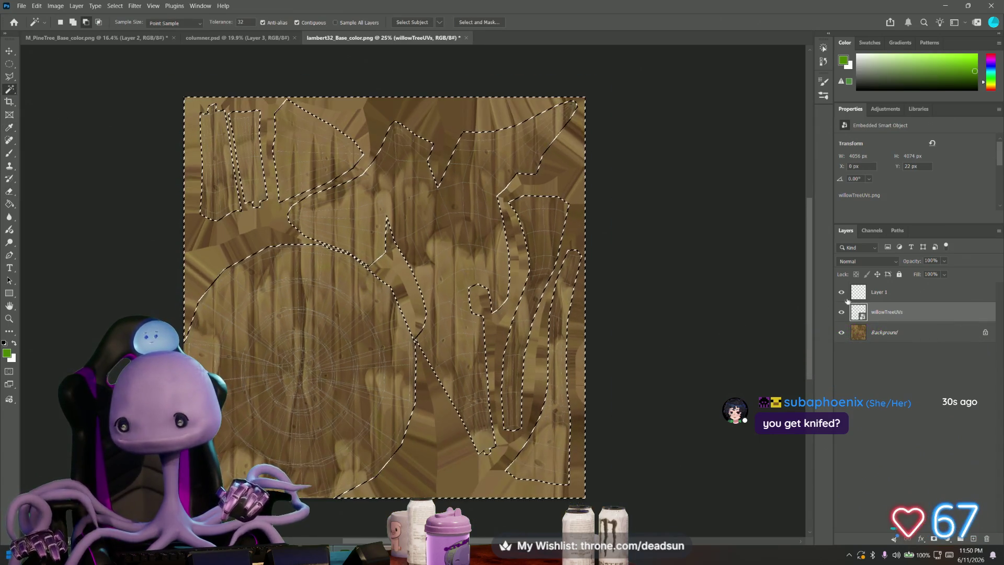
# Step: Fill the selection on Layer 1 with black using default colours and the Paint Bucket
pyautogui.click(849, 296)
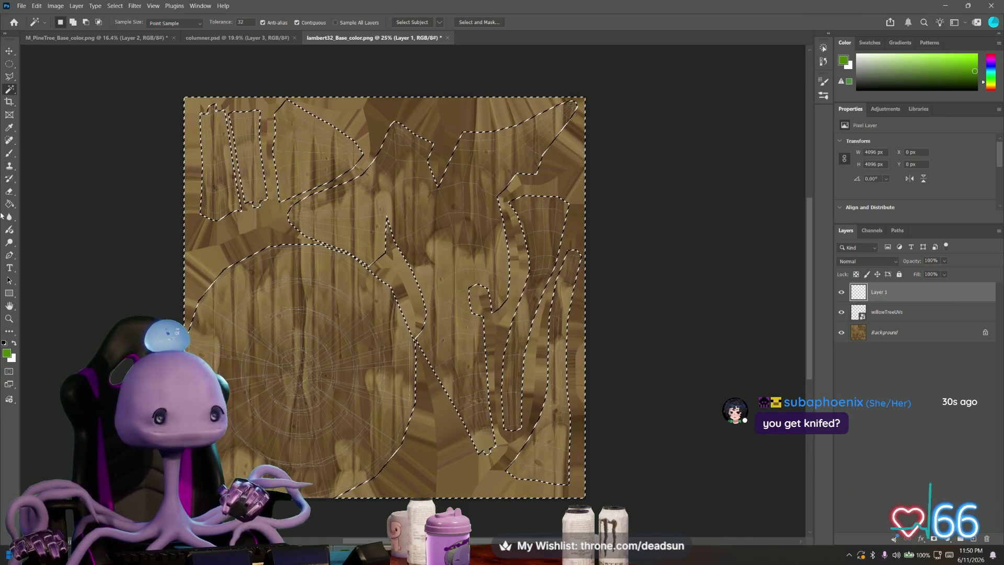
pyautogui.click(4, 343)
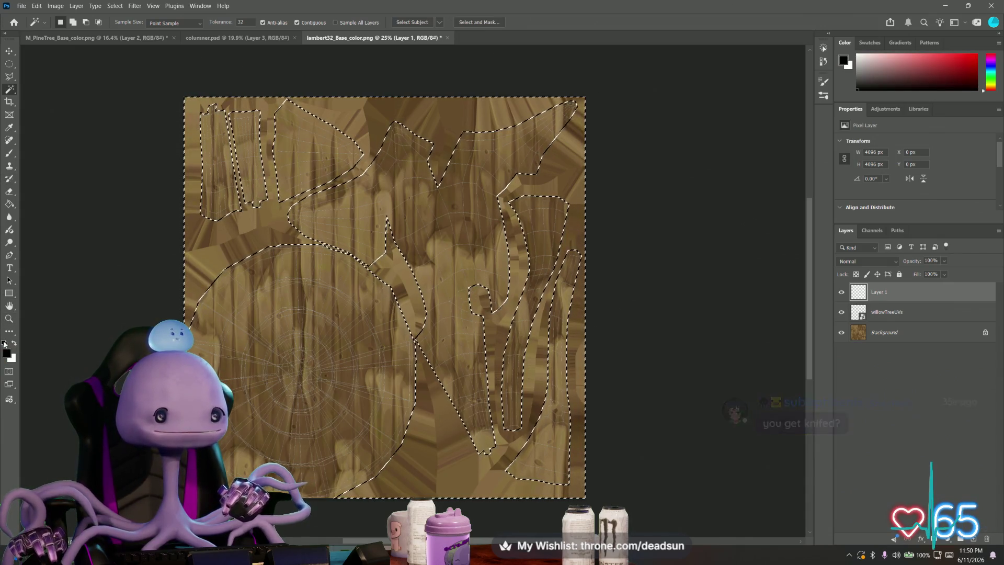
pyautogui.click(9, 205)
pyautogui.click(258, 234)
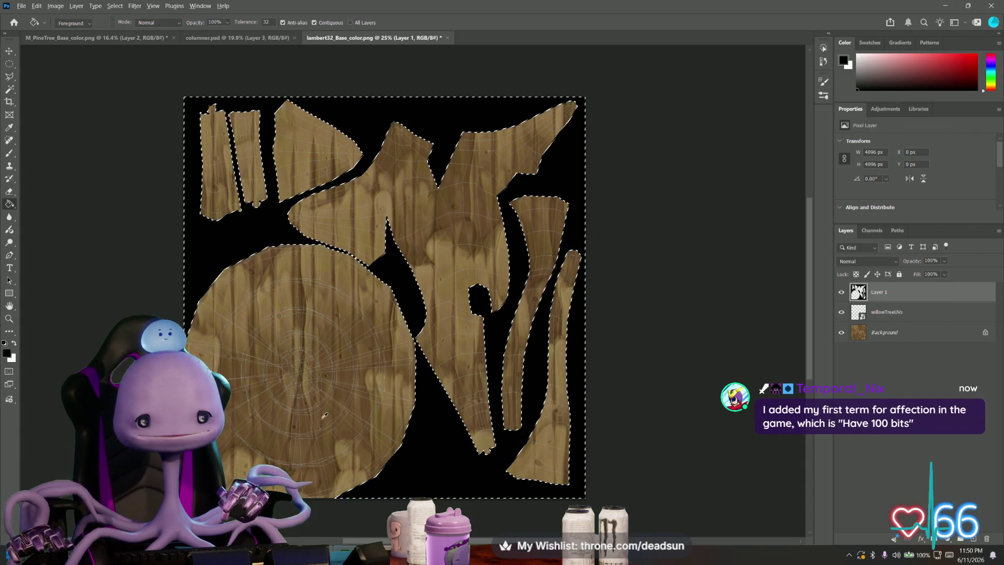
pyautogui.keyDown('alt'); pyautogui.scroll(2, 324, 415); pyautogui.keyUp('alt')
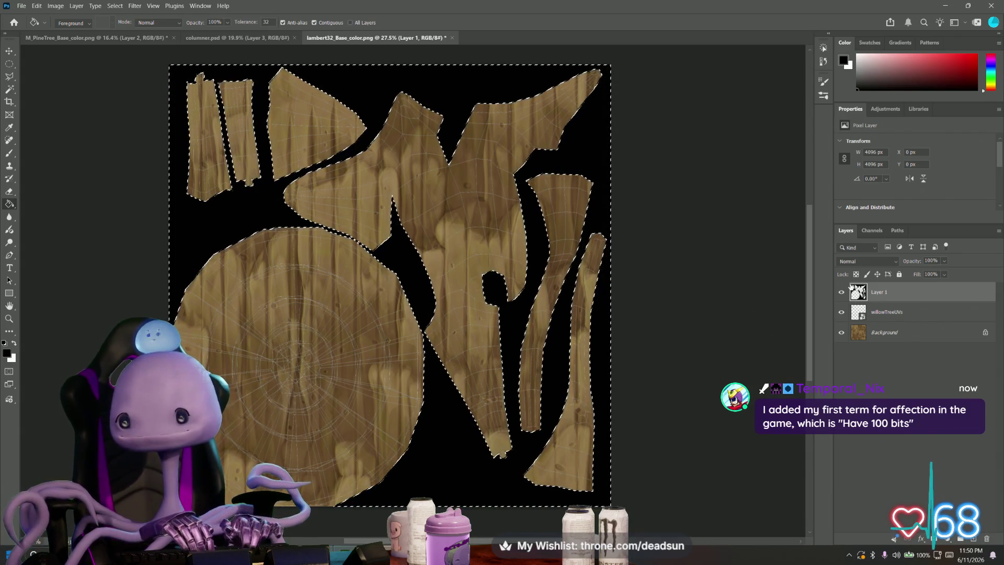
pyautogui.click(884, 332)
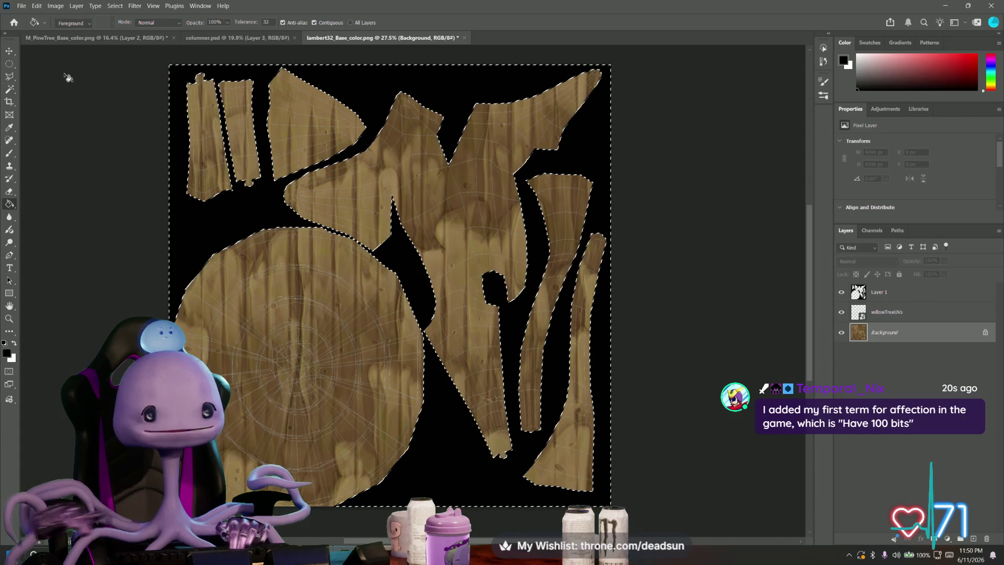
# Step: Outline the round UV island on the Background with the Polygonal Lasso
pyautogui.click(10, 65)
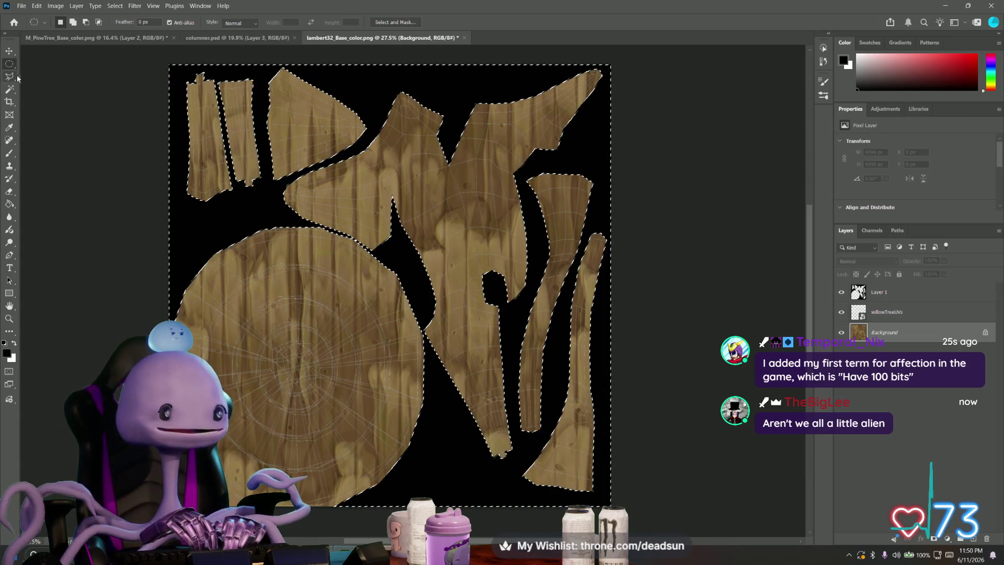
pyautogui.click(8, 77)
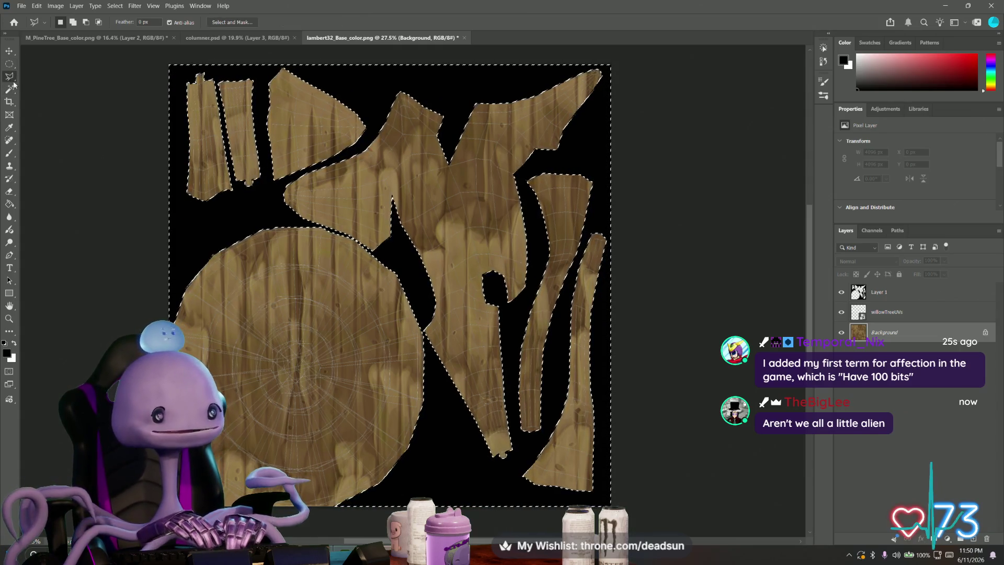
pyautogui.click(164, 232)
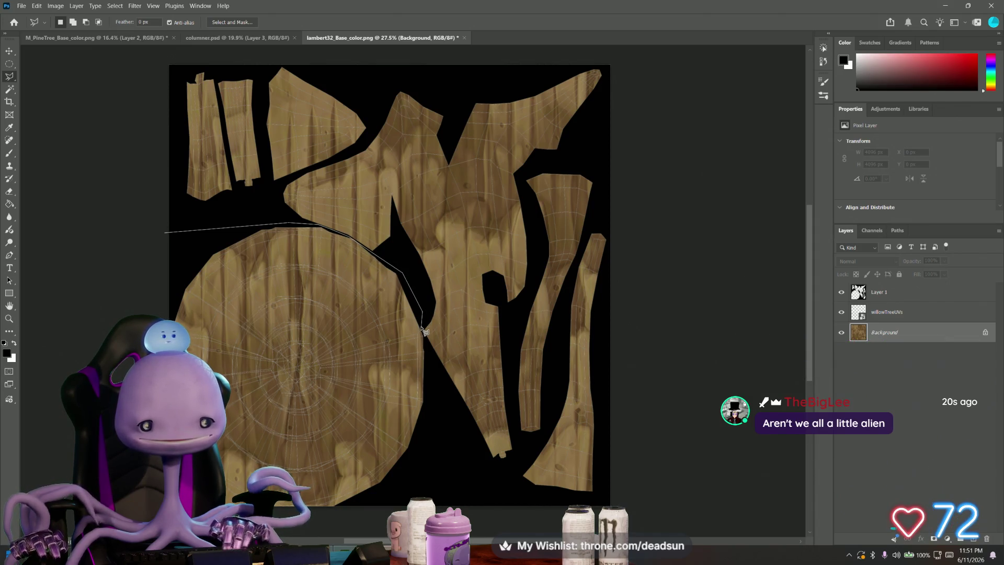
pyautogui.click(427, 360)
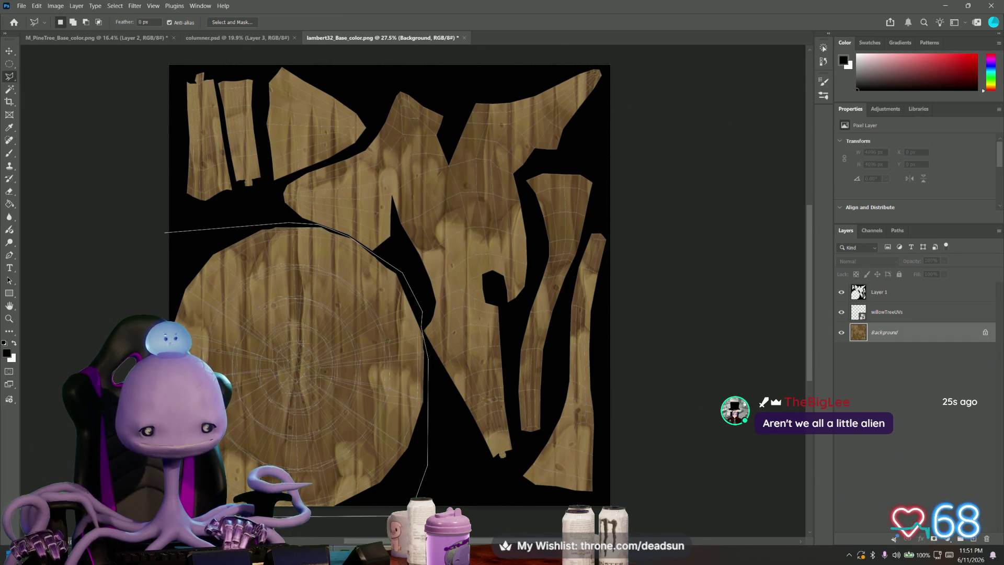
pyautogui.doubleClick(151, 308)
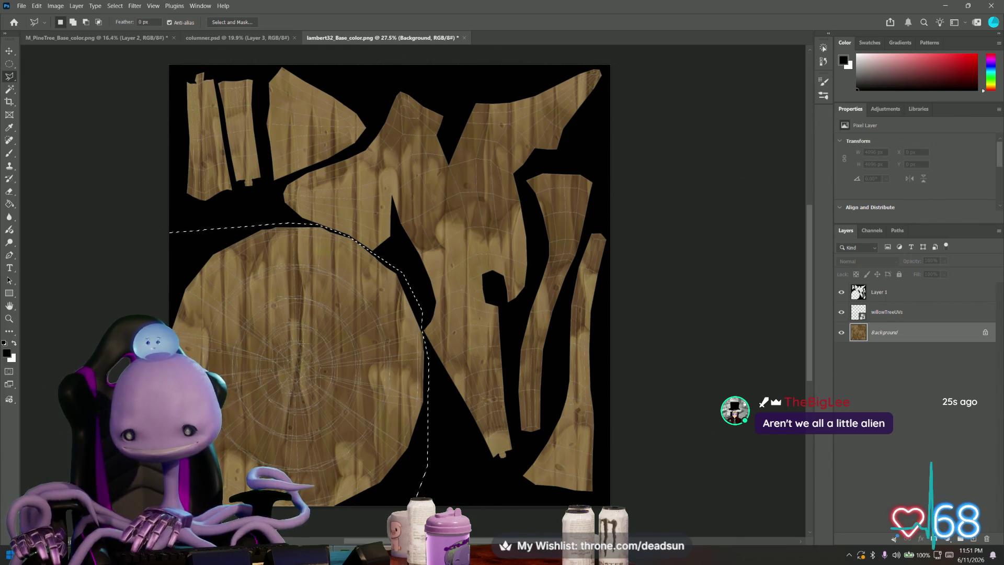
# Step: Content-aware fill the selection and move Layer 2 below the background
pyautogui.hotkey('shift', 'BackSpace')
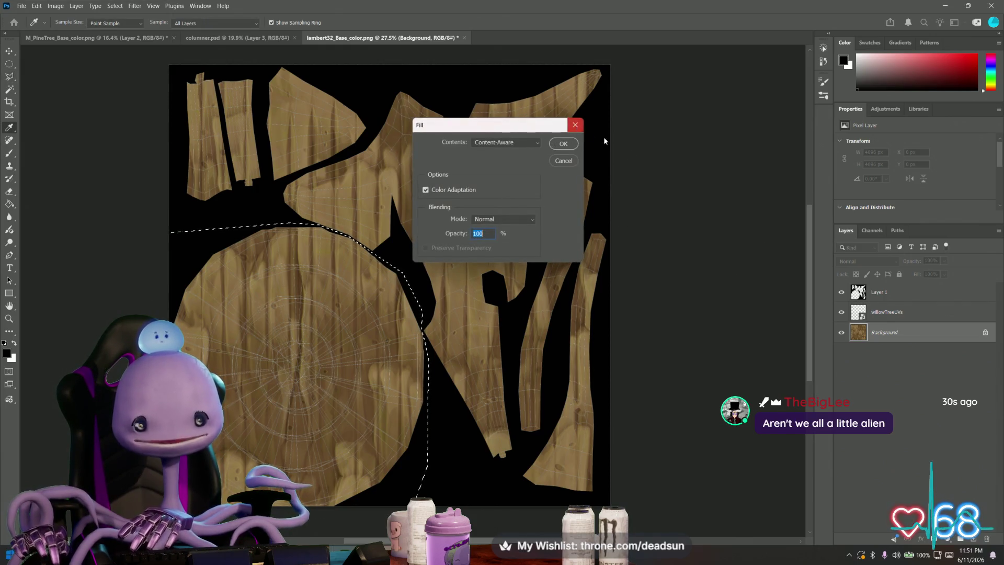
pyautogui.click(564, 143)
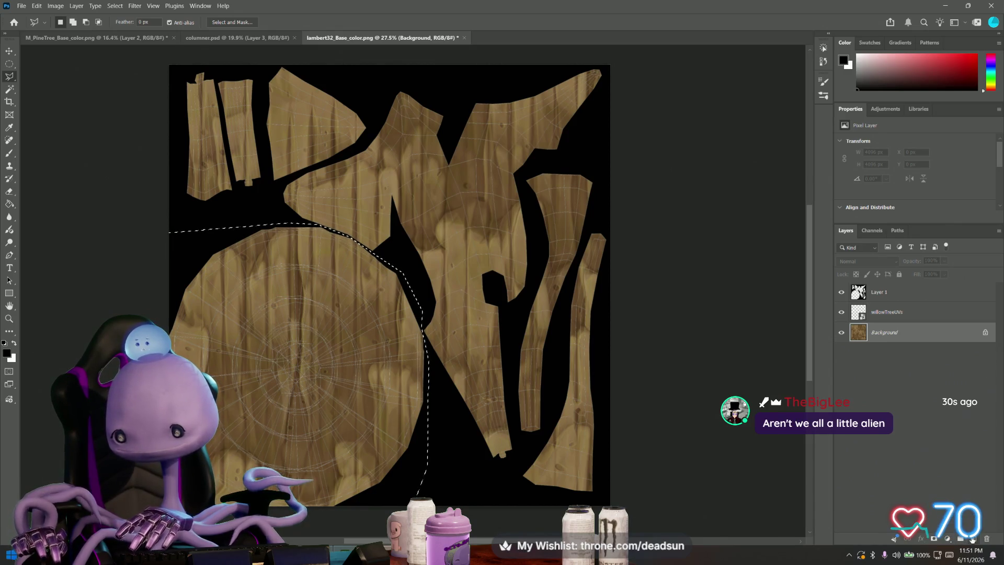
pyautogui.moveTo(912, 332)
pyautogui.mouseDown()
pyautogui.moveTo(910, 358)
pyautogui.moveTo(894, 362)
pyautogui.mouseUp()
# Step: Unlock the Background as Layer 0, delete the round island selection, and toggle the willowTreeUVs overlay off and on
pyautogui.keyDown('alt'); pyautogui.doubleClick(884, 352); pyautogui.keyUp('alt')
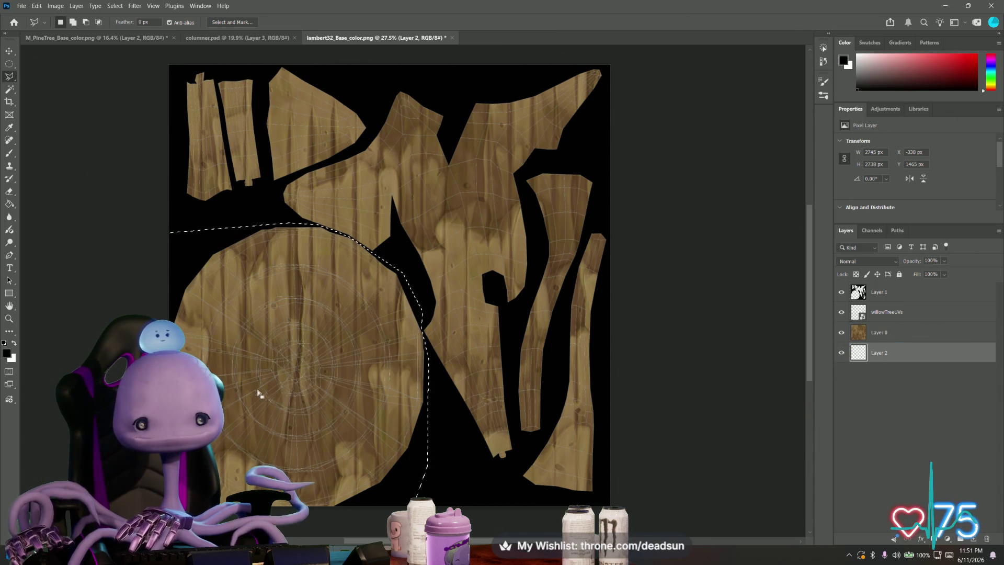
pyautogui.hotkey('alt', ']')
pyautogui.press('Delete')
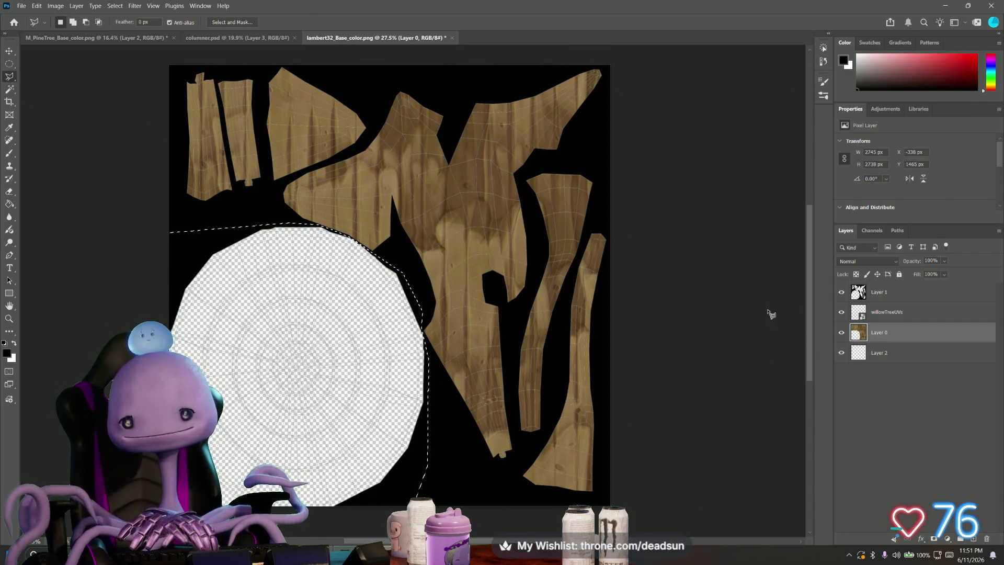
pyautogui.click(840, 312)
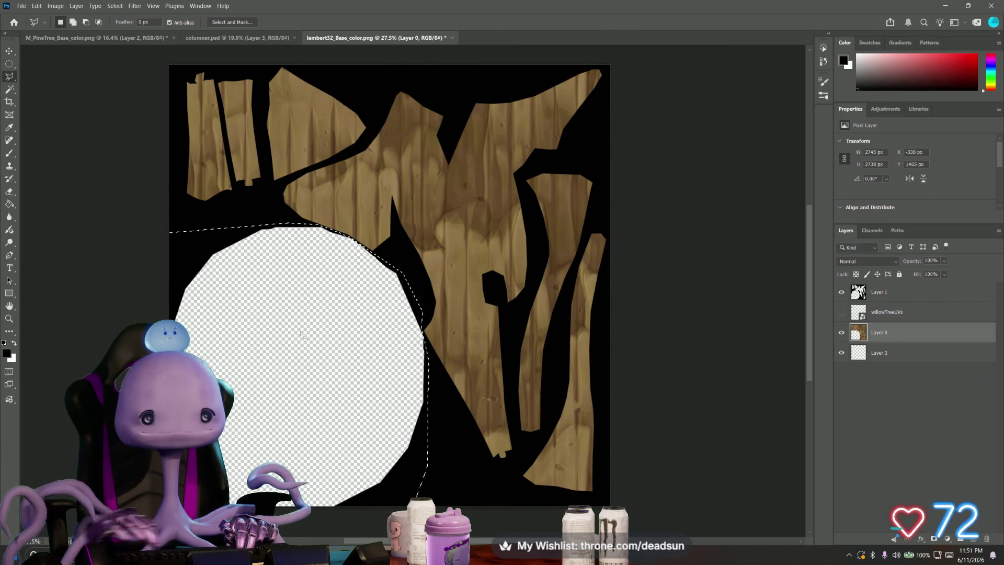
pyautogui.click(841, 312)
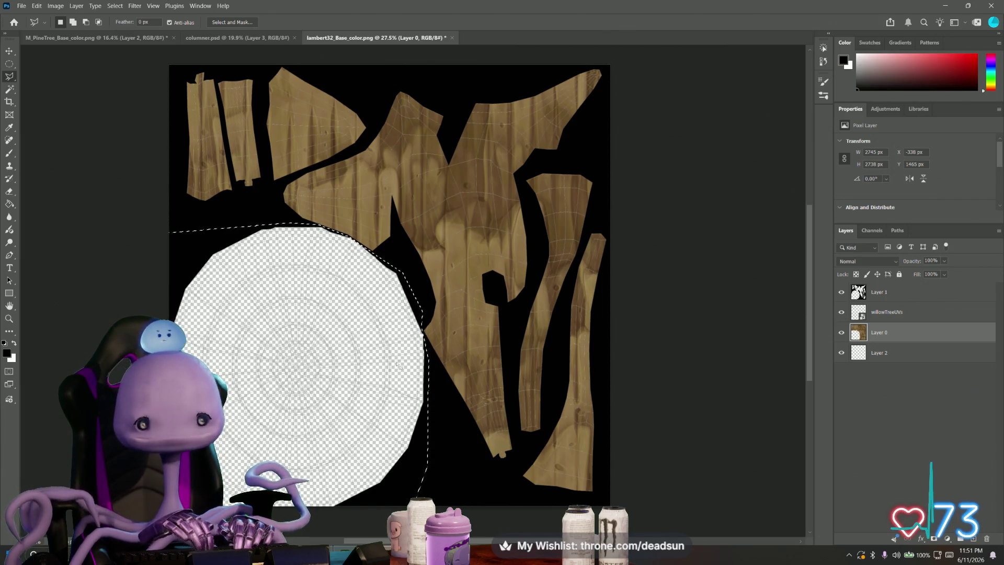
# Step: Set the foreground colour to dark green in the Color Picker
pyautogui.click(7, 353)
pyautogui.click(504, 215)
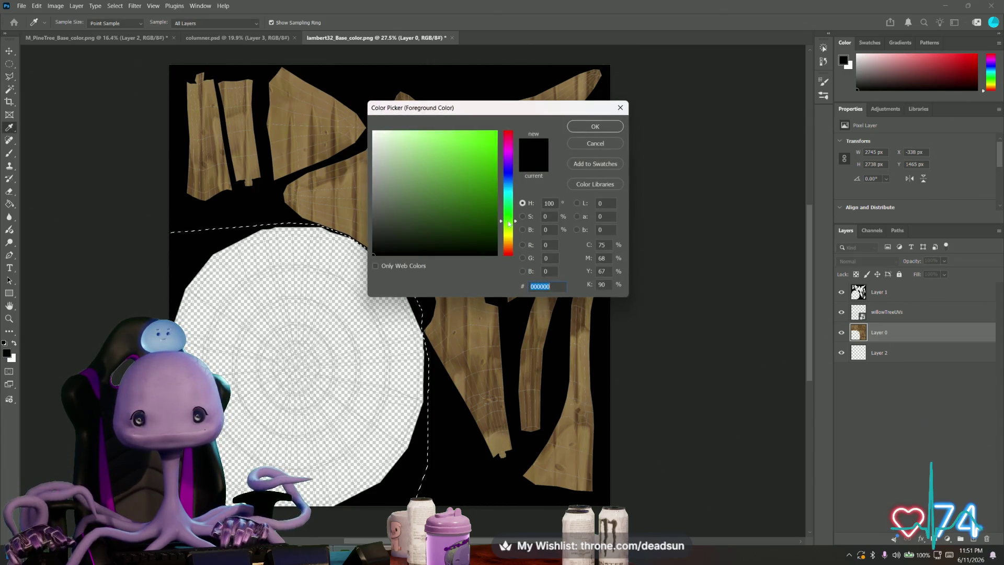
pyautogui.moveTo(475, 173)
pyautogui.mouseDown()
pyautogui.moveTo(475, 160)
pyautogui.moveTo(458, 198)
pyautogui.mouseUp()
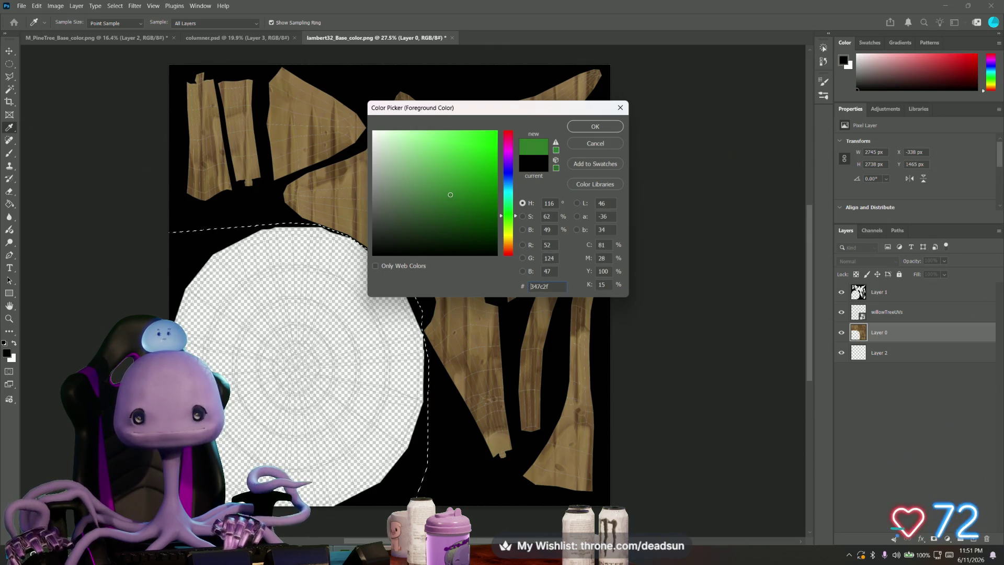
pyautogui.click(595, 127)
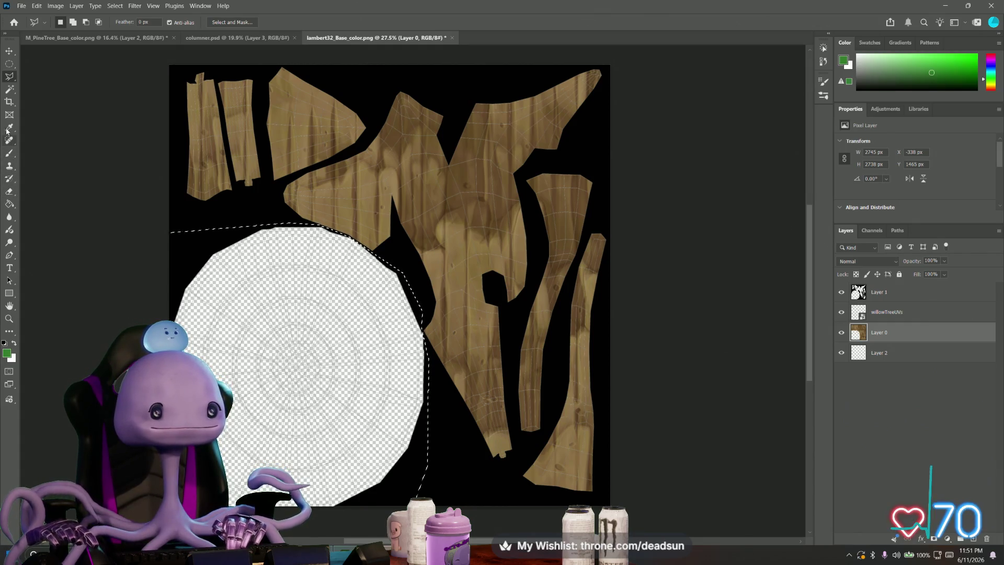
# Step: Choose a hard round brush enlarged to about 149 px and add an empty Layer 3
pyautogui.click(9, 153)
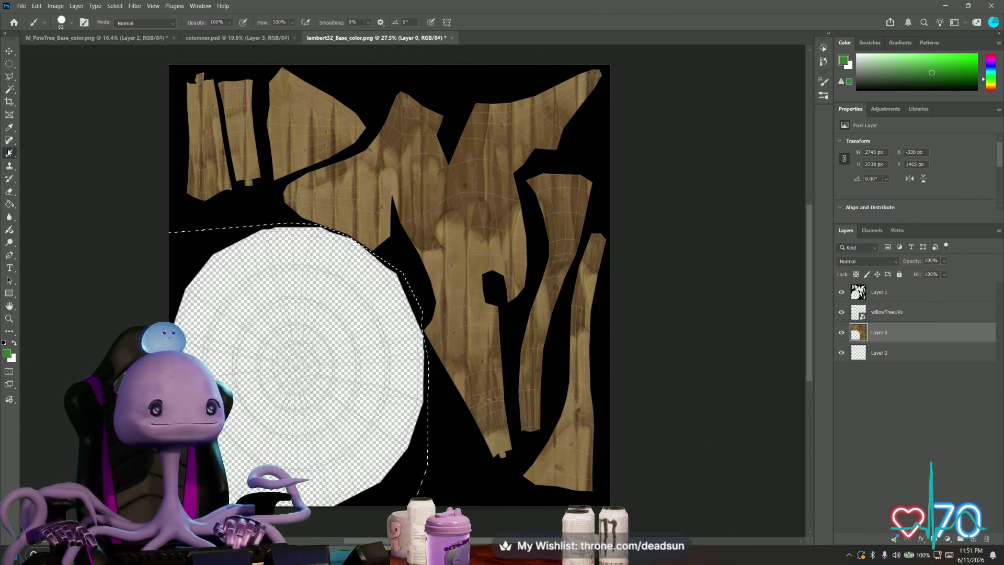
pyautogui.click(62, 25)
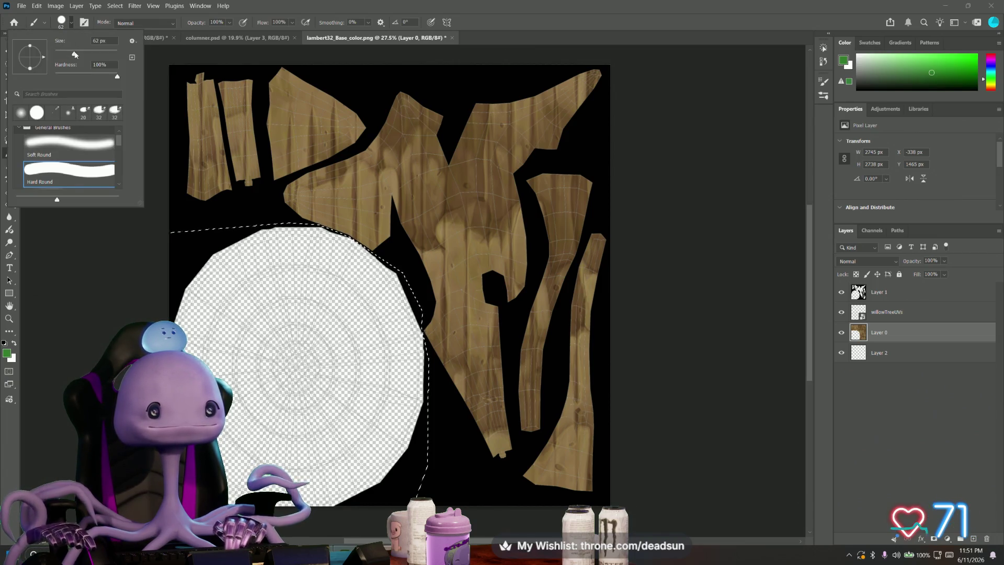
pyautogui.moveTo(81, 56); pyautogui.dragTo(83, 56)
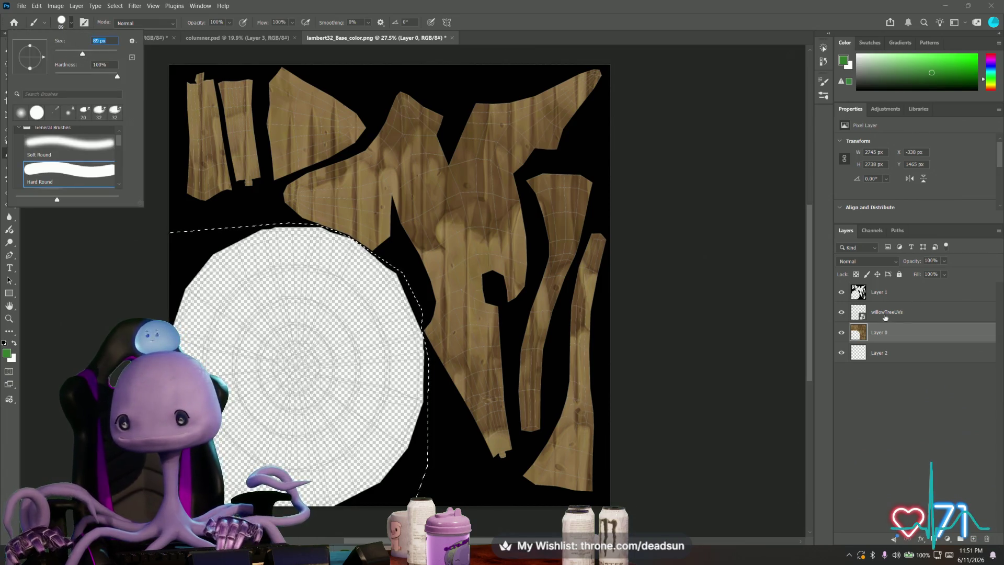
pyautogui.click(974, 539)
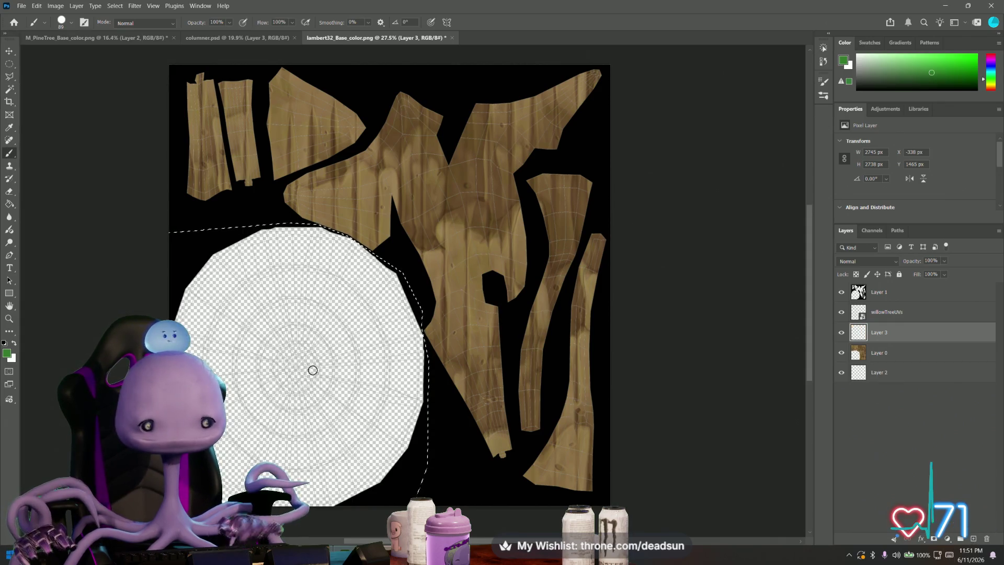
pyautogui.click(67, 22)
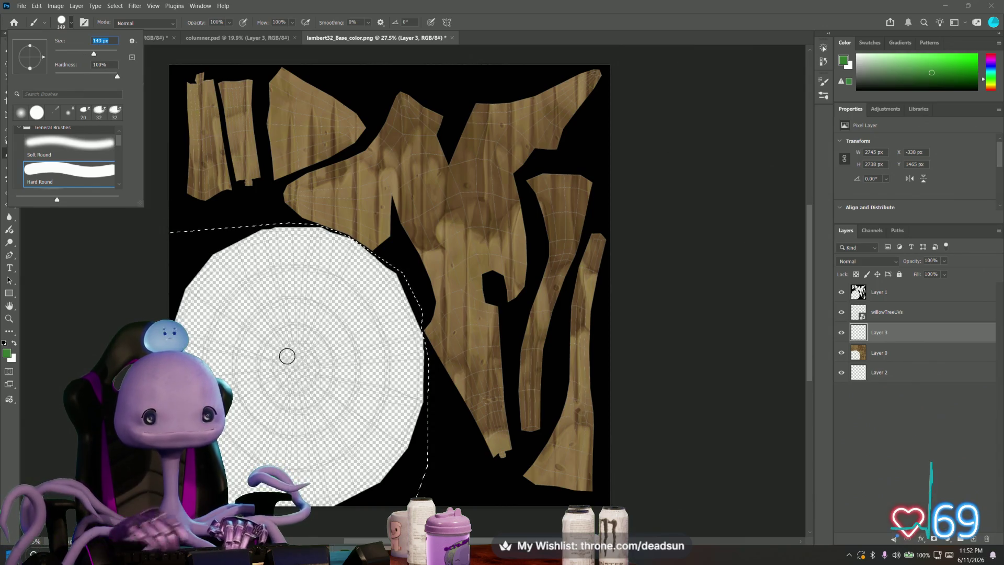
# Step: Enlarge the brush and fill the round leaf area with scalloped dark green dabs on Layer 3
pyautogui.moveTo(95, 57); pyautogui.dragTo(111, 57)
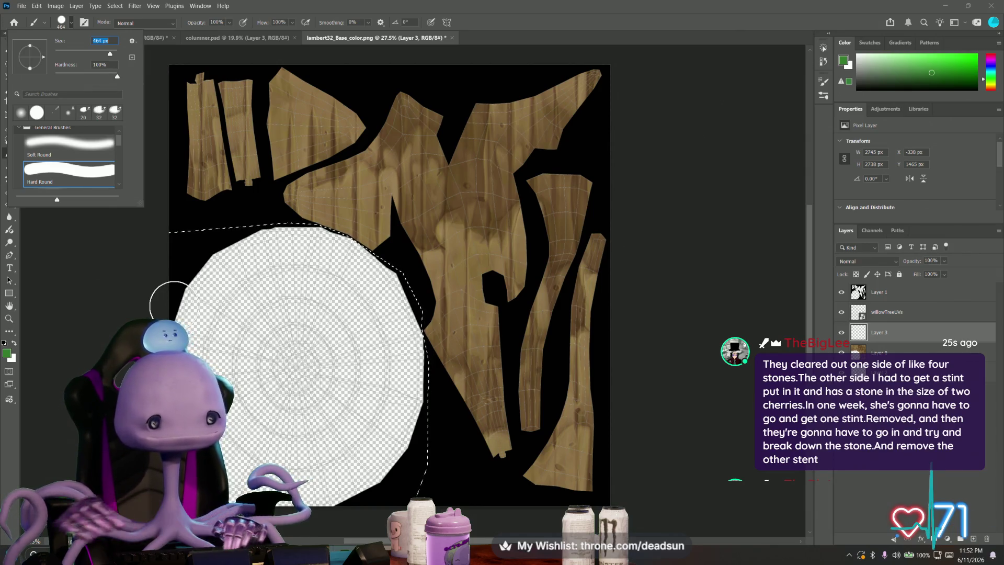
pyautogui.click(296, 367)
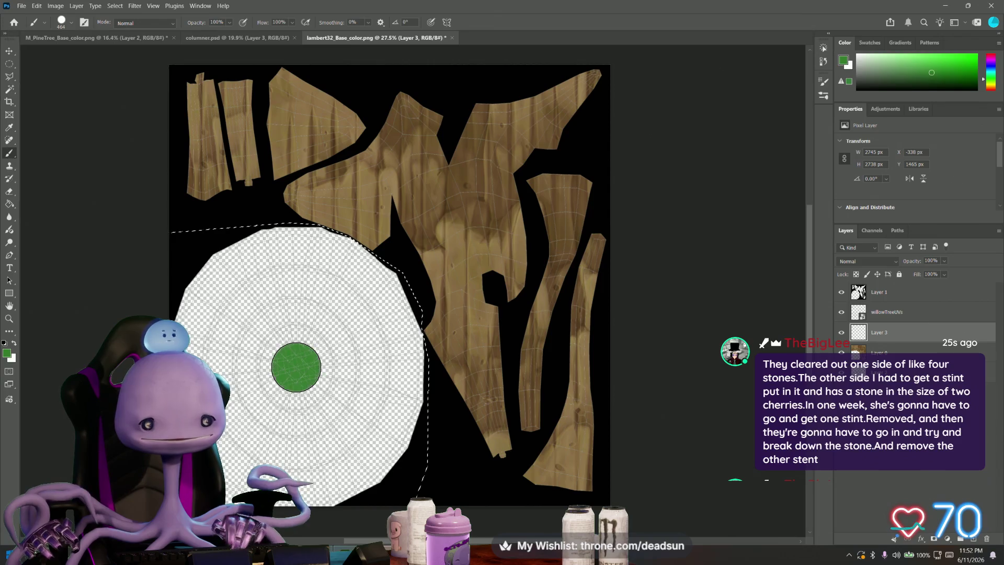
pyautogui.click(266, 344)
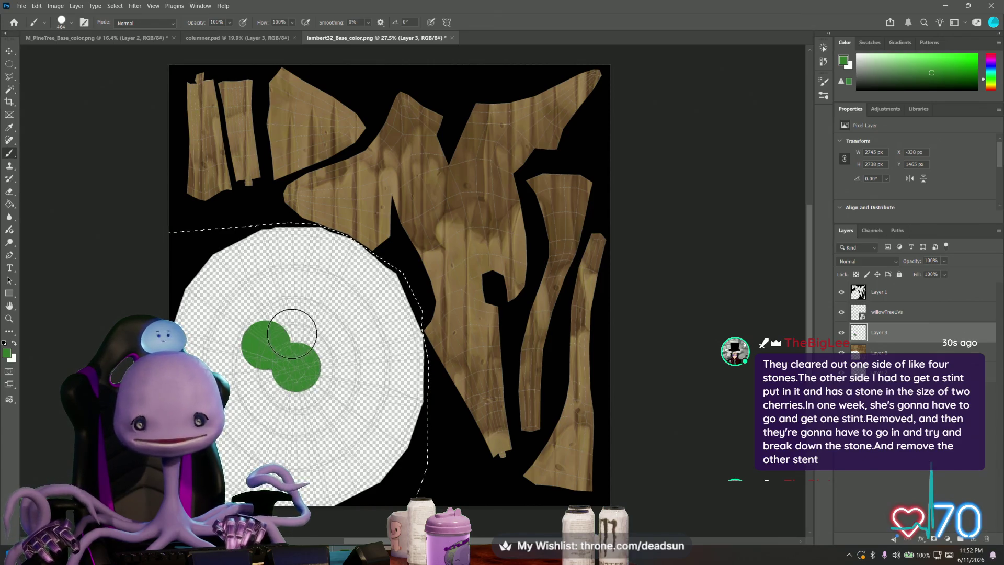
pyautogui.click(289, 329)
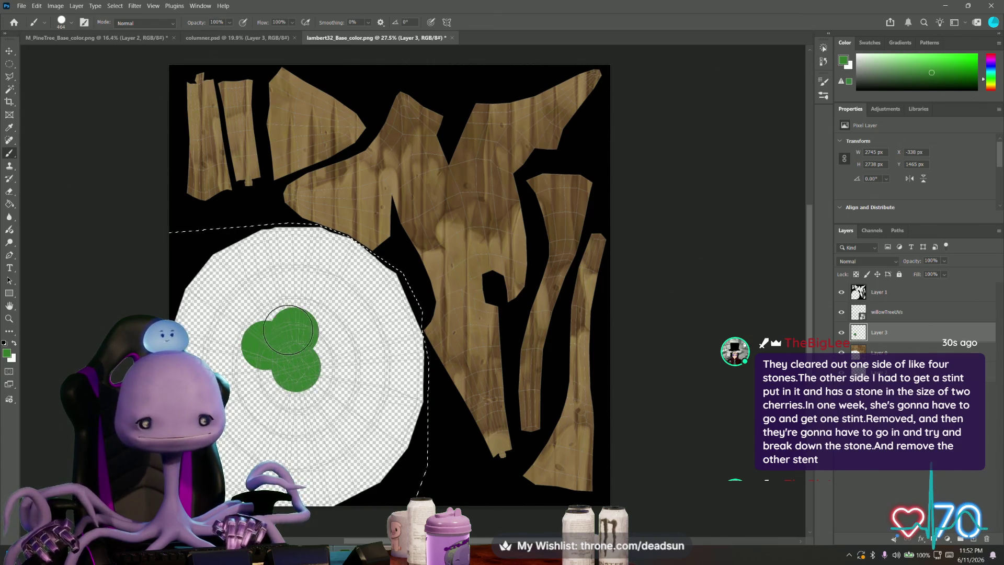
pyautogui.click(242, 292)
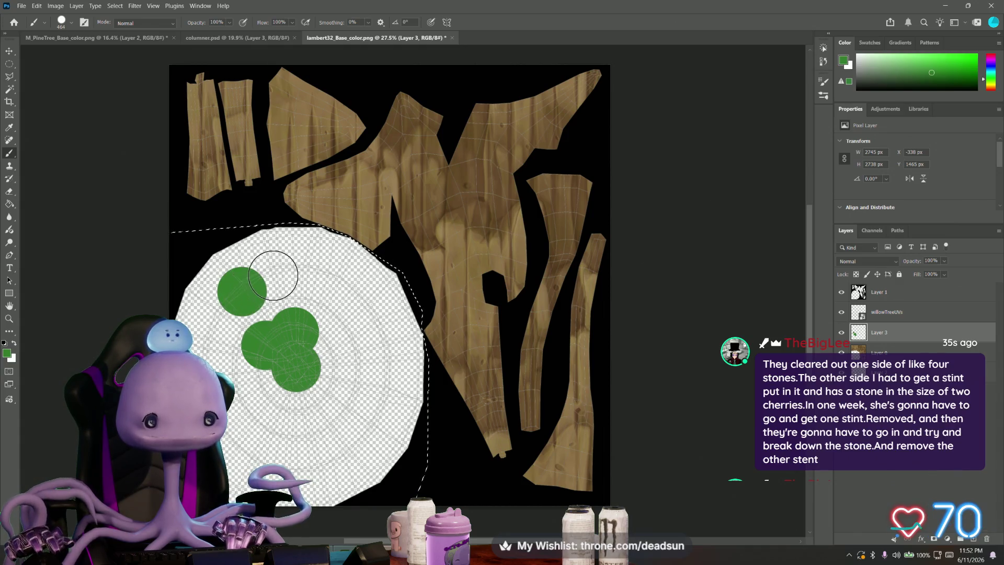
pyautogui.moveTo(272, 276)
pyautogui.mouseDown()
pyautogui.moveTo(253, 323)
pyautogui.moveTo(223, 307)
pyautogui.moveTo(216, 346)
pyautogui.mouseUp()
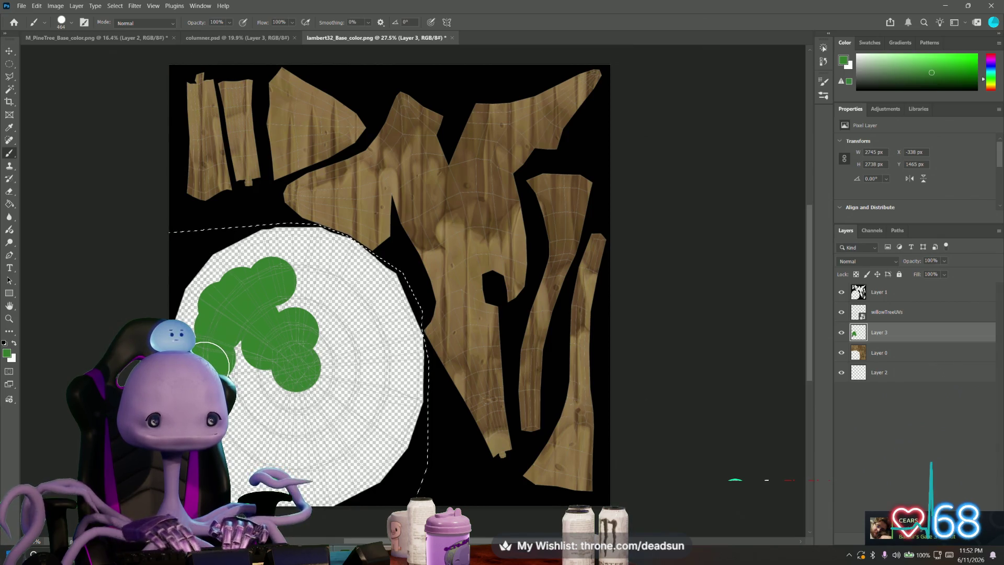
pyautogui.click(237, 422)
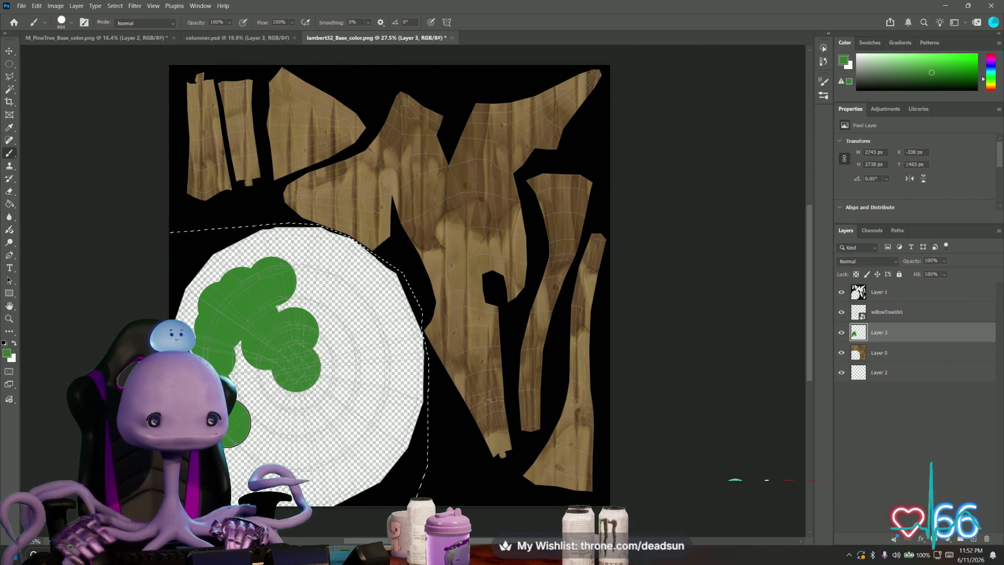
pyautogui.moveTo(242, 375); pyautogui.dragTo(244, 359)
pyautogui.moveTo(255, 412); pyautogui.dragTo(293, 390)
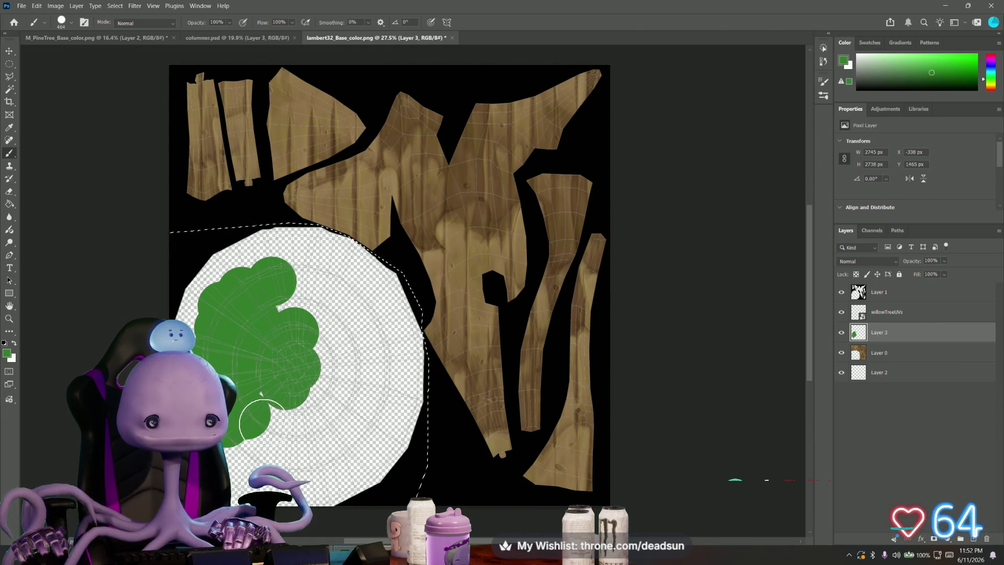
pyautogui.moveTo(261, 426); pyautogui.dragTo(247, 452)
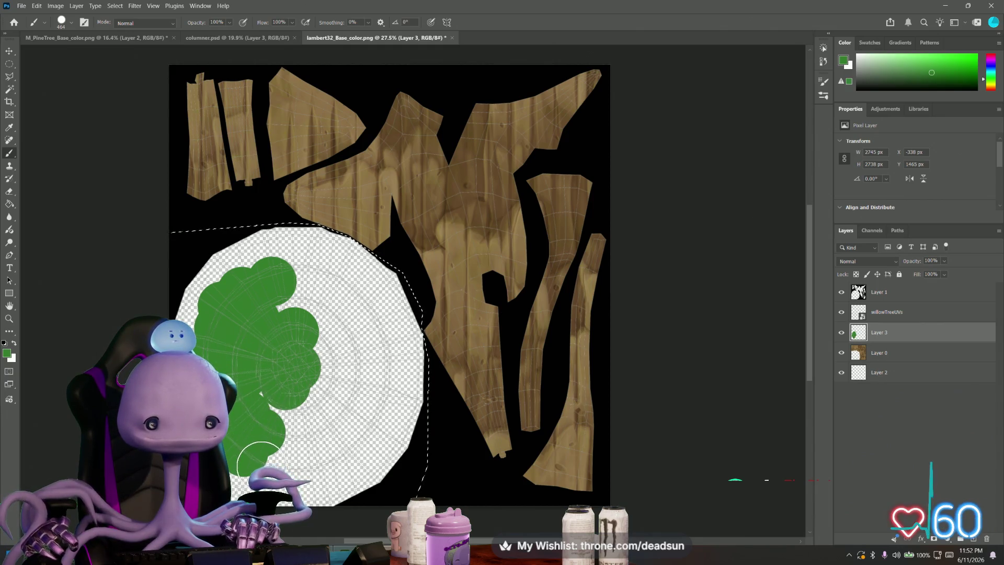
pyautogui.moveTo(287, 444)
pyautogui.mouseDown()
pyautogui.moveTo(265, 403)
pyautogui.moveTo(296, 453)
pyautogui.moveTo(330, 460)
pyautogui.moveTo(343, 448)
pyautogui.moveTo(298, 410)
pyautogui.moveTo(321, 399)
pyautogui.mouseUp()
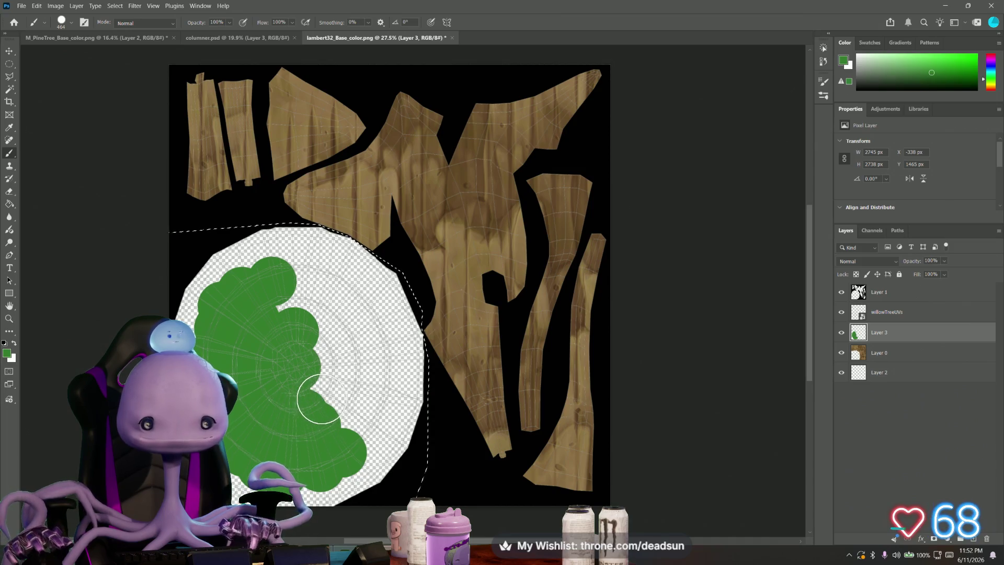
pyautogui.click(365, 435)
pyautogui.moveTo(365, 404)
pyautogui.mouseDown()
pyautogui.moveTo(382, 391)
pyautogui.moveTo(360, 369)
pyautogui.moveTo(334, 378)
pyautogui.moveTo(331, 350)
pyautogui.moveTo(361, 343)
pyautogui.moveTo(381, 360)
pyautogui.moveTo(370, 363)
pyautogui.moveTo(373, 343)
pyautogui.moveTo(355, 311)
pyautogui.moveTo(330, 308)
pyautogui.moveTo(306, 277)
pyautogui.moveTo(287, 291)
pyautogui.moveTo(315, 265)
pyautogui.moveTo(260, 273)
pyautogui.moveTo(220, 300)
pyautogui.mouseUp()
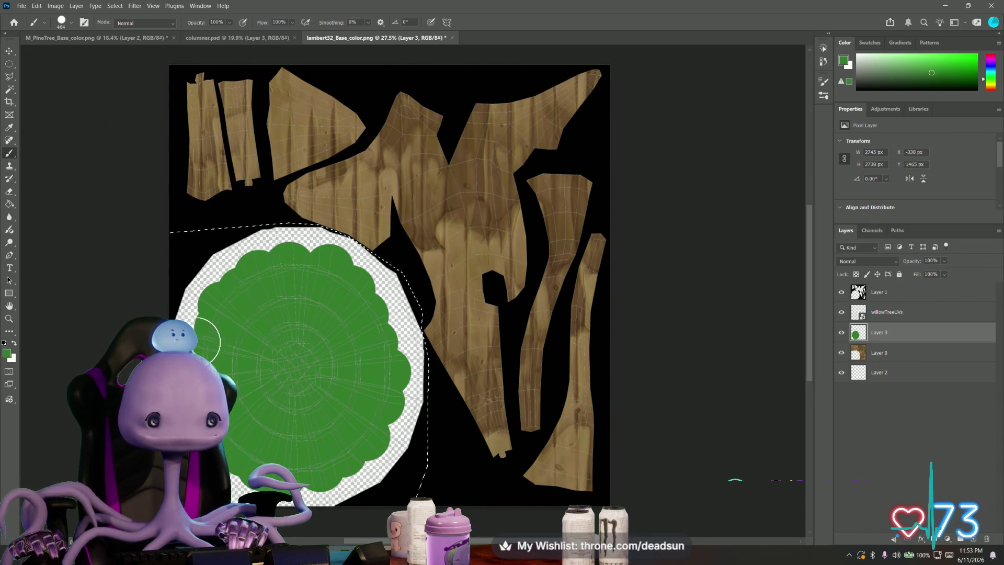
# Step: Paint lighter green dabs over the dark green blob on a new Layer 4
pyautogui.click(7, 353)
pyautogui.click(408, 224)
pyautogui.click(538, 283)
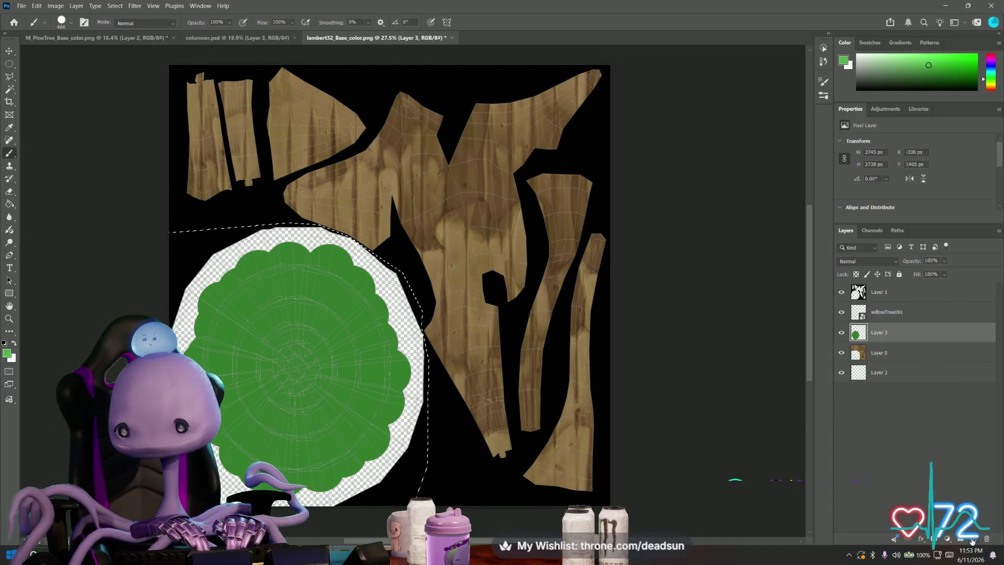
pyautogui.click(972, 539)
pyautogui.click(221, 370)
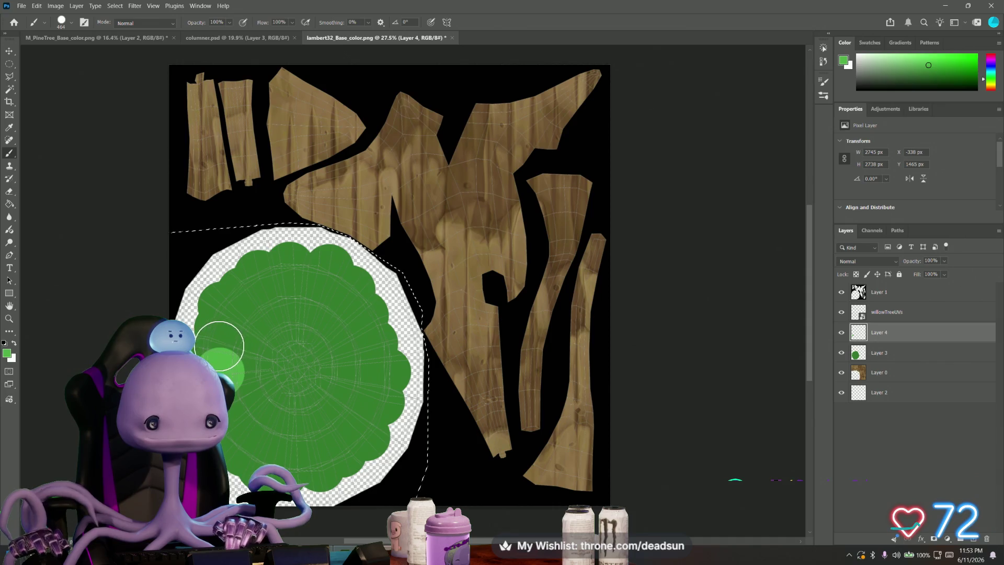
pyautogui.click(341, 303)
pyautogui.click(309, 309)
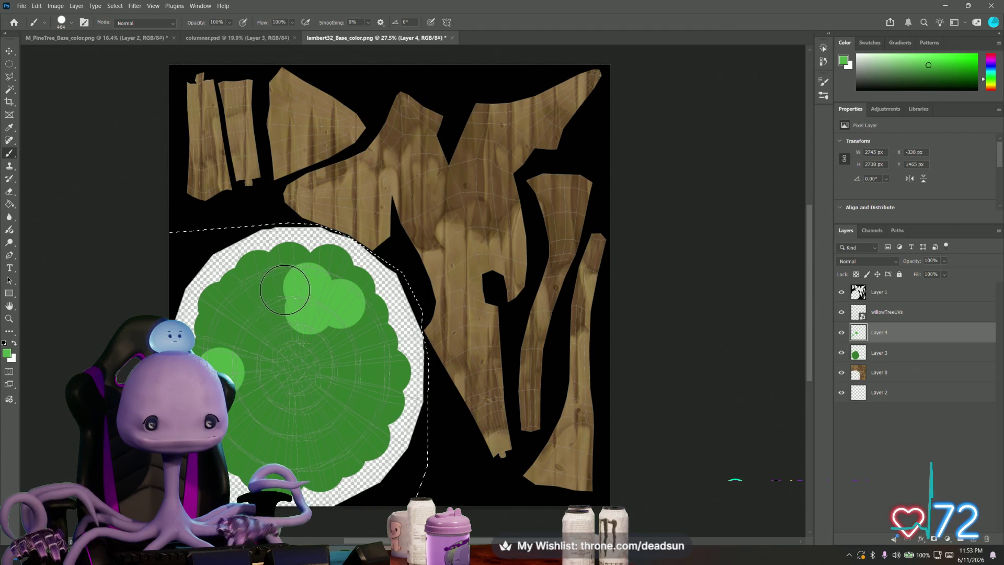
pyautogui.click(287, 286)
pyautogui.click(259, 314)
pyautogui.moveTo(257, 301)
pyautogui.mouseDown()
pyautogui.moveTo(229, 336)
pyautogui.moveTo(228, 390)
pyautogui.mouseUp()
pyautogui.click(257, 400)
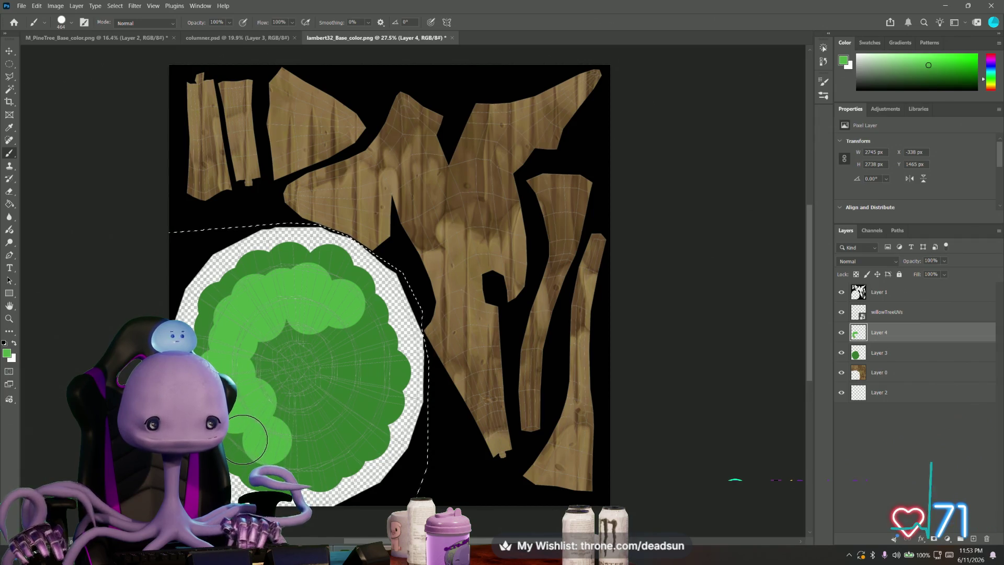
pyautogui.moveTo(277, 456)
pyautogui.mouseDown()
pyautogui.moveTo(303, 430)
pyautogui.moveTo(354, 420)
pyautogui.moveTo(353, 403)
pyautogui.moveTo(371, 390)
pyautogui.moveTo(351, 335)
pyautogui.moveTo(265, 353)
pyautogui.moveTo(281, 375)
pyautogui.moveTo(280, 399)
pyautogui.moveTo(305, 414)
pyautogui.moveTo(314, 376)
pyautogui.moveTo(325, 373)
pyautogui.mouseUp()
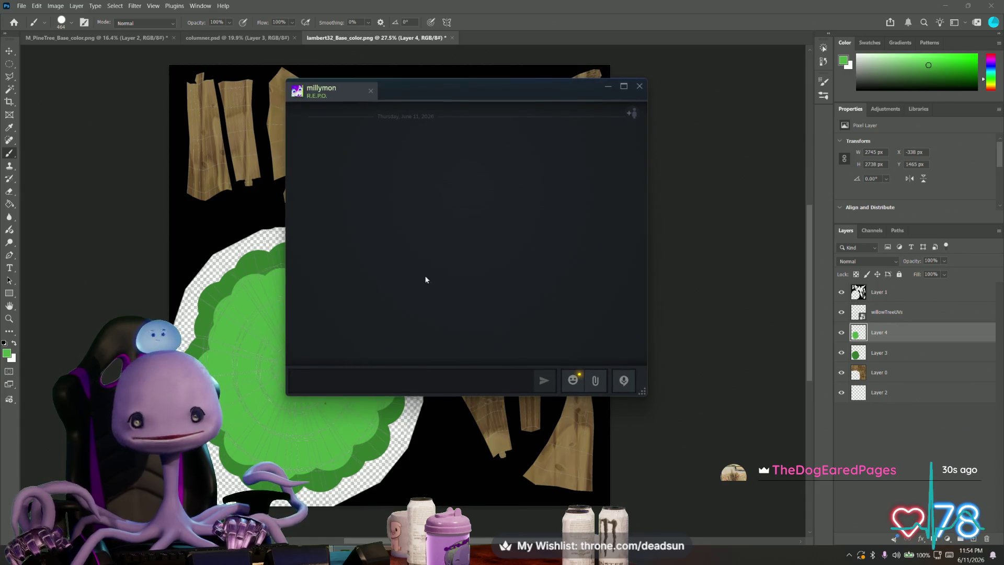
# Step: Paint brighter green patches in the canopy centre on a new Layer 5, then select Layer 3
pyautogui.click(639, 85)
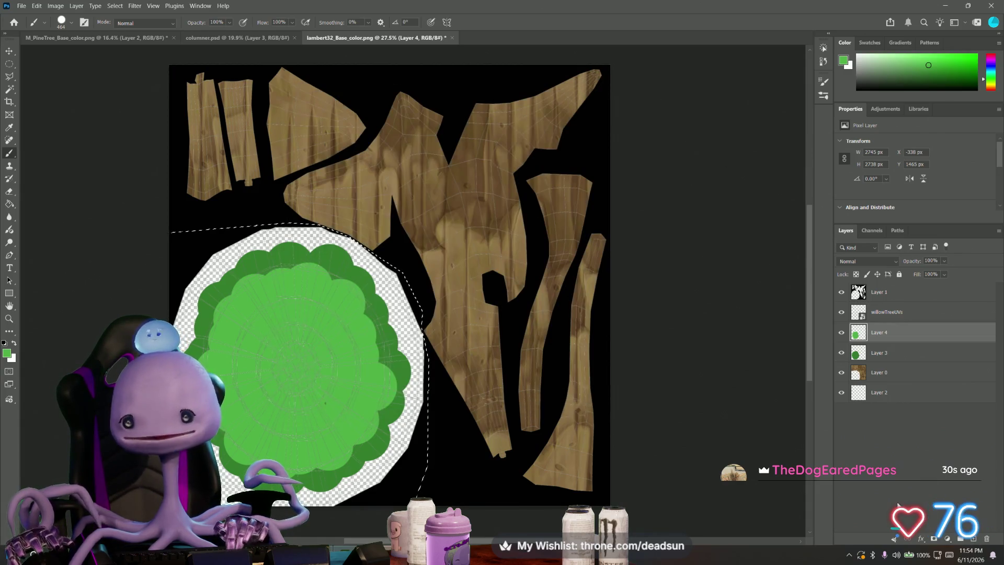
pyautogui.click(974, 539)
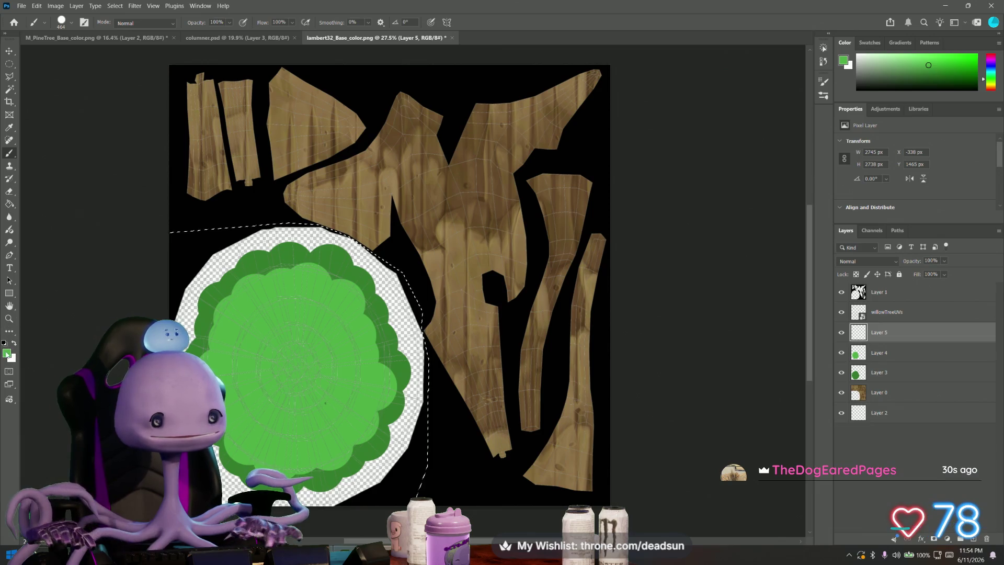
pyautogui.click(6, 353)
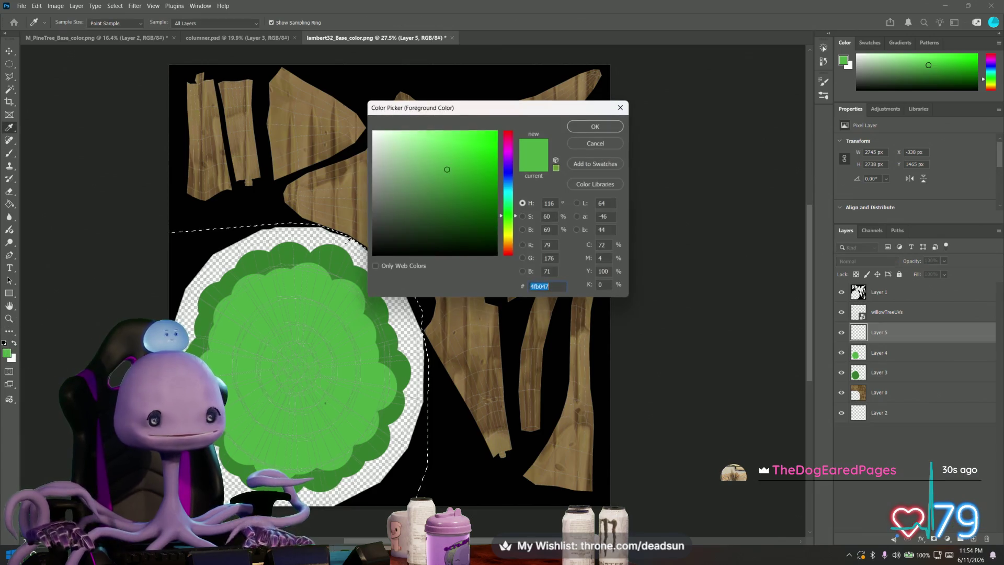
pyautogui.click(448, 156)
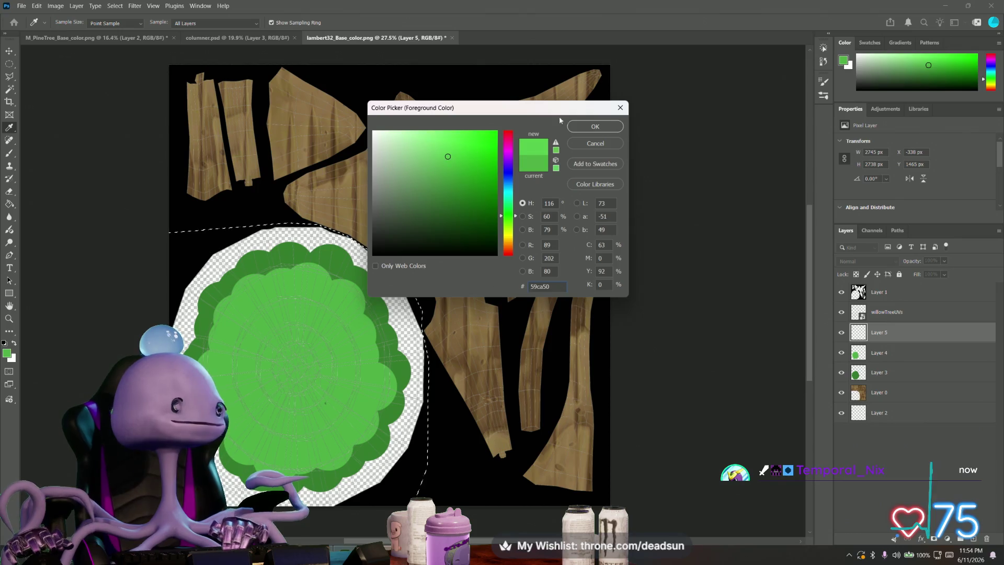
pyautogui.click(595, 126)
pyautogui.press('b')
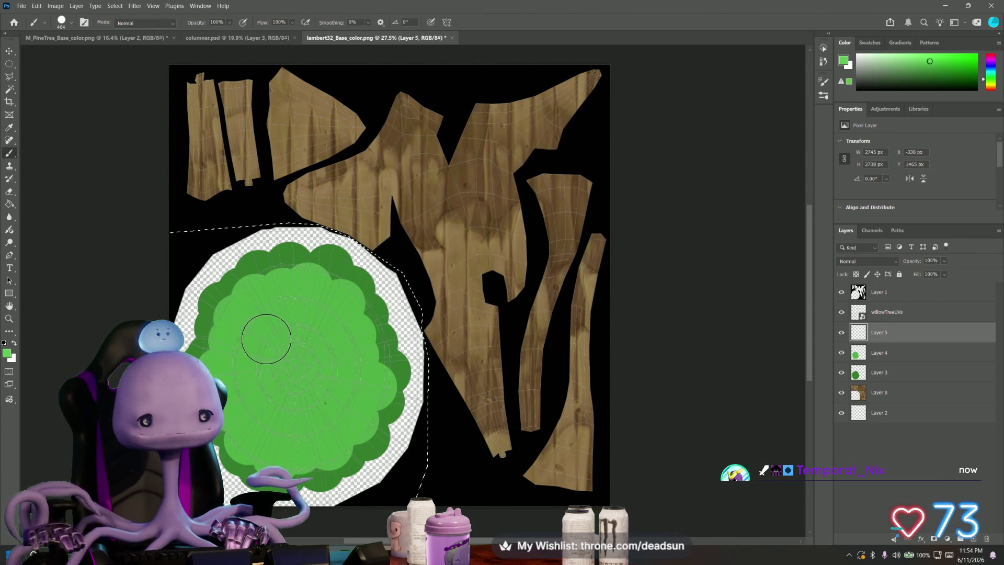
pyautogui.moveTo(265, 340)
pyautogui.mouseDown()
pyautogui.moveTo(280, 328)
pyautogui.moveTo(270, 320)
pyautogui.moveTo(303, 321)
pyautogui.moveTo(333, 369)
pyautogui.moveTo(334, 399)
pyautogui.moveTo(307, 410)
pyautogui.moveTo(274, 410)
pyautogui.moveTo(274, 389)
pyautogui.moveTo(258, 374)
pyautogui.moveTo(305, 363)
pyautogui.moveTo(330, 340)
pyautogui.moveTo(307, 399)
pyautogui.mouseUp()
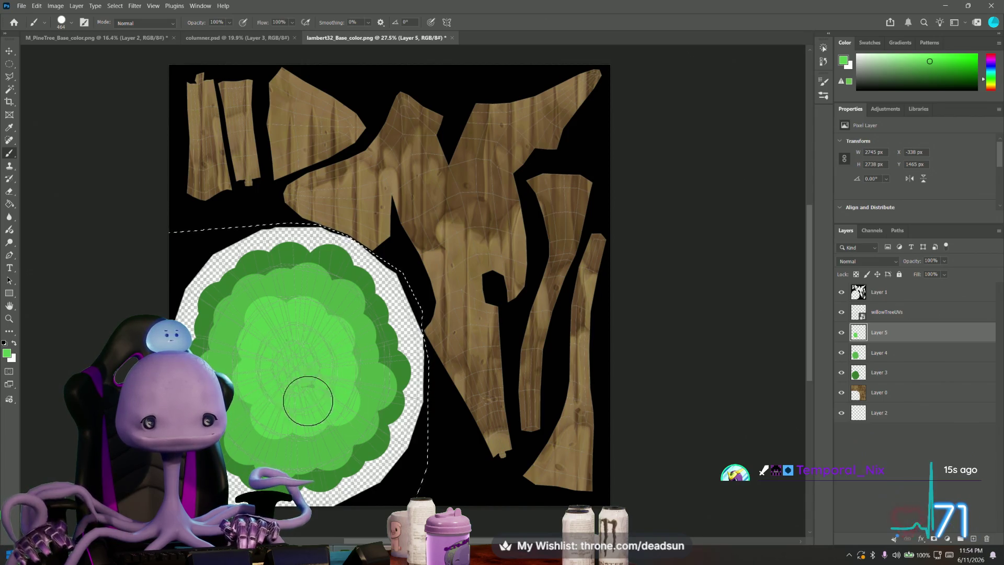
pyautogui.click(873, 375)
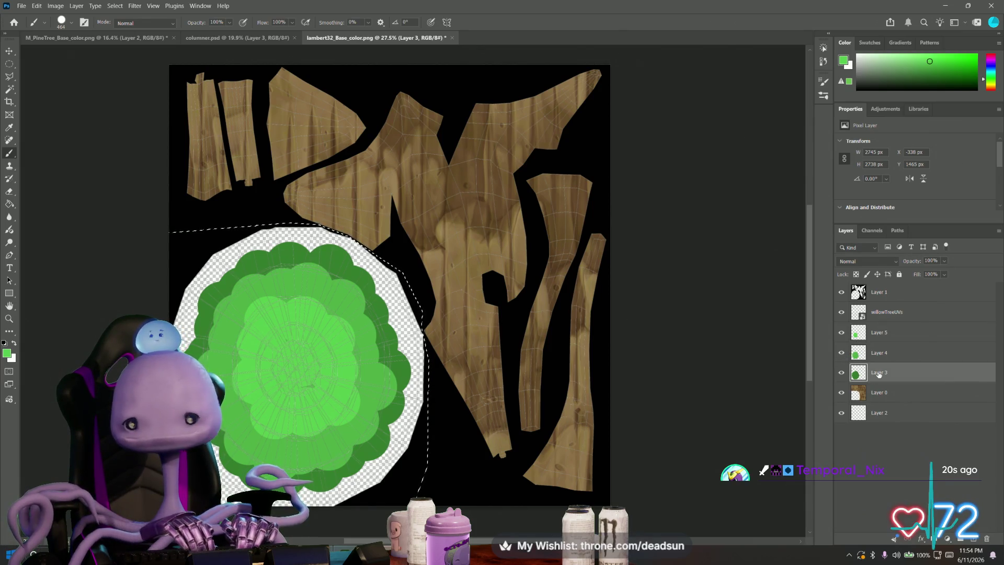
# Step: Add an Inner Shadow with reduced distance (Multiply, 45% opacity, 96 px) to Layer 3
pyautogui.doubleClick(911, 372)
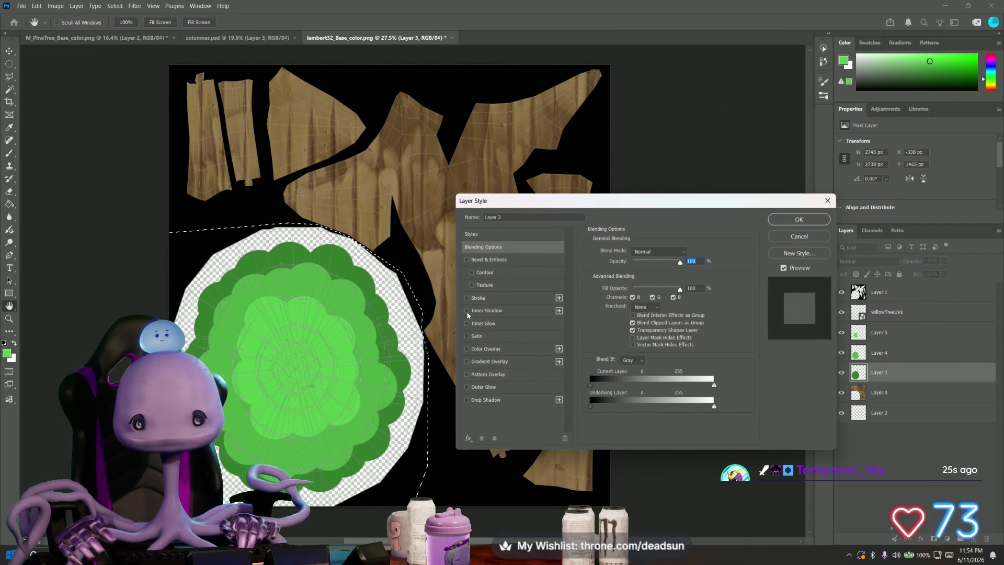
pyautogui.click(466, 311)
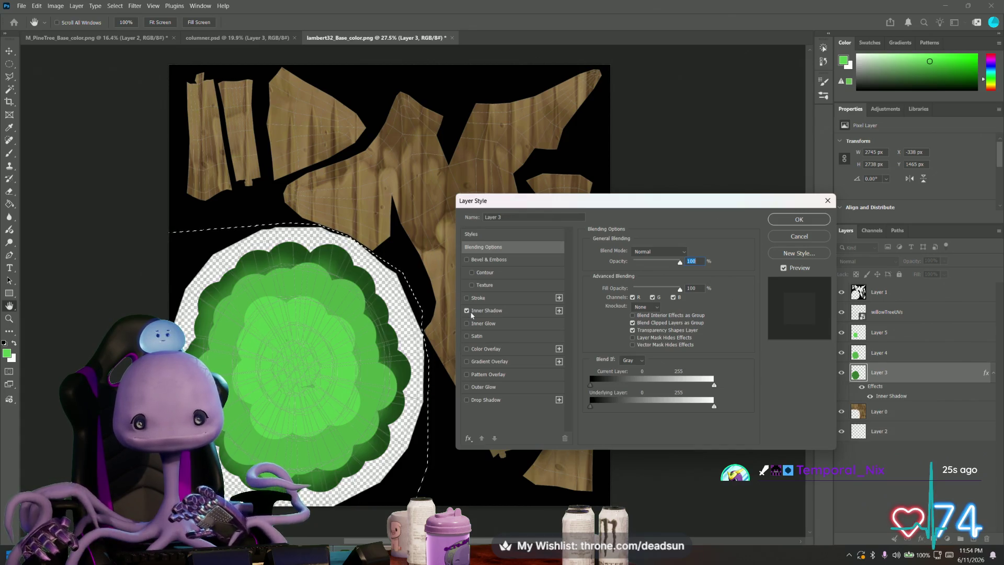
pyautogui.click(484, 311)
pyautogui.moveTo(657, 297)
pyautogui.mouseDown()
pyautogui.moveTo(628, 298)
pyautogui.moveTo(639, 309)
pyautogui.moveTo(629, 318)
pyautogui.moveTo(609, 297)
pyautogui.moveTo(646, 310)
pyautogui.moveTo(638, 319)
pyautogui.moveTo(648, 320)
pyautogui.mouseUp()
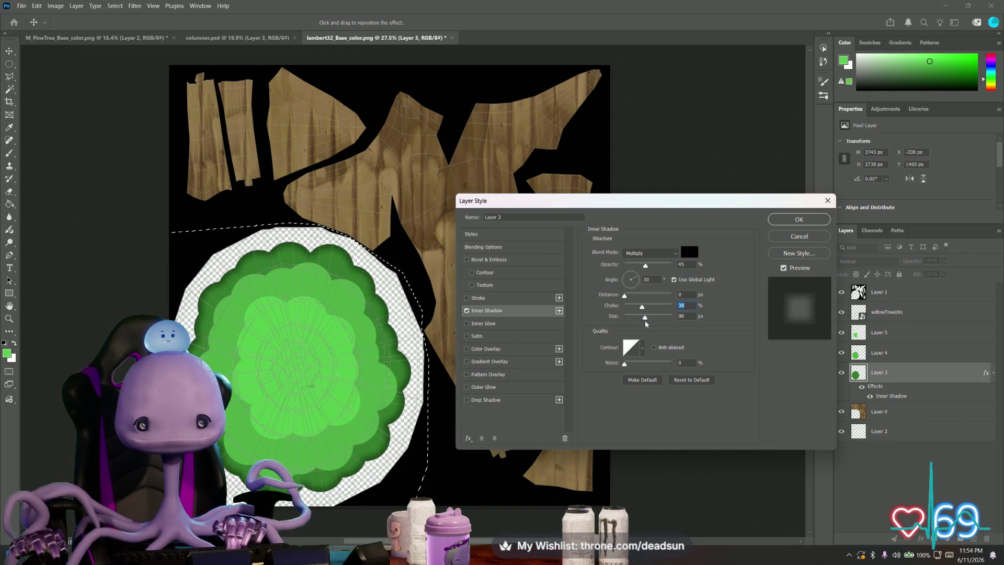
pyautogui.click(799, 219)
pyautogui.press('b')
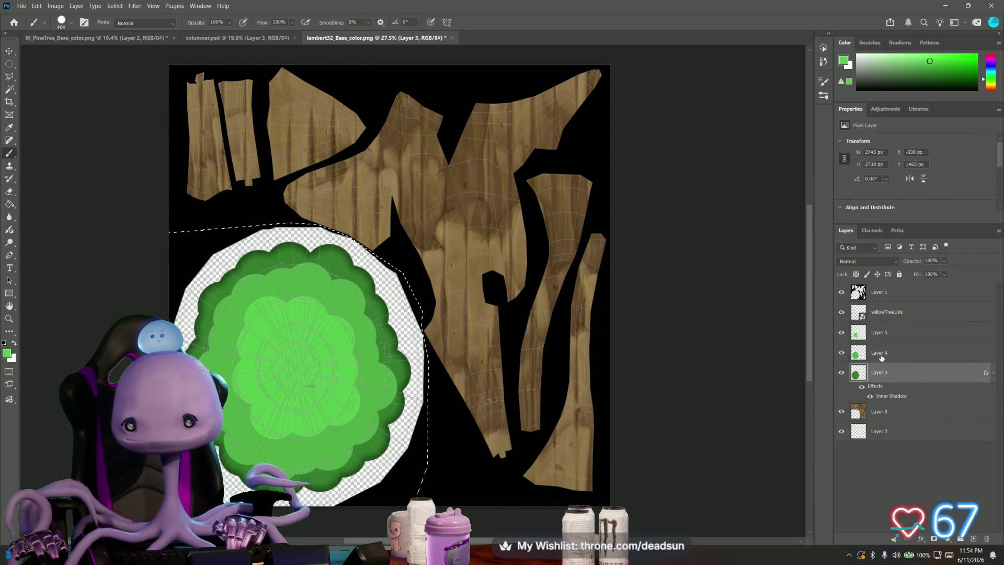
pyautogui.click(883, 357)
# Step: Give Layer 4 a Drop Shadow, leaving its trial inner shadow unchecked
pyautogui.doubleClick(892, 355)
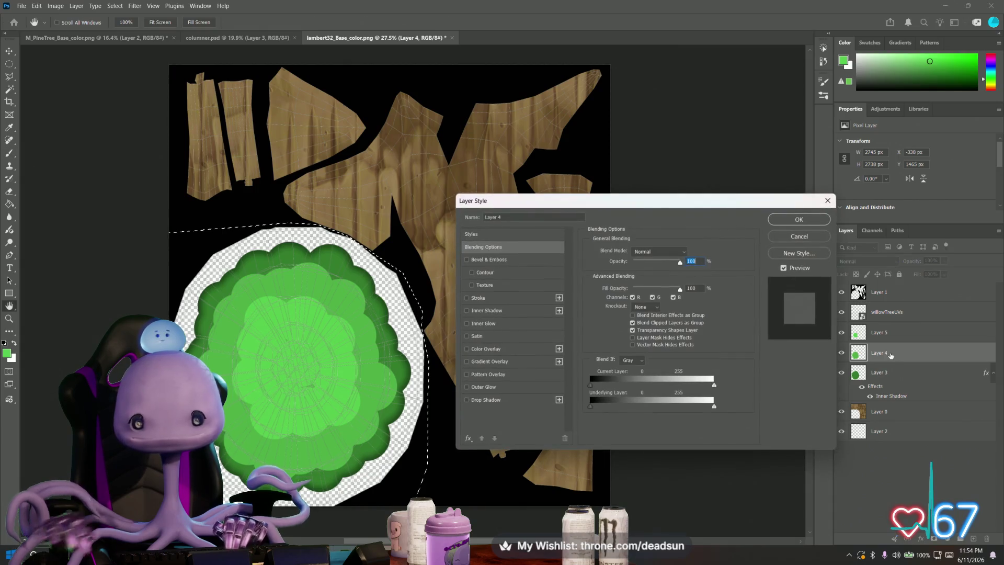
pyautogui.click(466, 310)
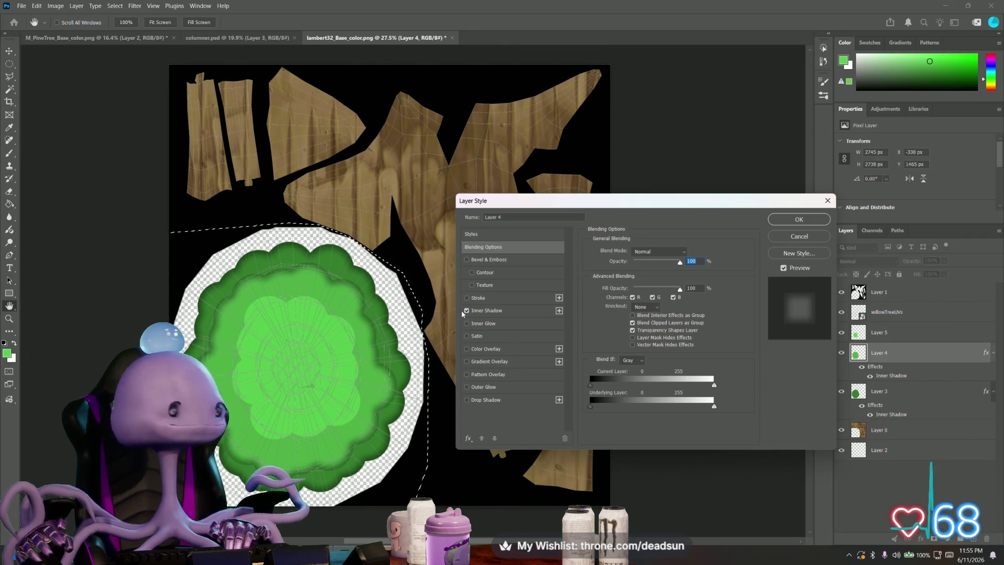
pyautogui.click(466, 310)
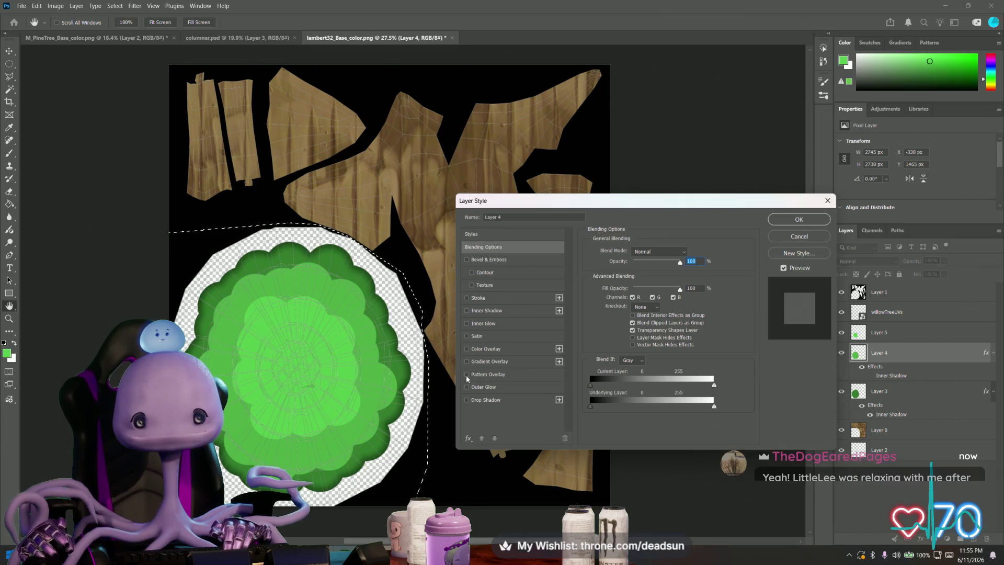
pyautogui.click(467, 400)
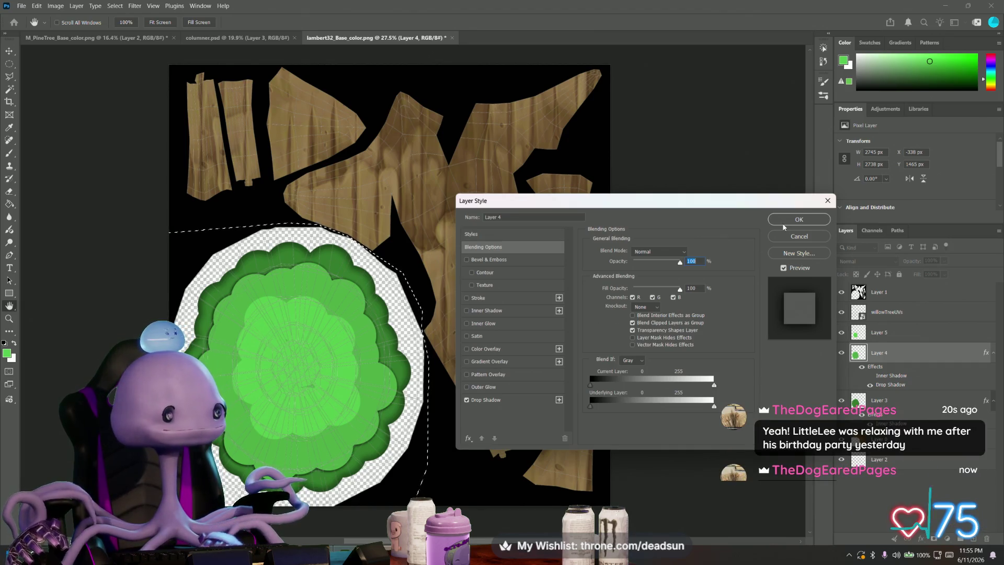
pyautogui.click(787, 221)
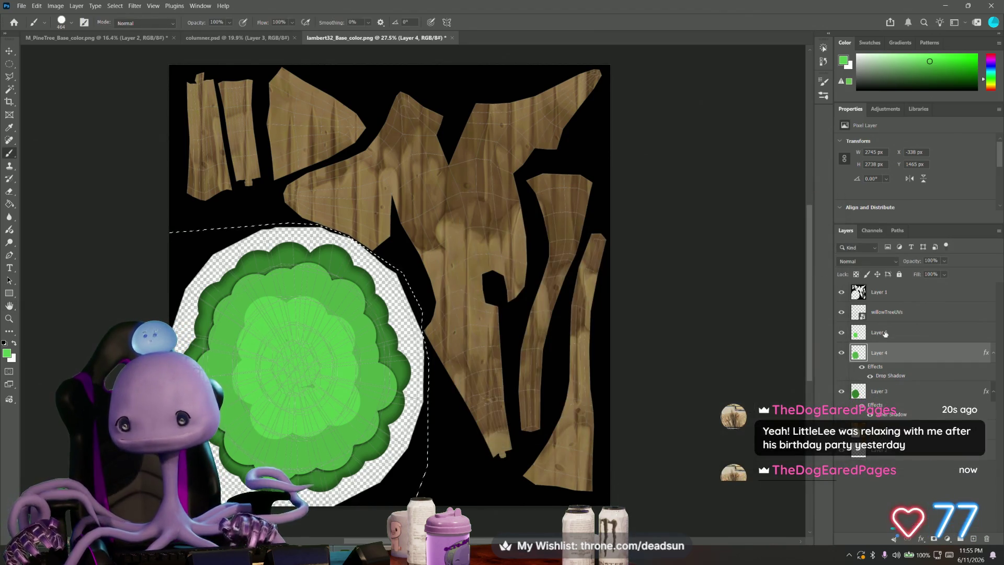
pyautogui.click(884, 335)
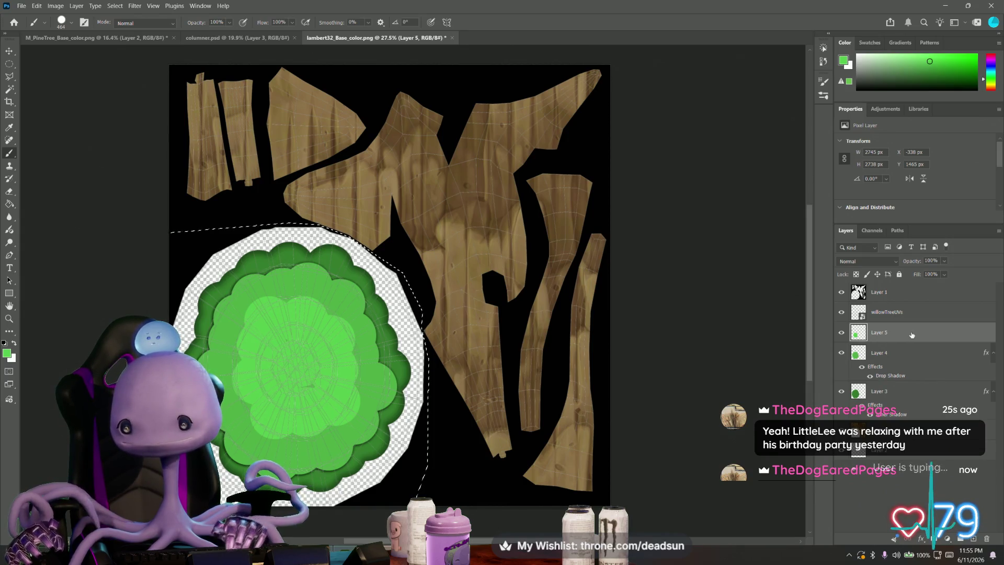
# Step: Add a Drop Shadow to Layer 5 and enlarge it to 79 px size at 86% opacity
pyautogui.doubleClick(912, 335)
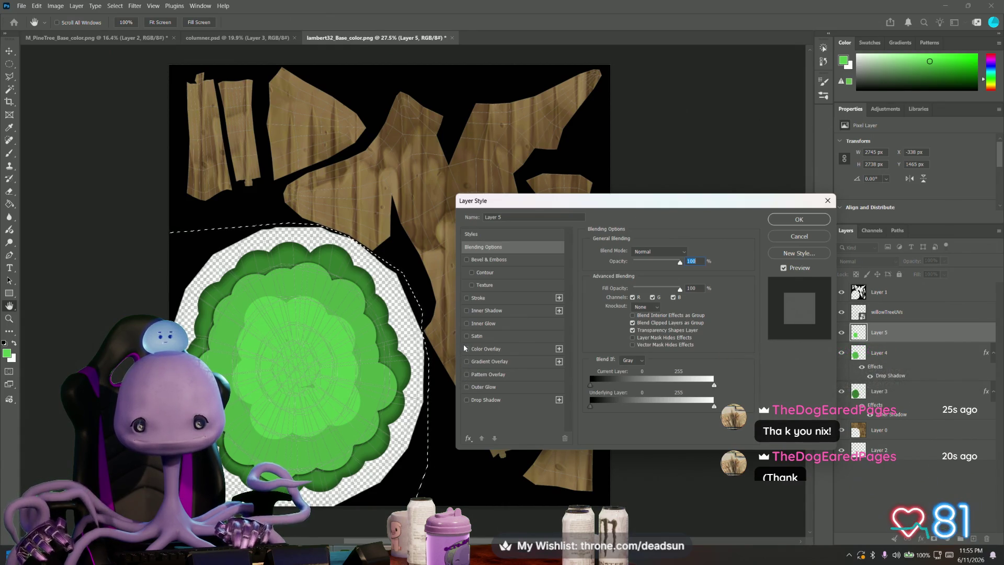
pyautogui.click(467, 400)
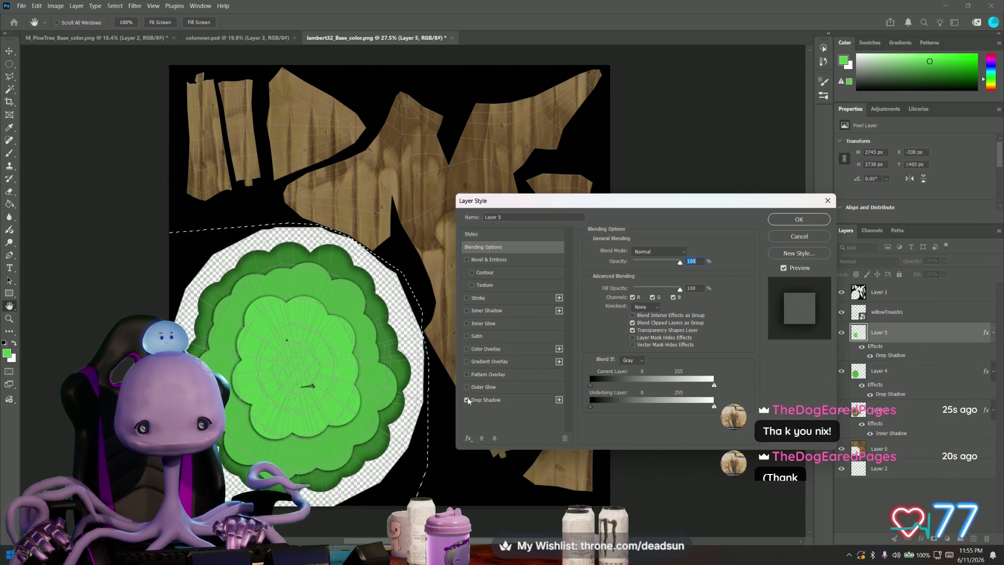
pyautogui.click(800, 219)
pyautogui.press('b')
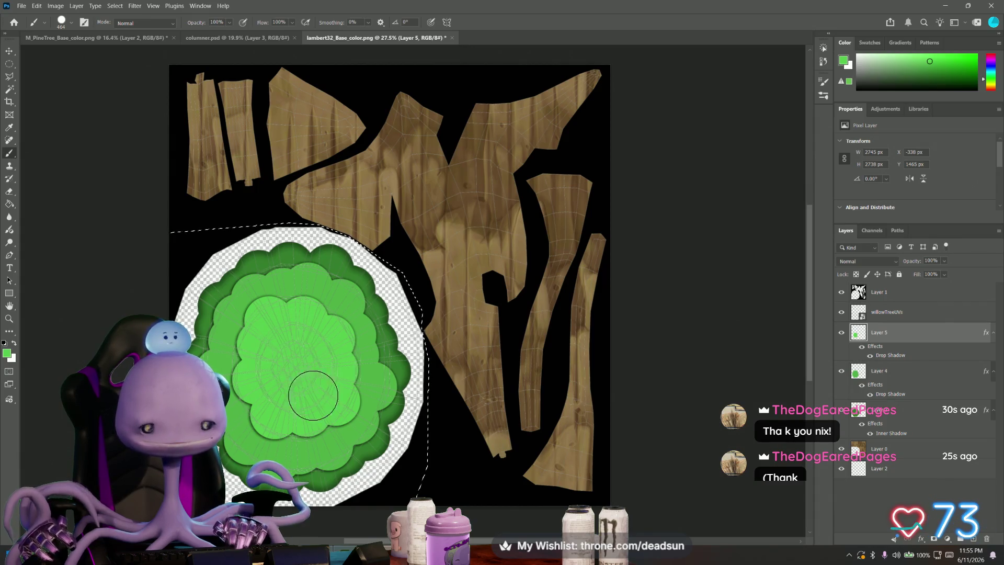
pyautogui.doubleClick(903, 335)
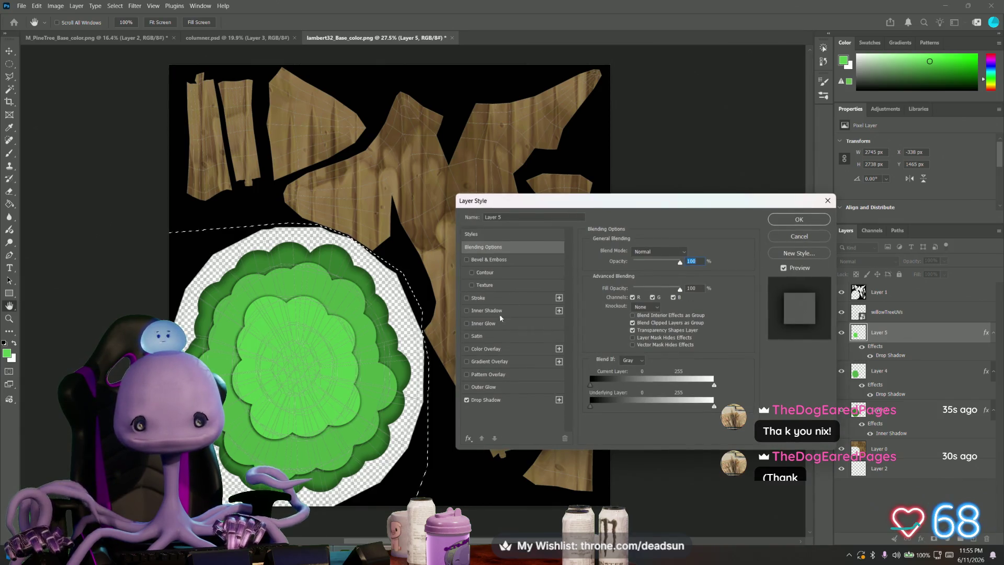
pyautogui.click(488, 400)
pyautogui.moveTo(645, 320)
pyautogui.mouseDown()
pyautogui.moveTo(634, 320)
pyautogui.moveTo(646, 320)
pyautogui.moveTo(624, 295)
pyautogui.mouseUp()
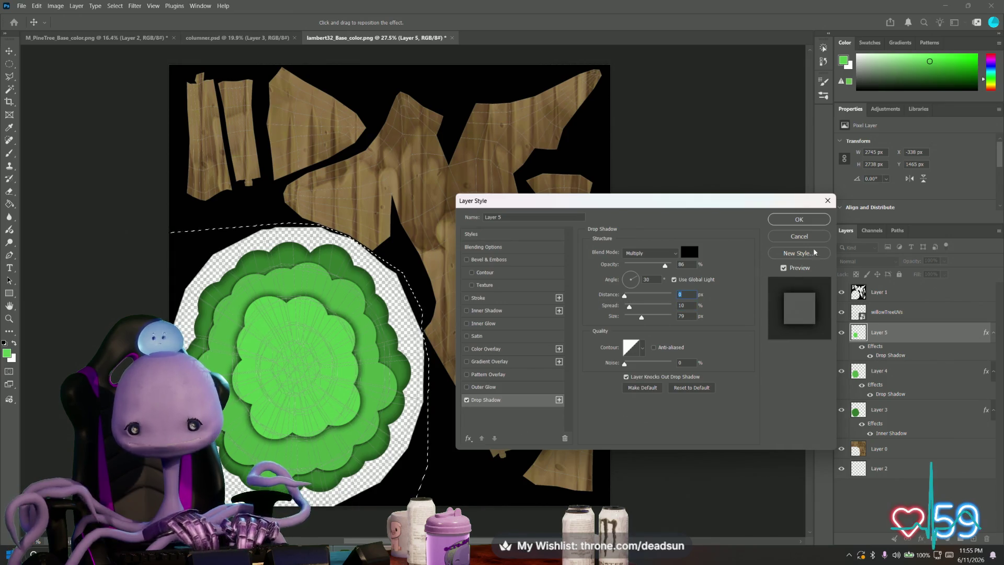
pyautogui.click(799, 219)
pyautogui.click(894, 373)
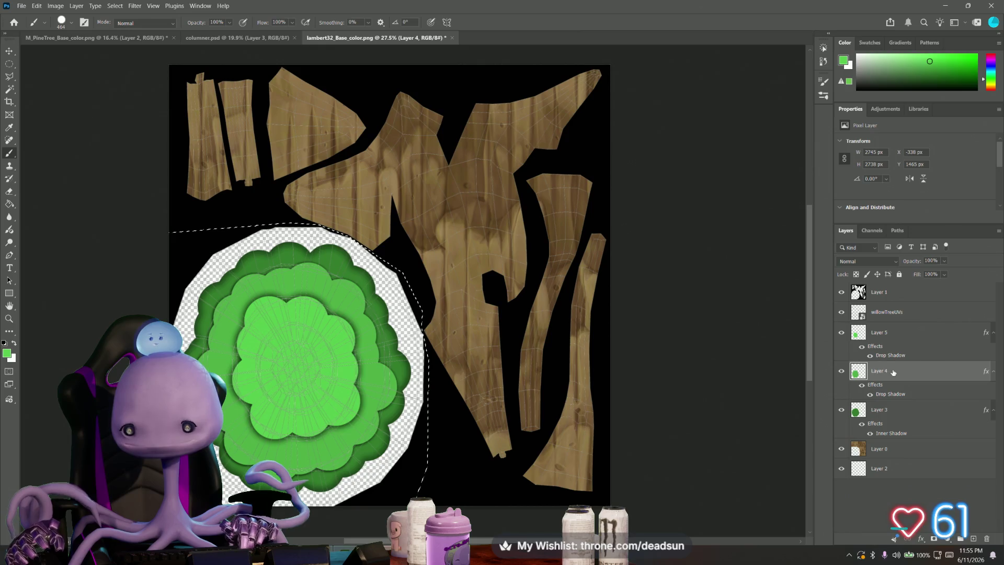
pyautogui.doubleClick(894, 372)
# Step: Increase the size and spread of Layer 4's drop shadow, then reopen its Layer Style
pyautogui.click(485, 399)
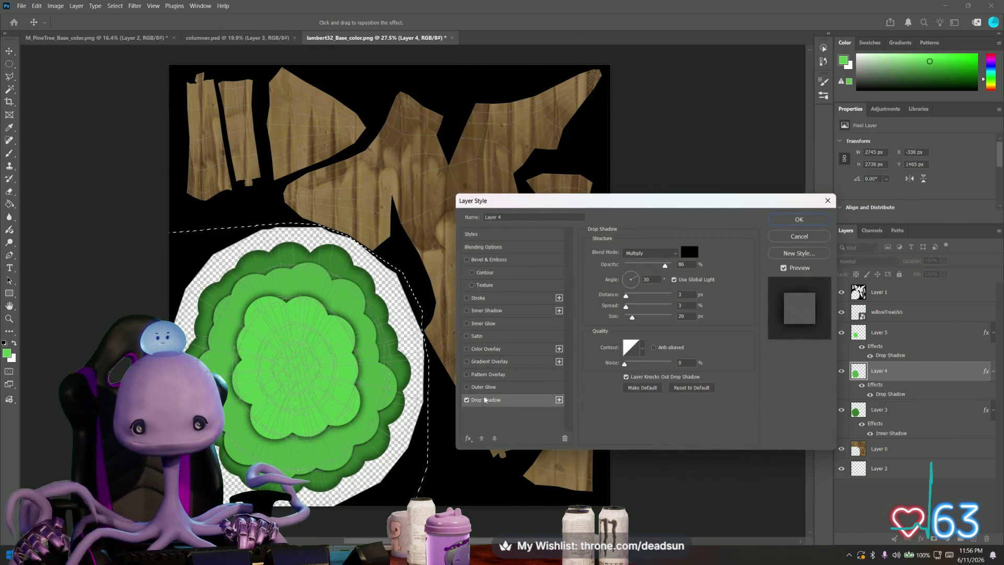
pyautogui.moveTo(631, 317)
pyautogui.mouseDown()
pyautogui.moveTo(642, 317)
pyautogui.moveTo(628, 296)
pyautogui.mouseUp()
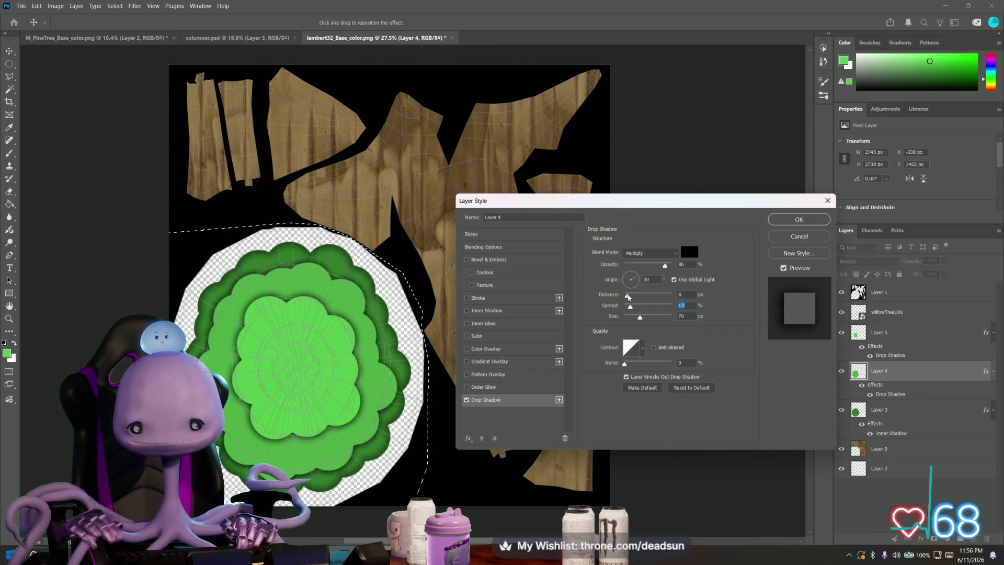
pyautogui.click(799, 219)
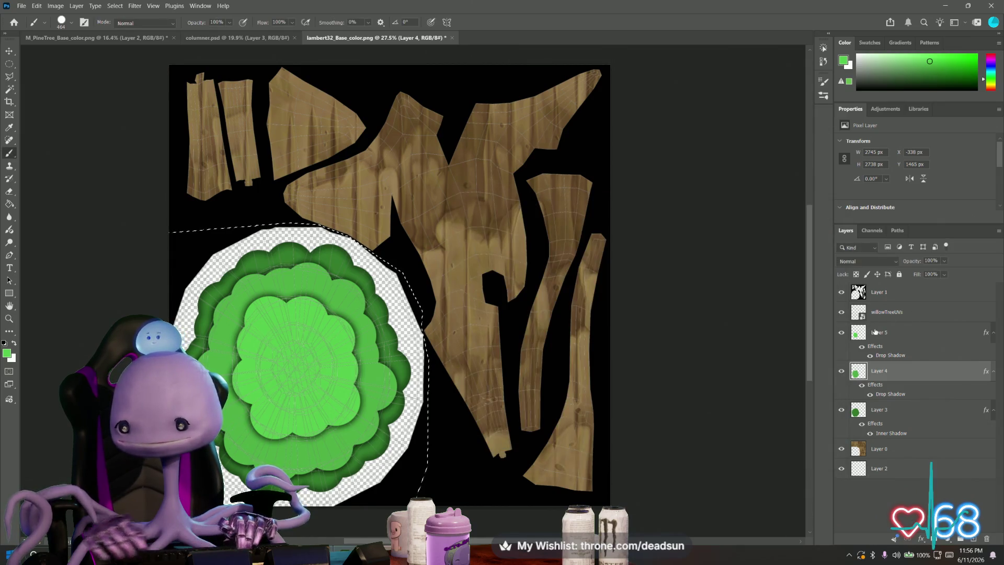
pyautogui.doubleClick(902, 371)
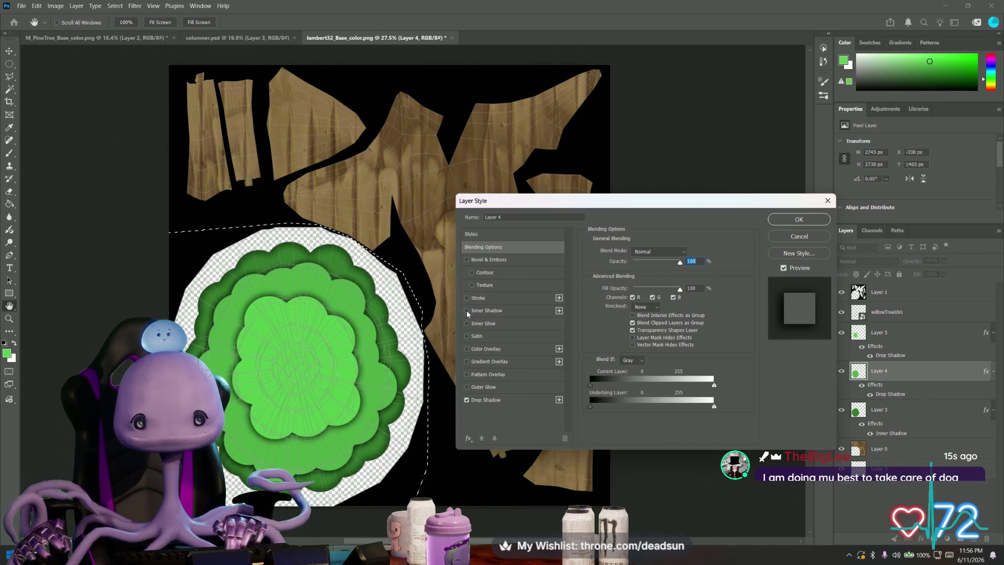
# Step: Add an Inner Shadow to Layer 4 with the choke reduced to 27
pyautogui.click(467, 310)
pyautogui.click(490, 311)
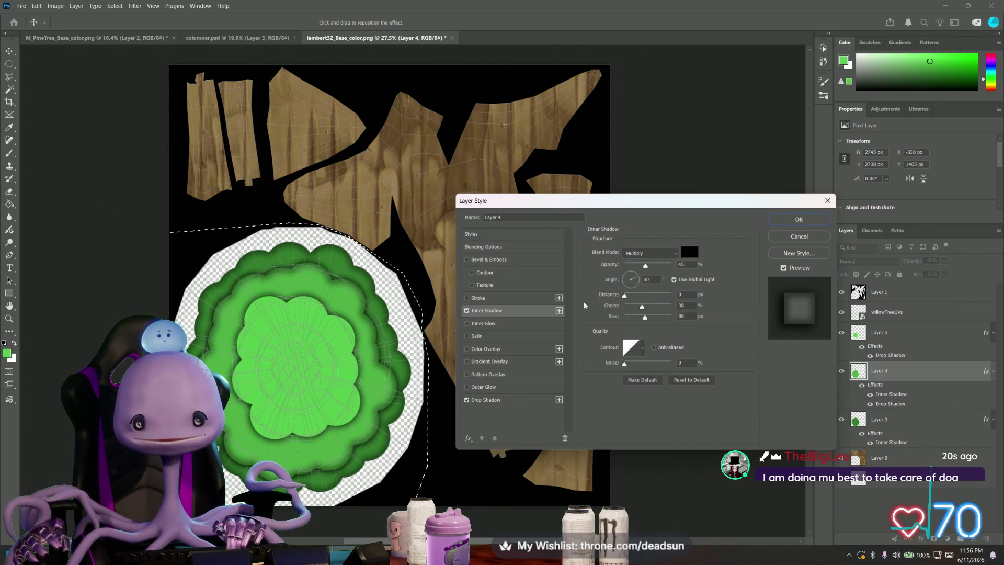
pyautogui.moveTo(639, 308); pyautogui.dragTo(637, 309)
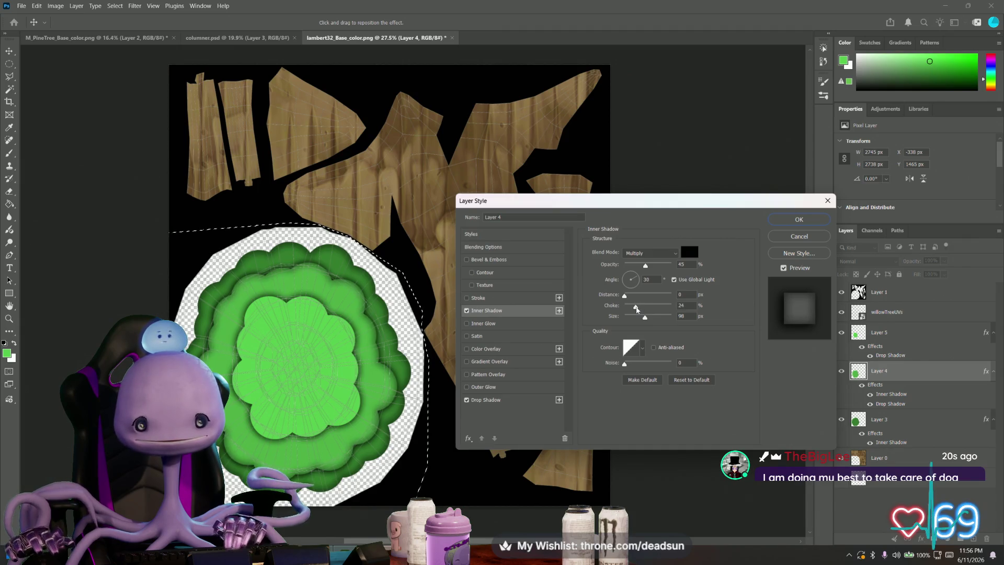
pyautogui.click(813, 218)
# Step: Add an Inner Shadow to Layer 5 and hide the willowTreeUVs wireframe layer
pyautogui.click(889, 332)
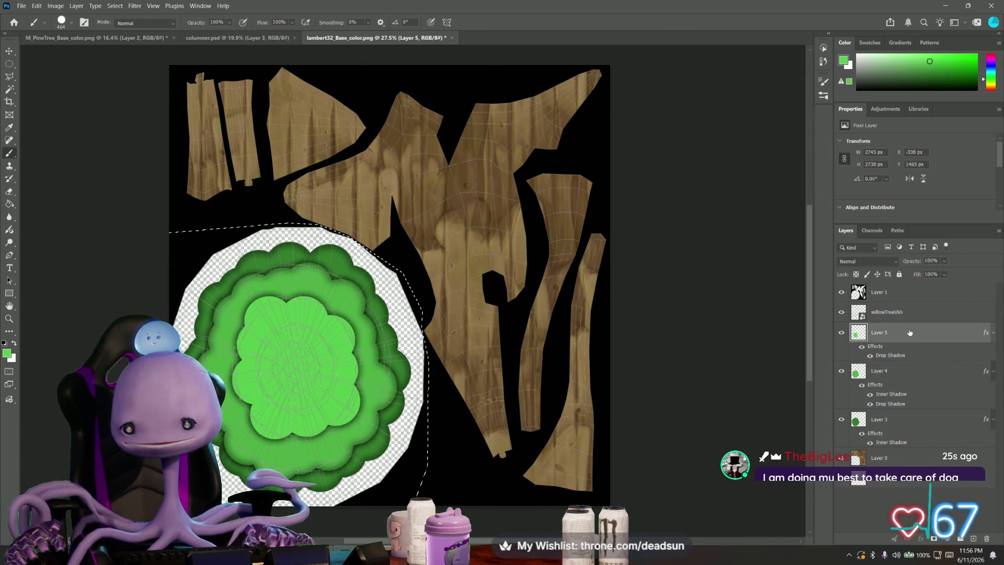
pyautogui.doubleClick(910, 332)
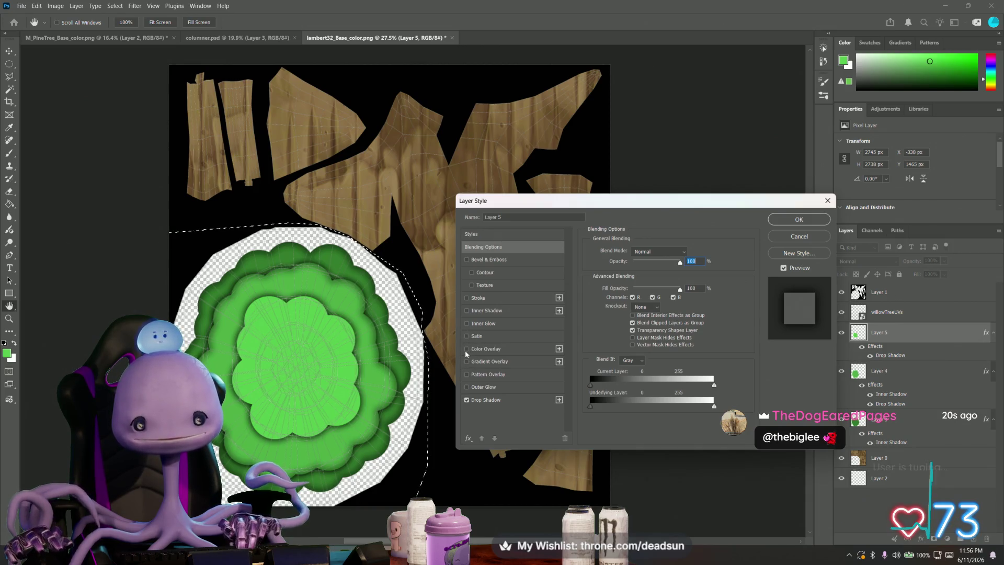
pyautogui.click(467, 310)
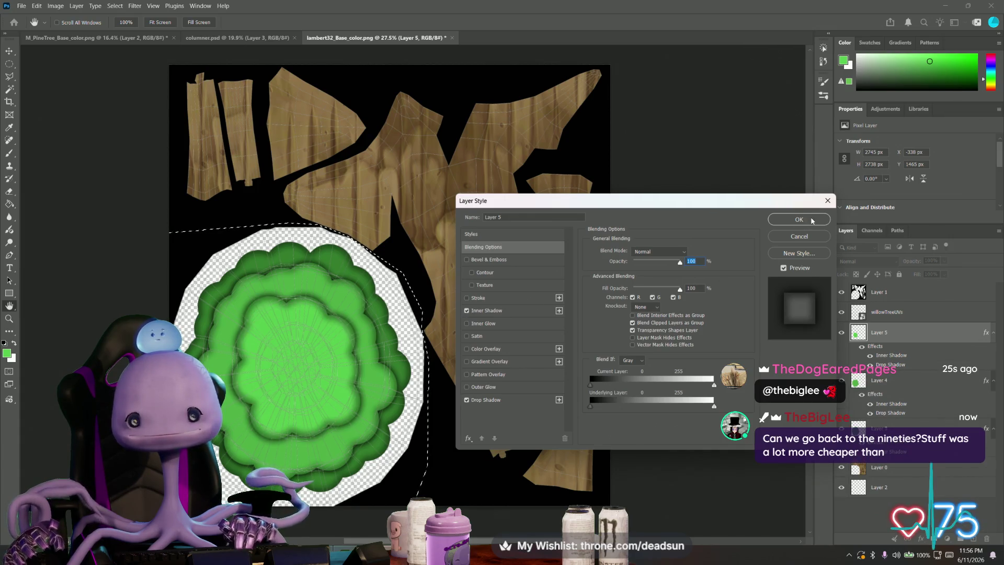
pyautogui.click(799, 220)
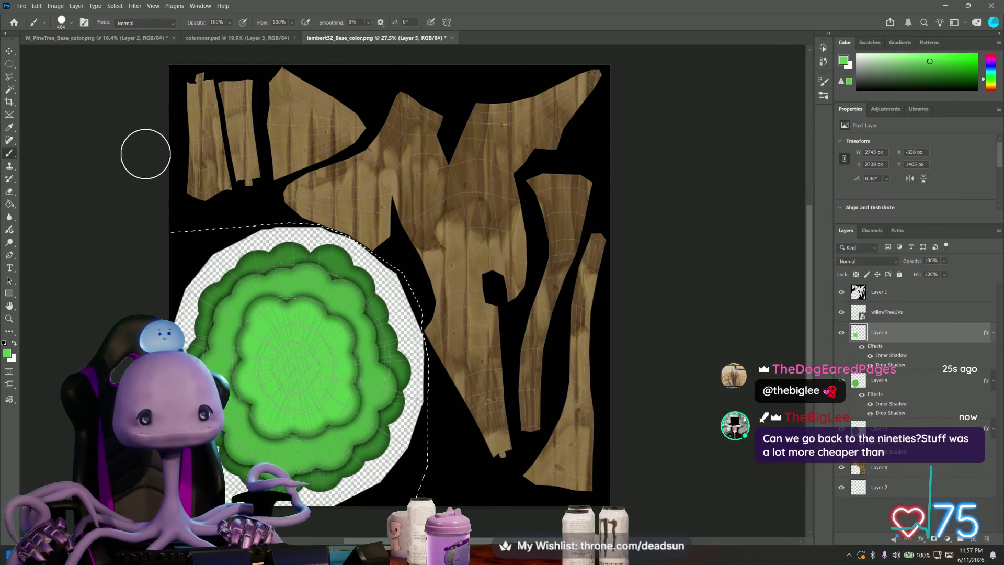
pyautogui.click(841, 314)
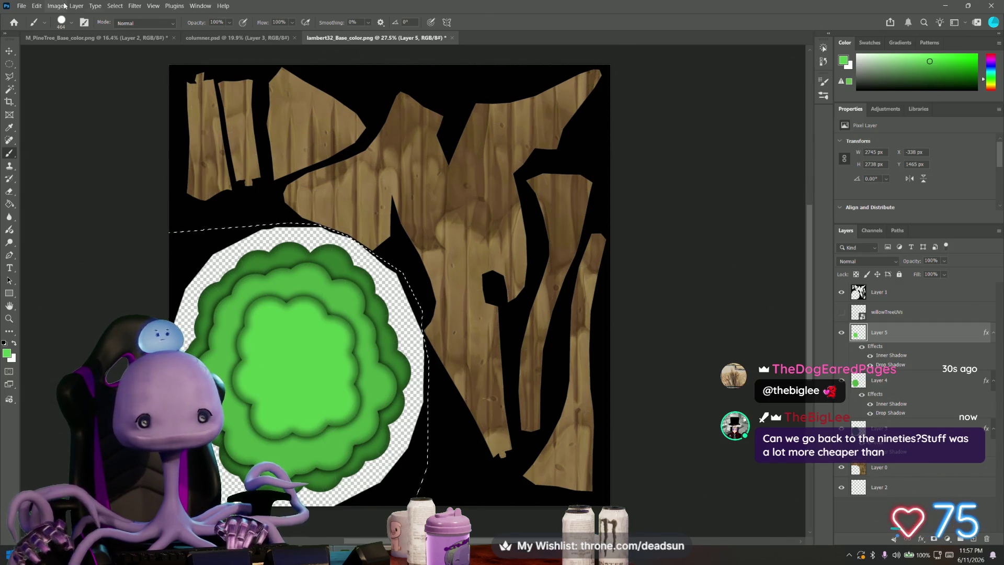
# Step: Save a PNG copy named Willow_base.png into the PineTree folder
pyautogui.click(22, 6)
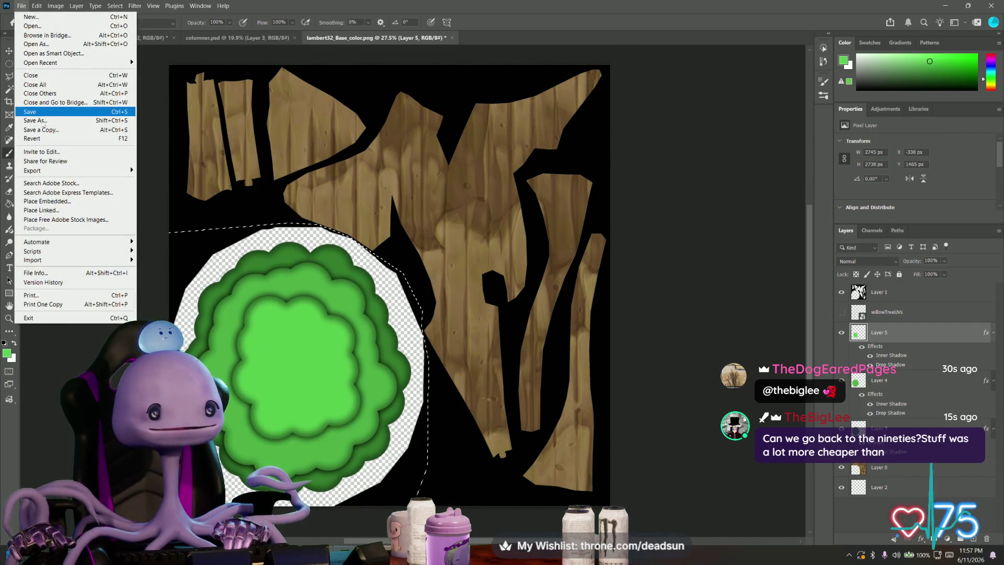
pyautogui.click(91, 131)
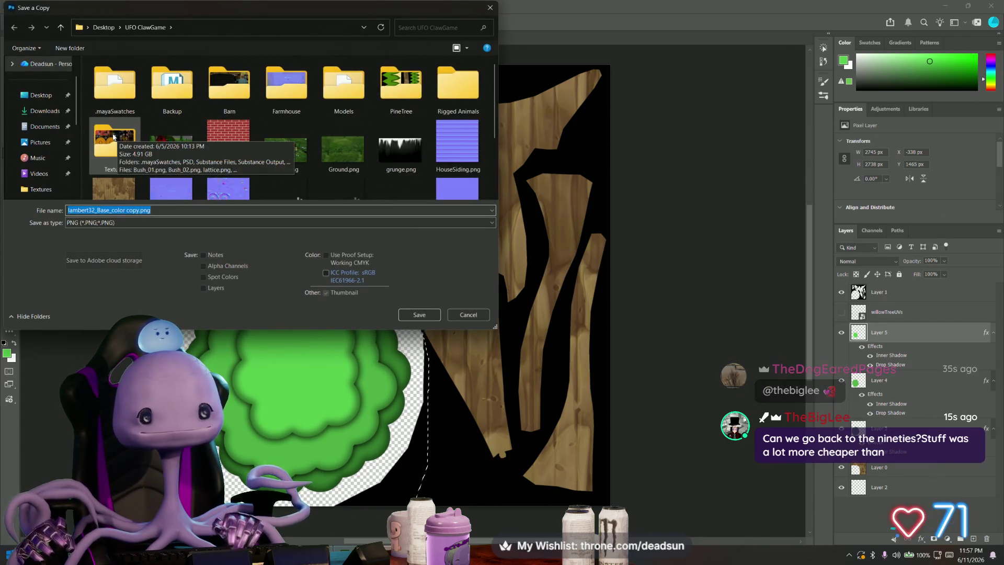
pyautogui.doubleClick(403, 88)
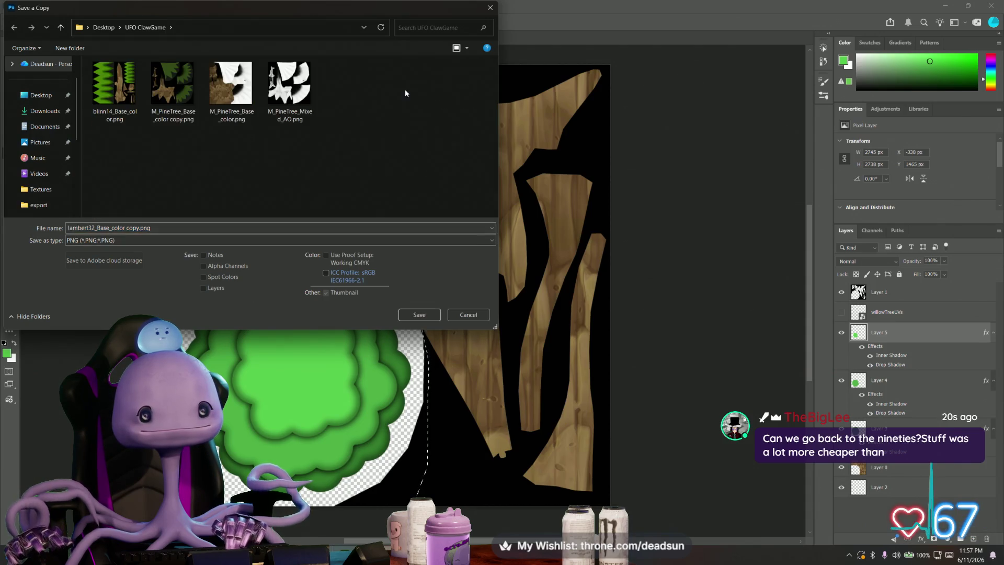
pyautogui.tripleClick(125, 228)
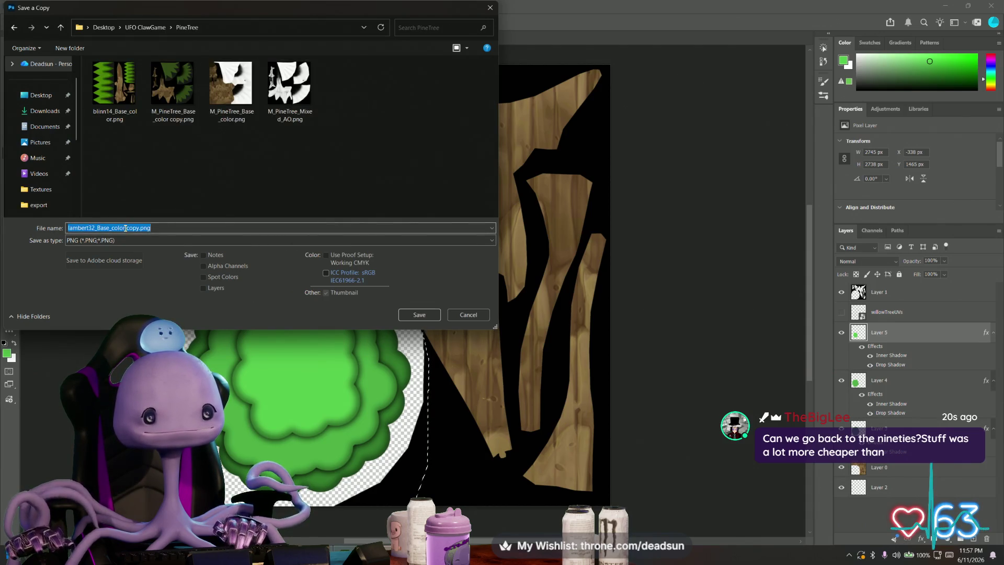
pyautogui.moveTo(138, 228); pyautogui.dragTo(50, 226)
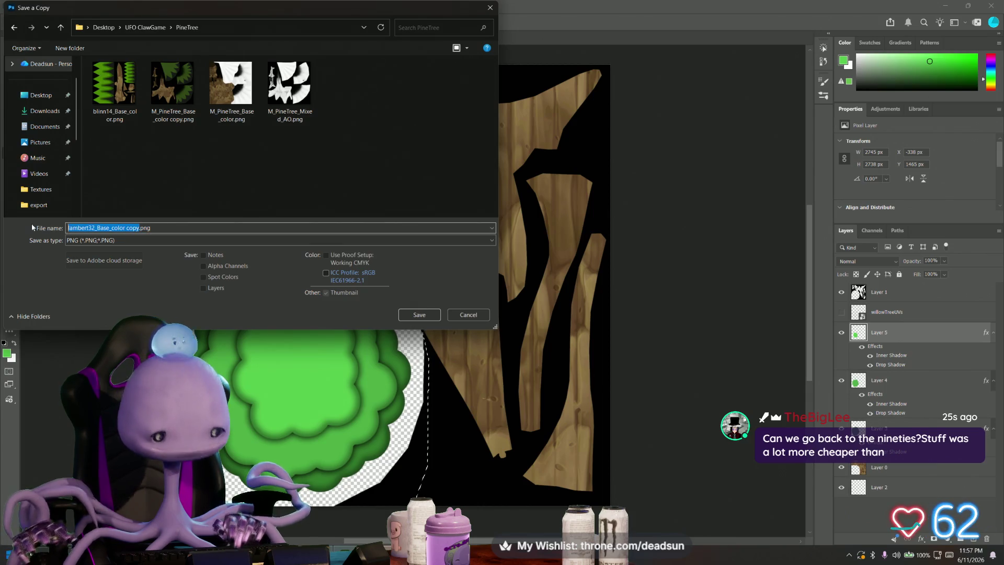
pyautogui.write('Willow')
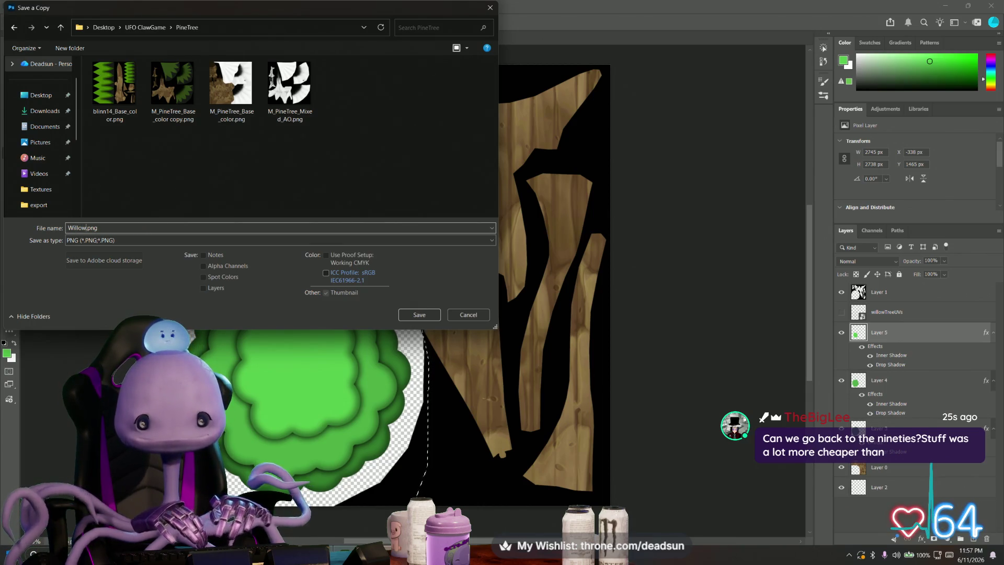
pyautogui.write('_base')
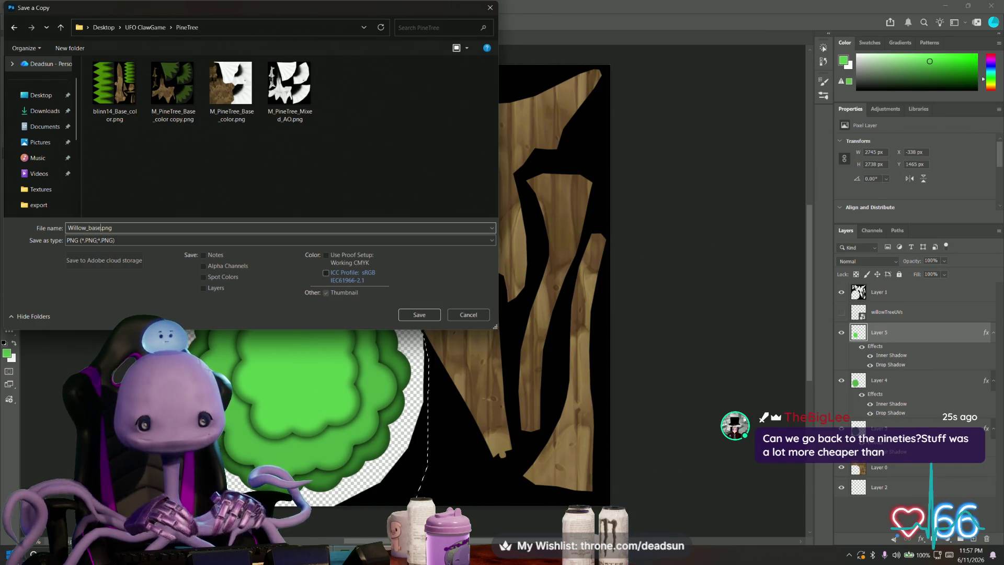
pyautogui.click(419, 314)
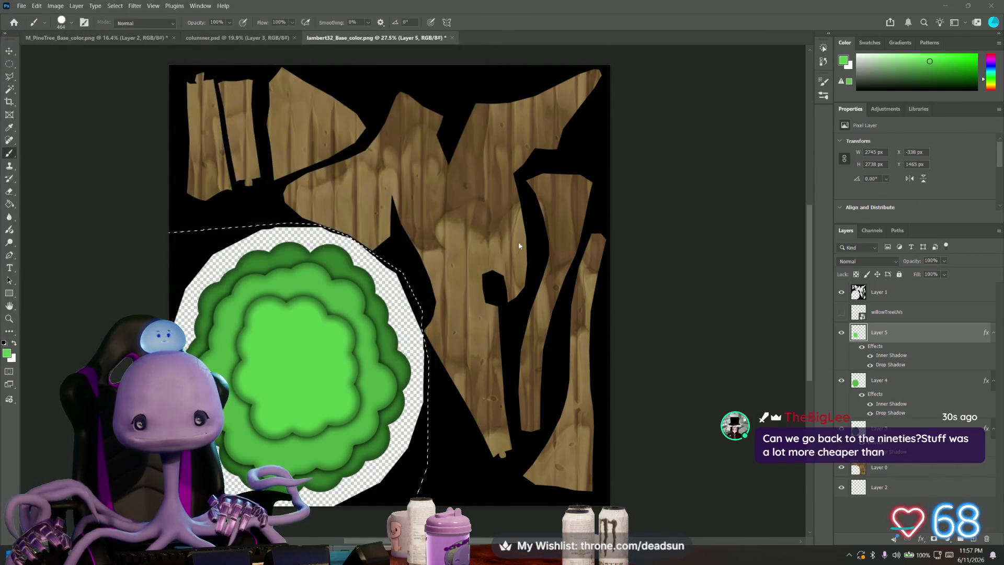
pyautogui.click(562, 164)
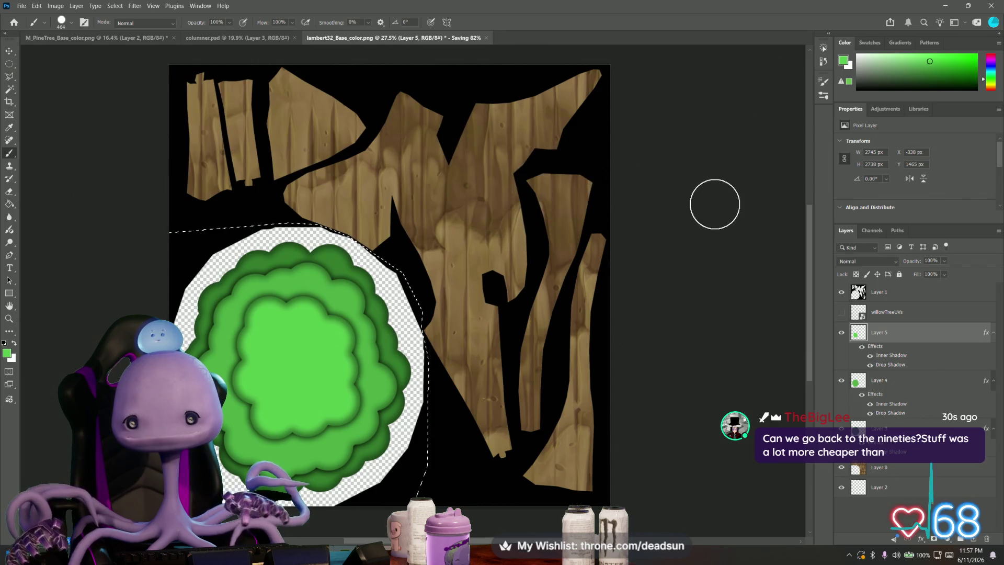
pyautogui.hotkey('alt', 'Tab')
pyautogui.hotkey('alt', 'Tab')
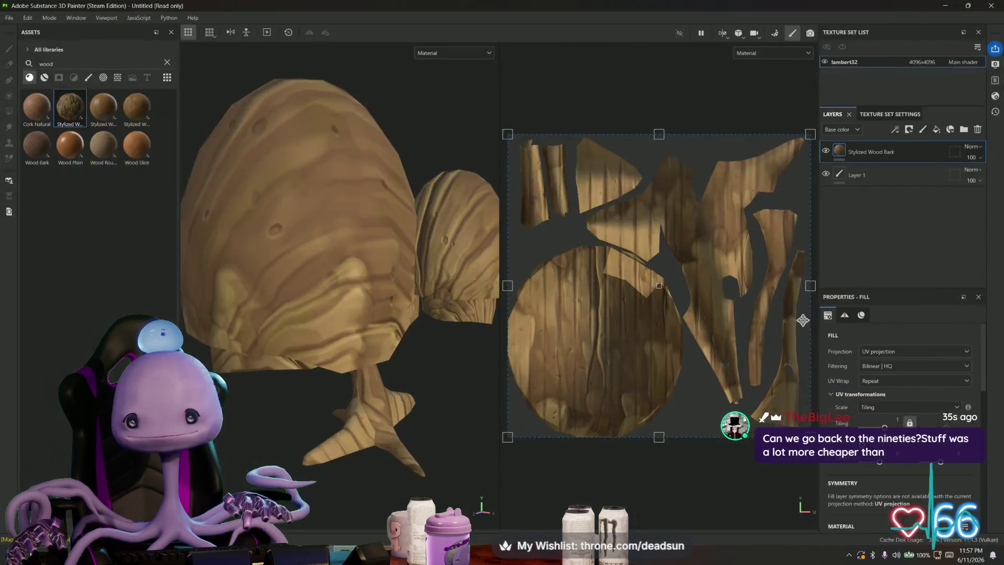
# Step: Browse the Assets library categories and widen the panel to show procedural textures
pyautogui.click(117, 78)
pyautogui.click(132, 79)
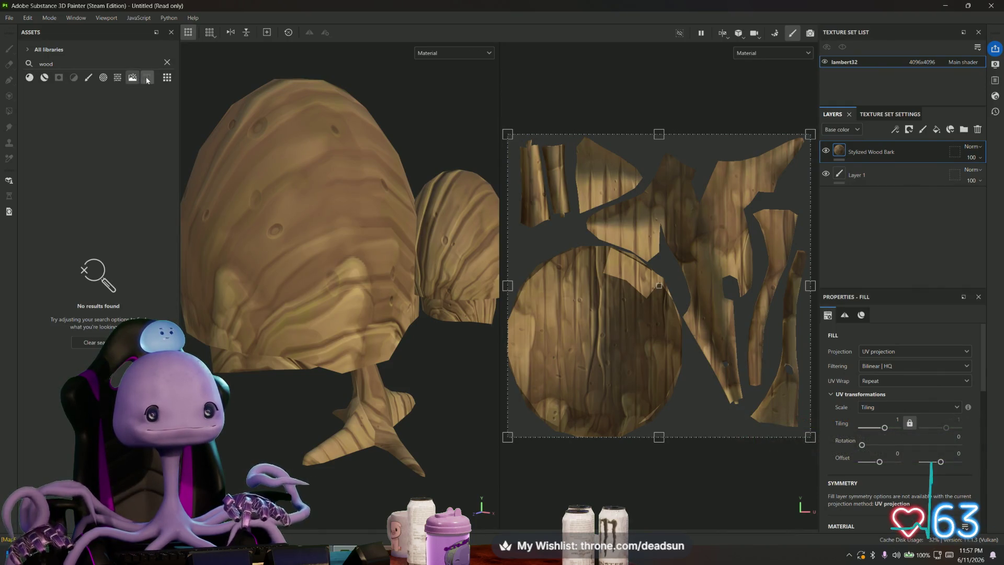
pyautogui.click(132, 78)
pyautogui.click(132, 78)
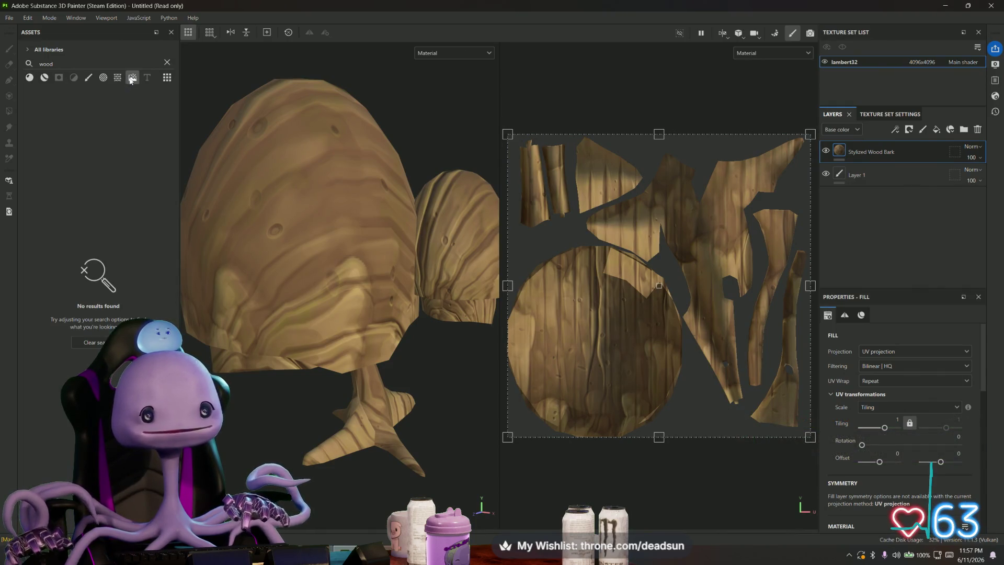
pyautogui.click(71, 78)
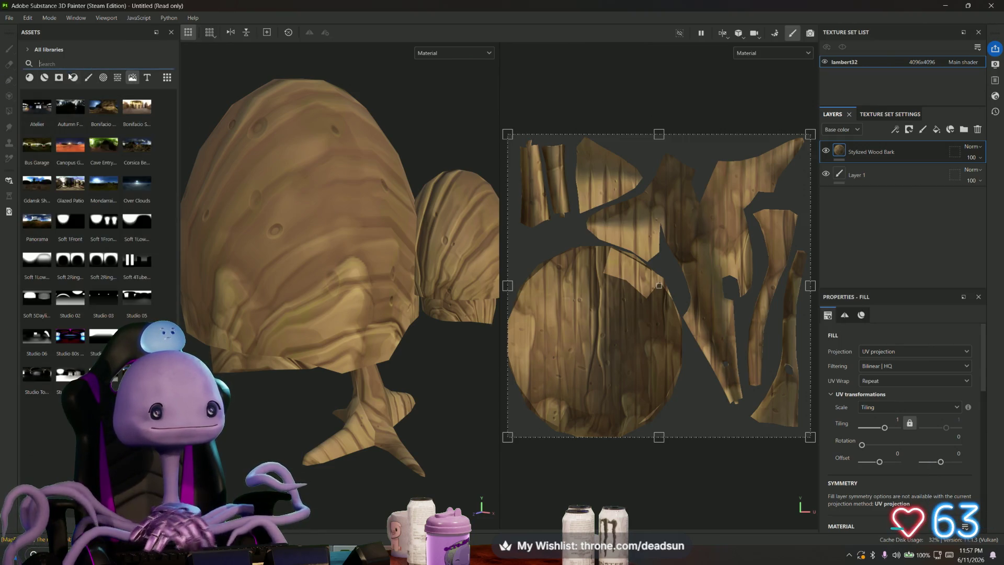
pyautogui.click(119, 78)
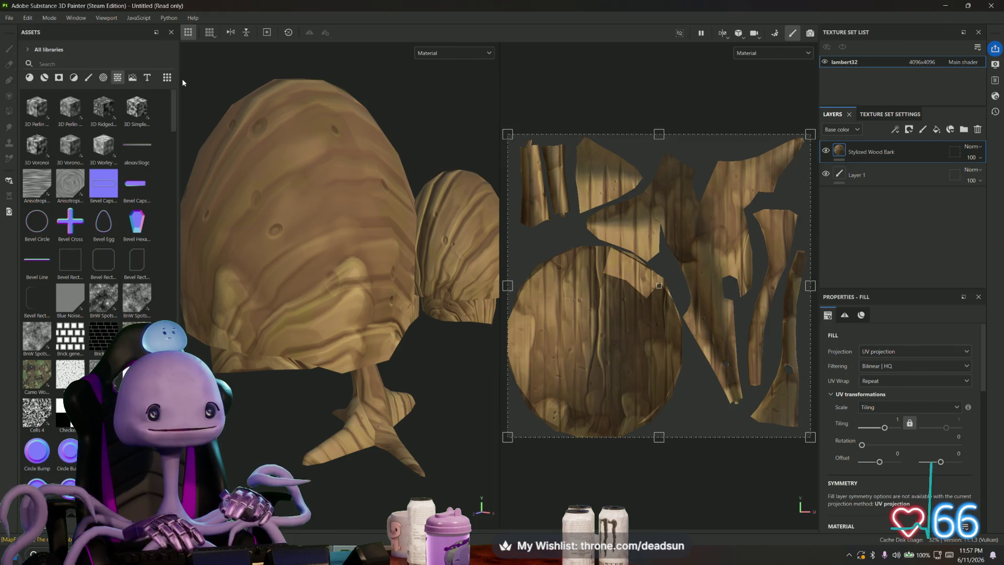
pyautogui.moveTo(180, 82); pyautogui.dragTo(232, 82)
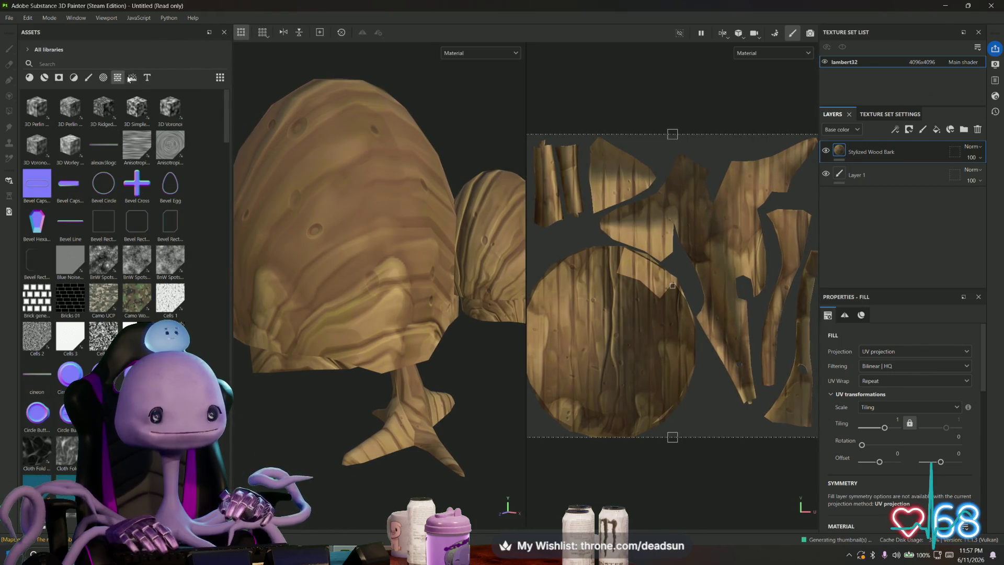
pyautogui.click(132, 77)
pyautogui.click(117, 77)
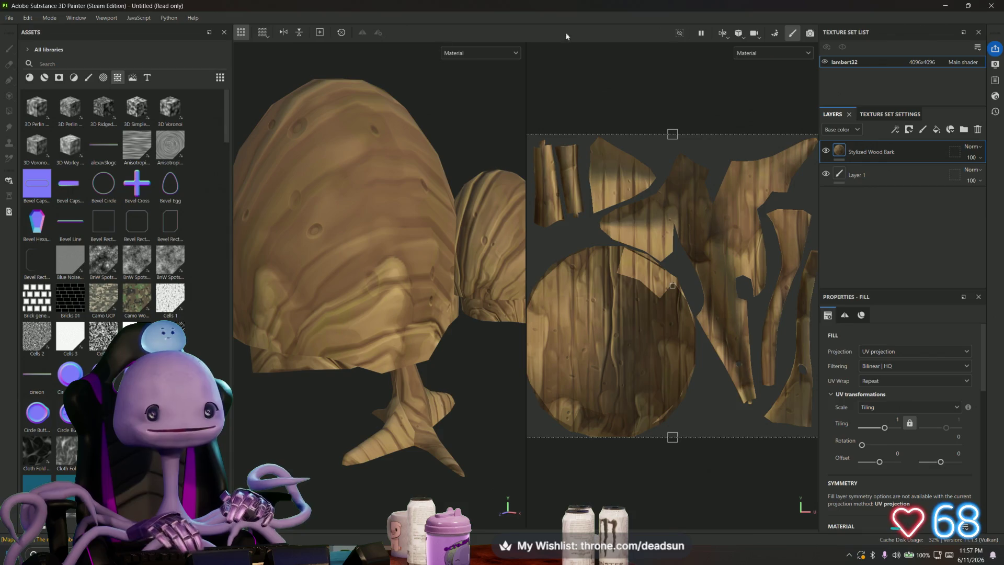
# Step: Bake lambert32's mesh maps and drag the baked ambient occlusion map into the layers
pyautogui.click(775, 32)
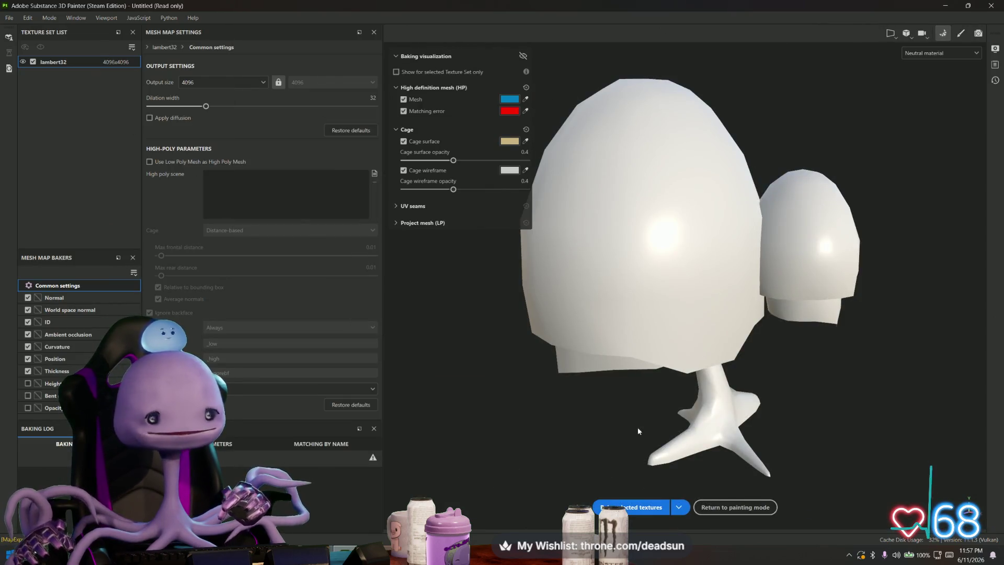
pyautogui.click(633, 507)
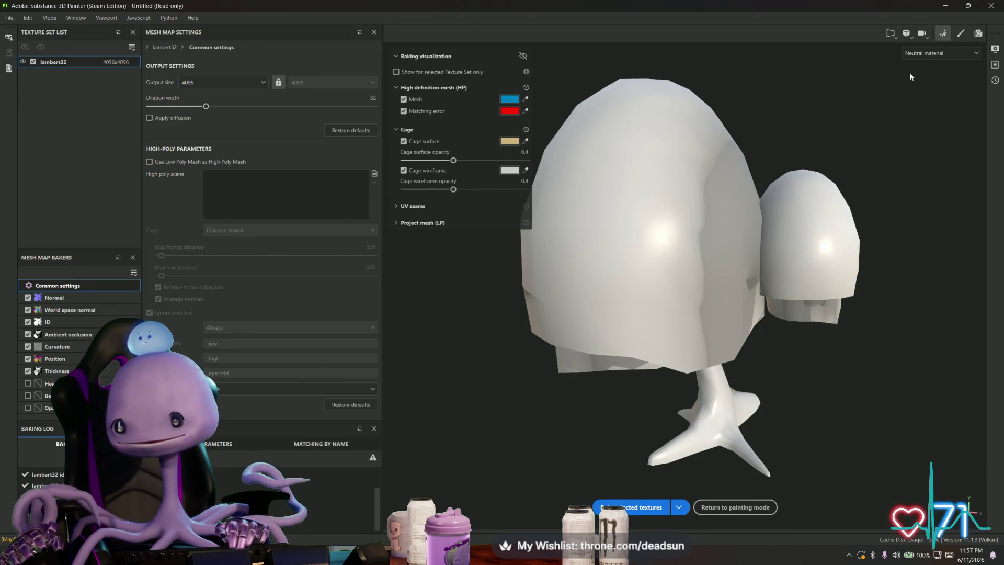
pyautogui.click(736, 507)
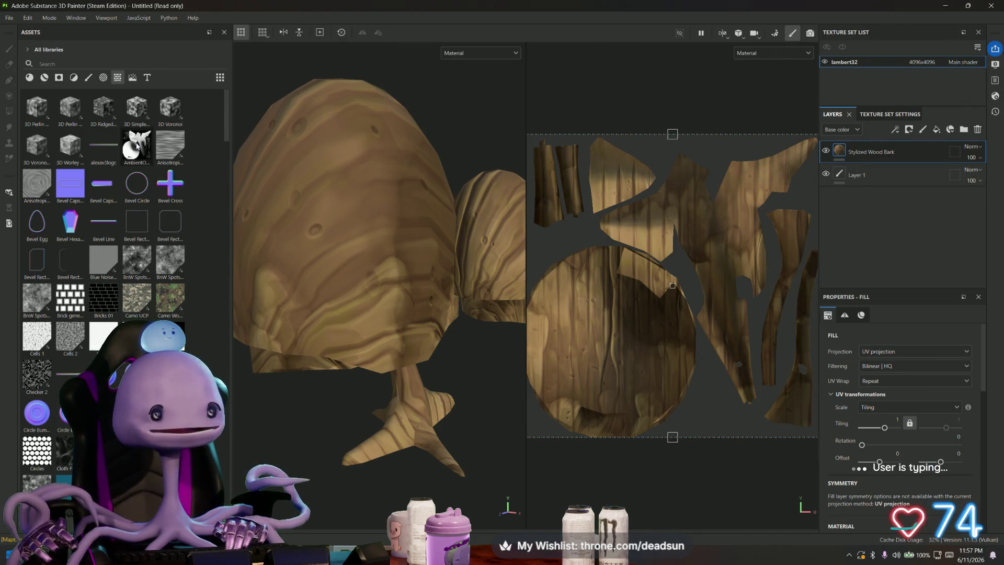
pyautogui.moveTo(139, 146)
pyautogui.mouseDown()
pyautogui.moveTo(795, 241)
pyautogui.moveTo(861, 200)
pyautogui.mouseUp()
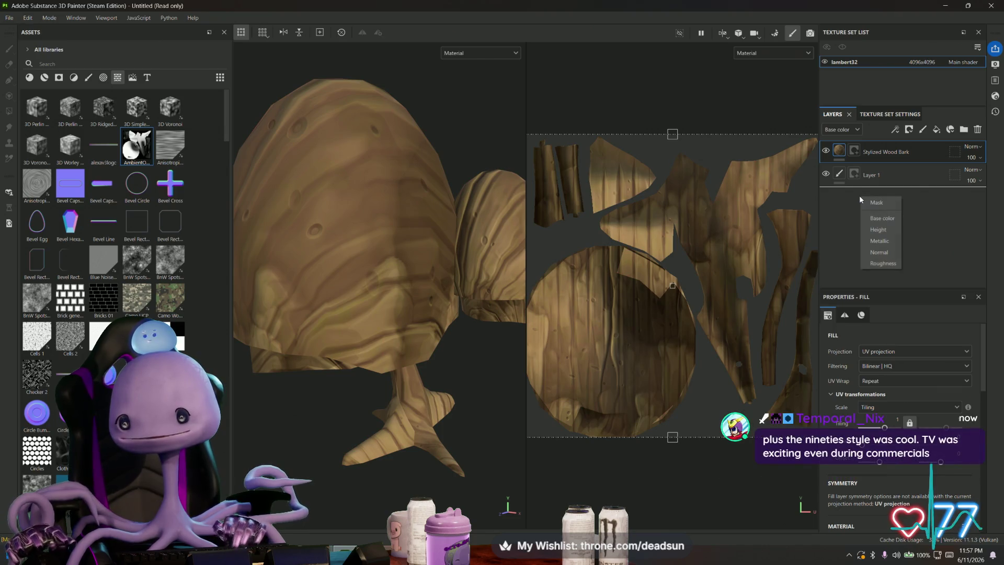
# Step: Put the AmbientOcclusion layer as Base color above Stylized Wood Bark, compare, then open texture export
pyautogui.click(897, 227)
pyautogui.moveTo(889, 199); pyautogui.dragTo(889, 150)
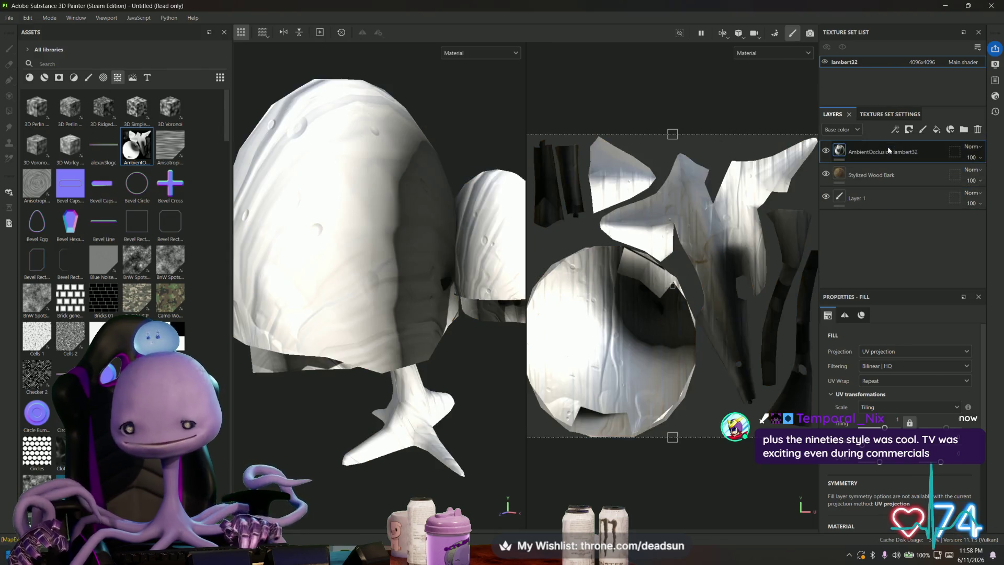
pyautogui.click(825, 174)
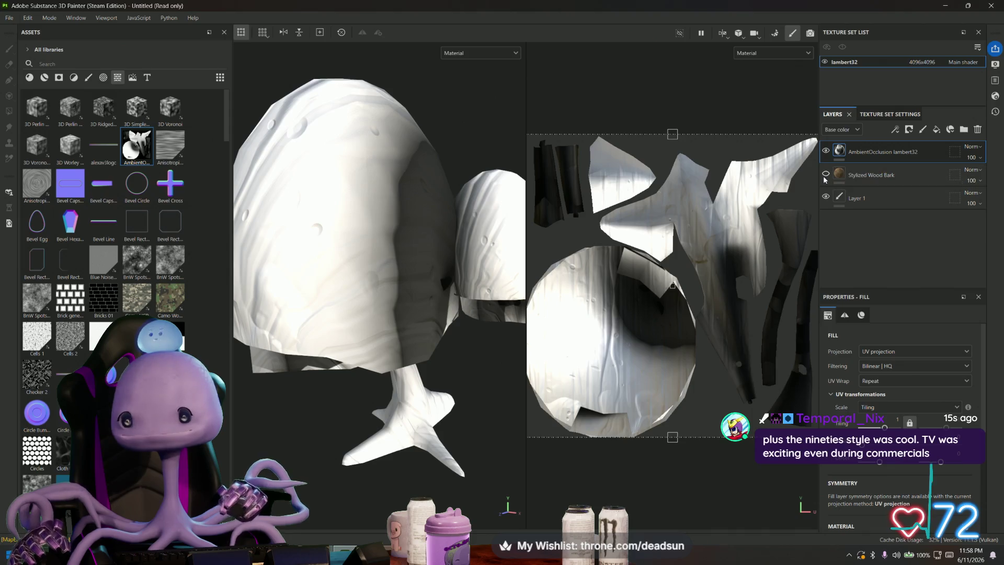
pyautogui.scroll(-1, 689, 338)
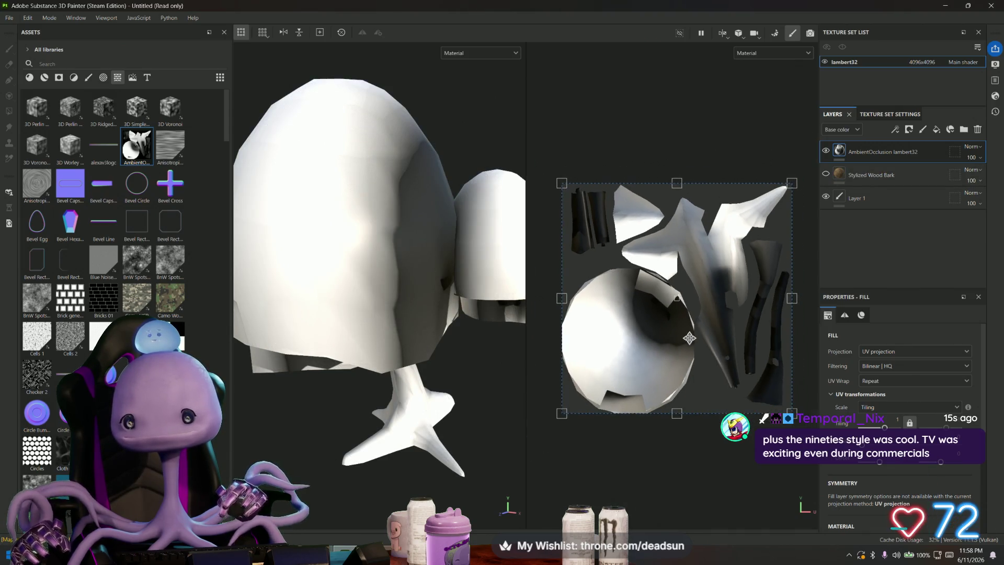
pyautogui.scroll(1, 638, 356)
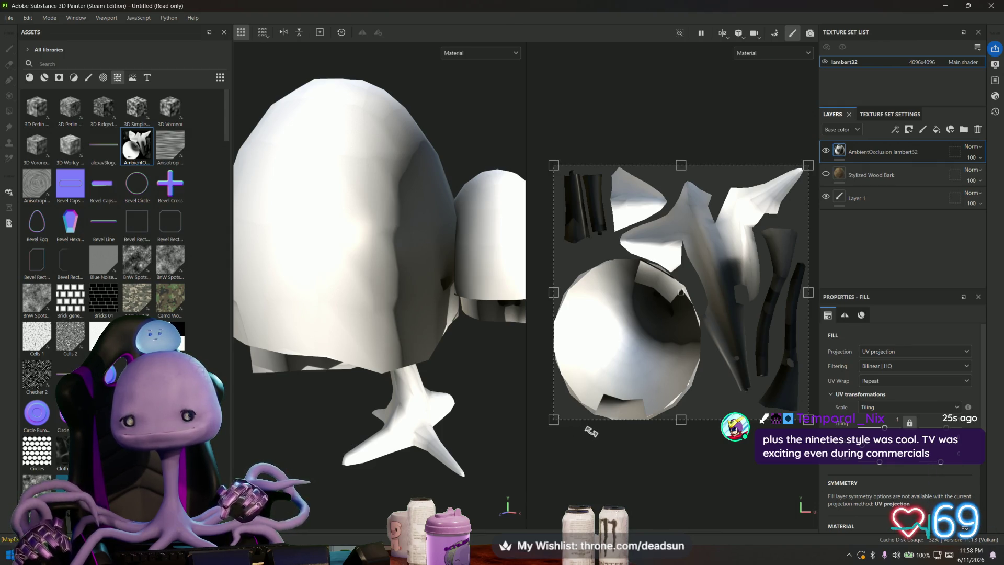
pyautogui.click(827, 174)
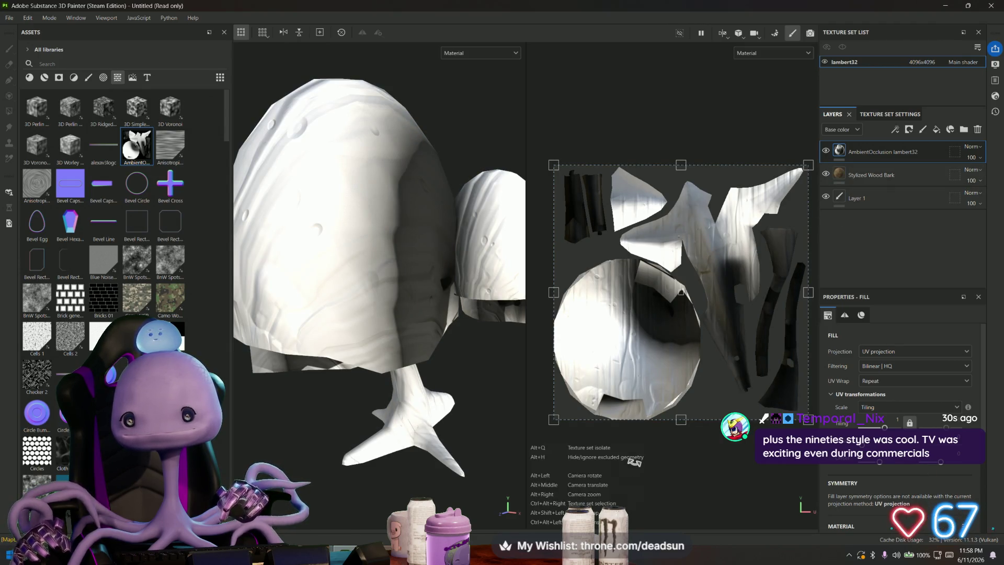
pyautogui.click(10, 18)
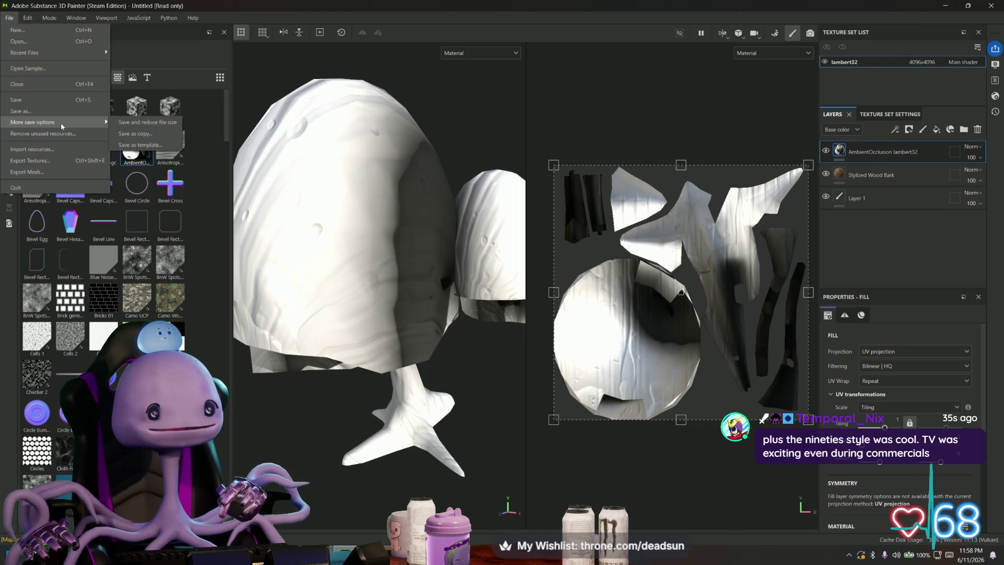
pyautogui.click(51, 159)
# Step: Export all seven lambert32 texture maps as PNGs and open the output folder
pyautogui.click(738, 106)
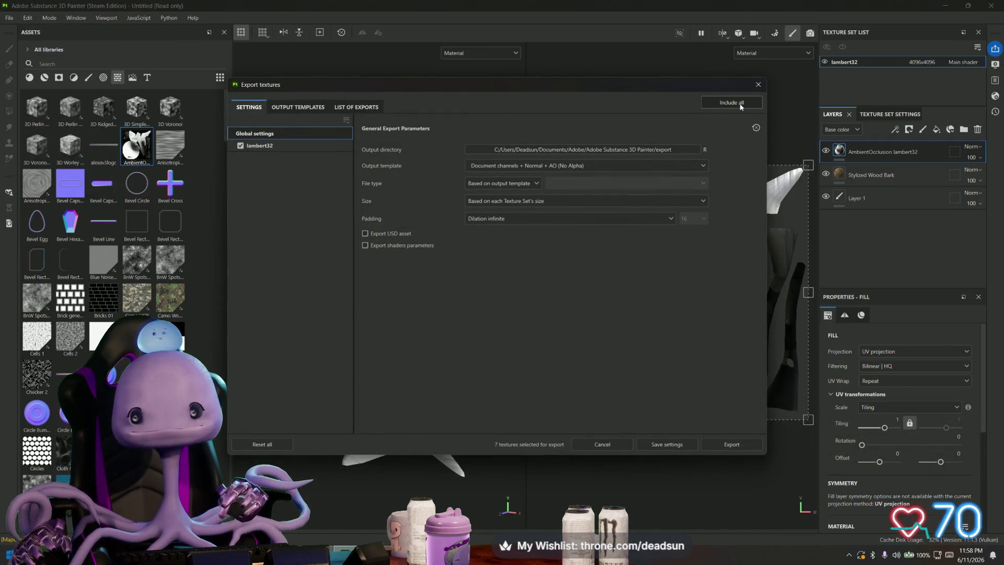
pyautogui.click(730, 443)
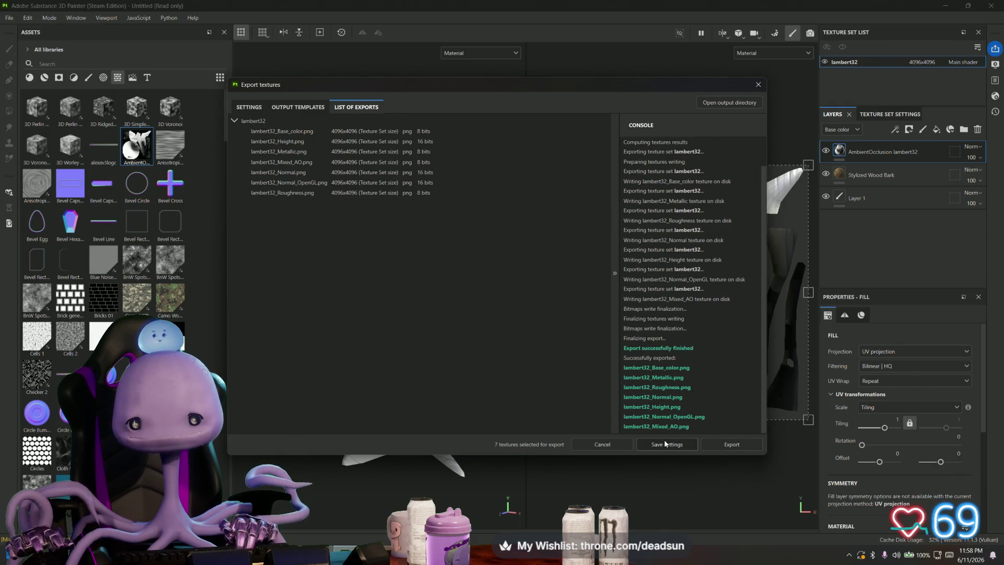
pyautogui.click(730, 102)
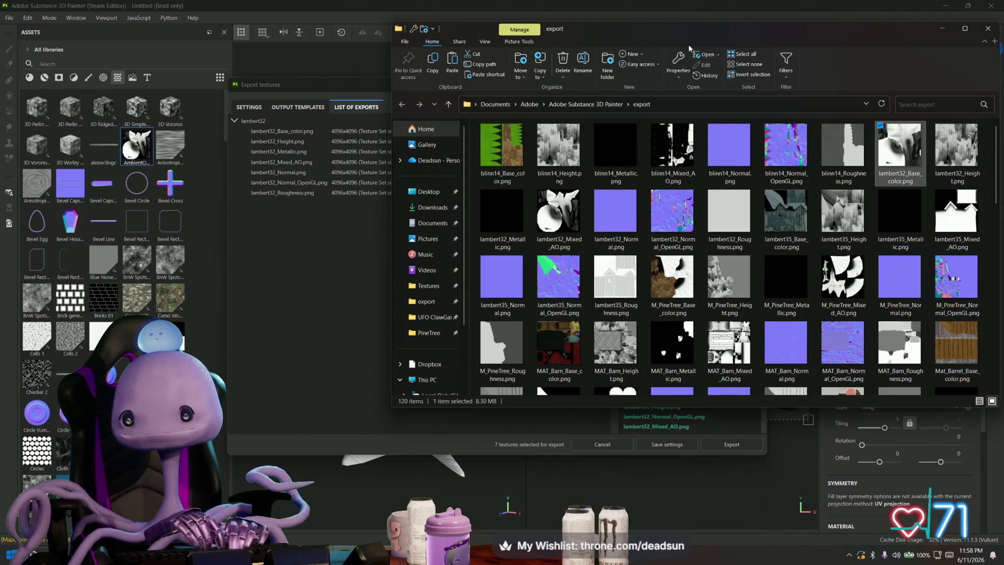
# Step: Place lambert32_Mixed_AO.png onto the Base_color canvas in Photoshop and align it over the UV layout
pyautogui.moveTo(826, 33); pyautogui.dragTo(654, 45)
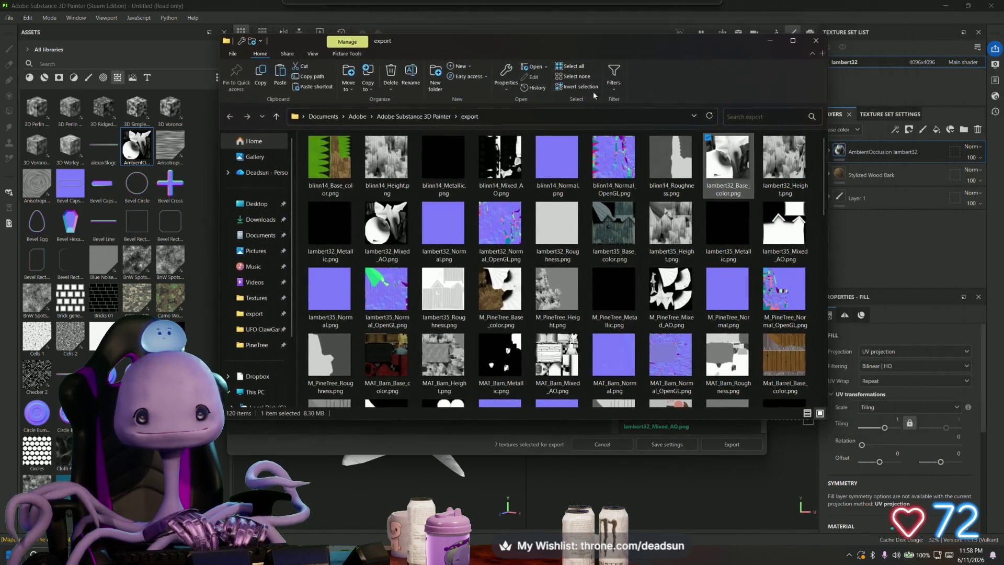
pyautogui.click(382, 221)
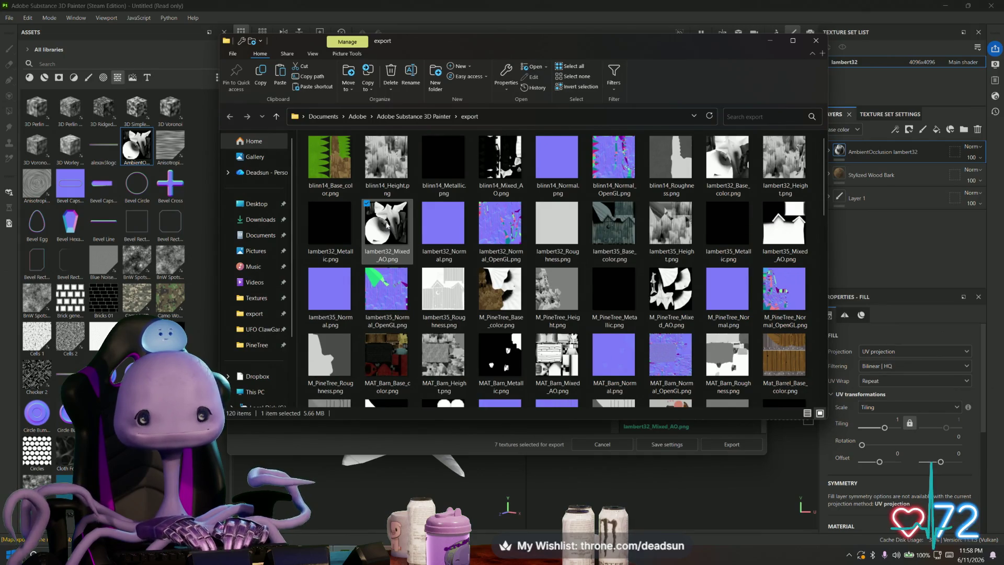
pyautogui.rightClick(387, 224)
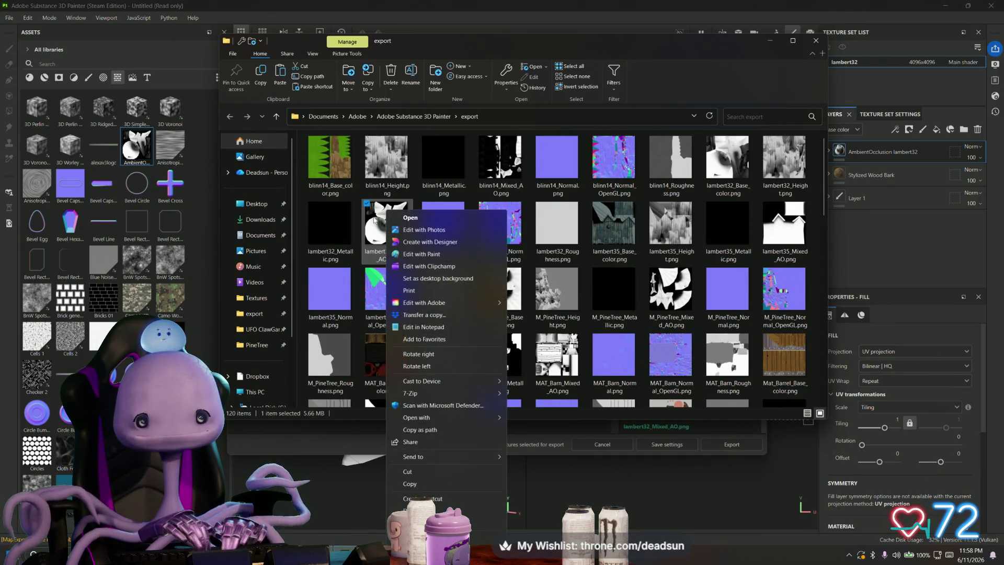
pyautogui.press('Escape')
pyautogui.click(390, 555)
pyautogui.moveTo(387, 523); pyautogui.dragTo(419, 345)
pyautogui.moveTo(491, 240)
pyautogui.mouseDown()
pyautogui.moveTo(481, 284)
pyautogui.moveTo(492, 277)
pyautogui.moveTo(505, 296)
pyautogui.moveTo(487, 294)
pyautogui.mouseUp()
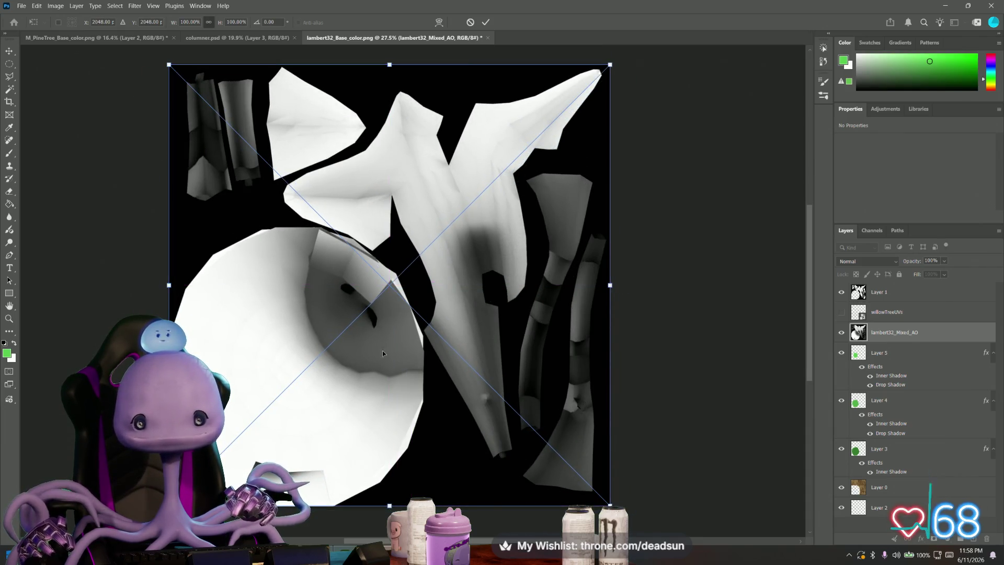
# Step: Commit the placed AO layer and polygon-lasso around the round canopy island
pyautogui.press('Return')
pyautogui.click(10, 75)
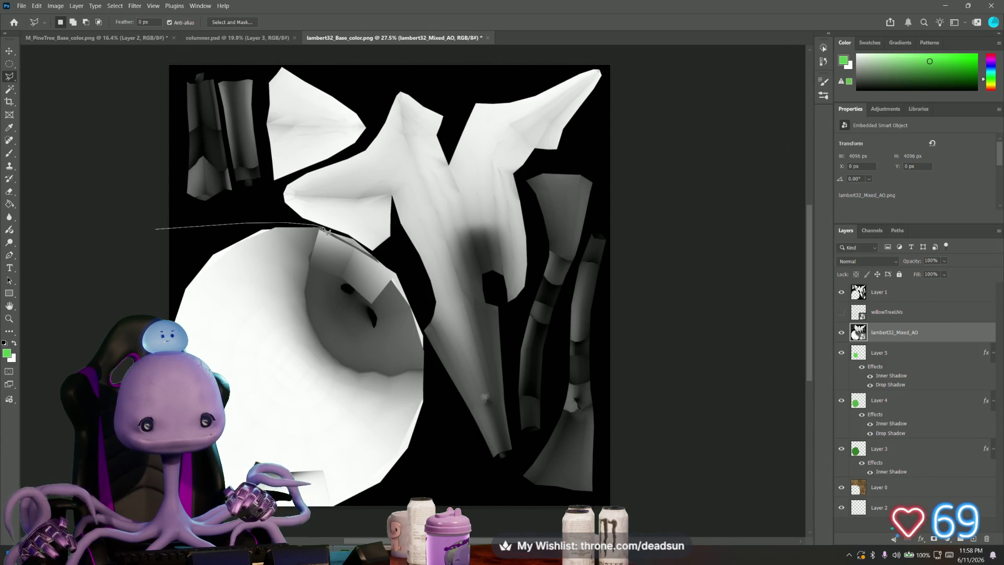
pyautogui.click(359, 243)
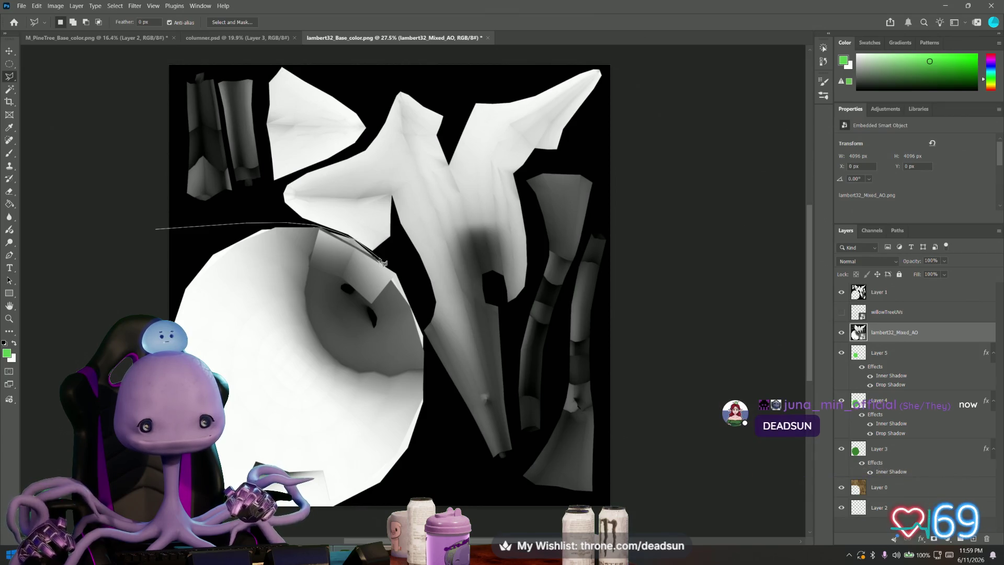
pyautogui.click(411, 290)
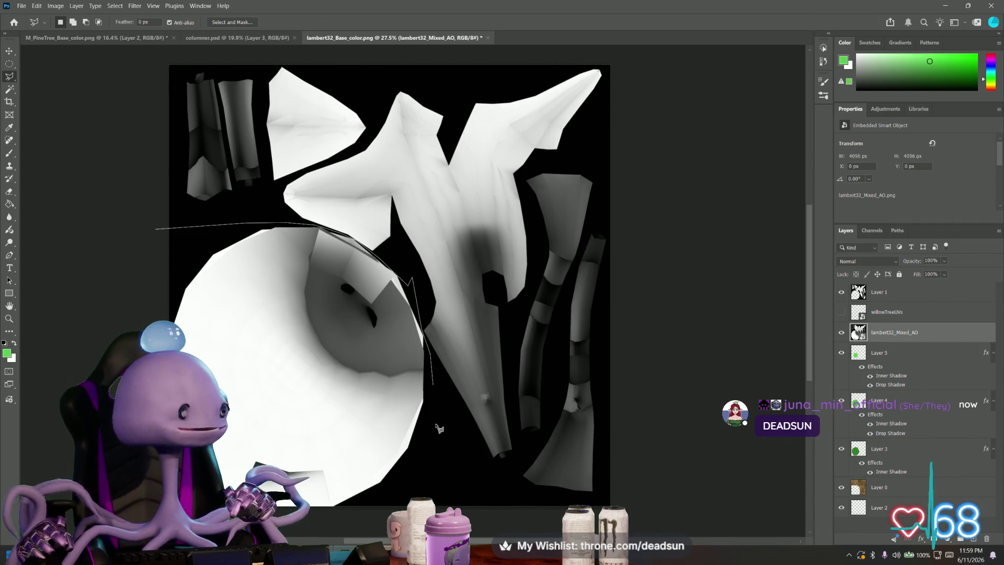
pyautogui.click(438, 452)
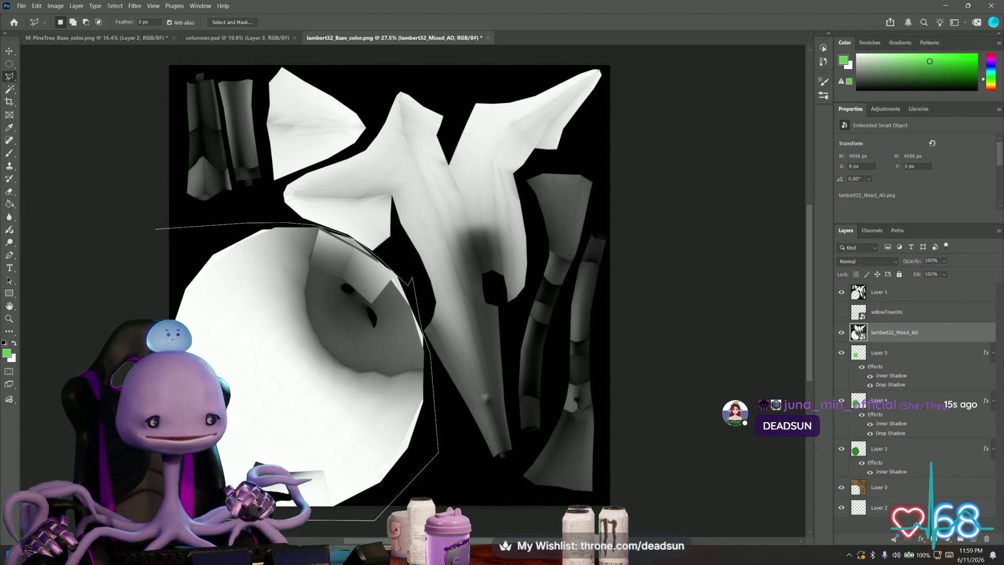
pyautogui.doubleClick(307, 520)
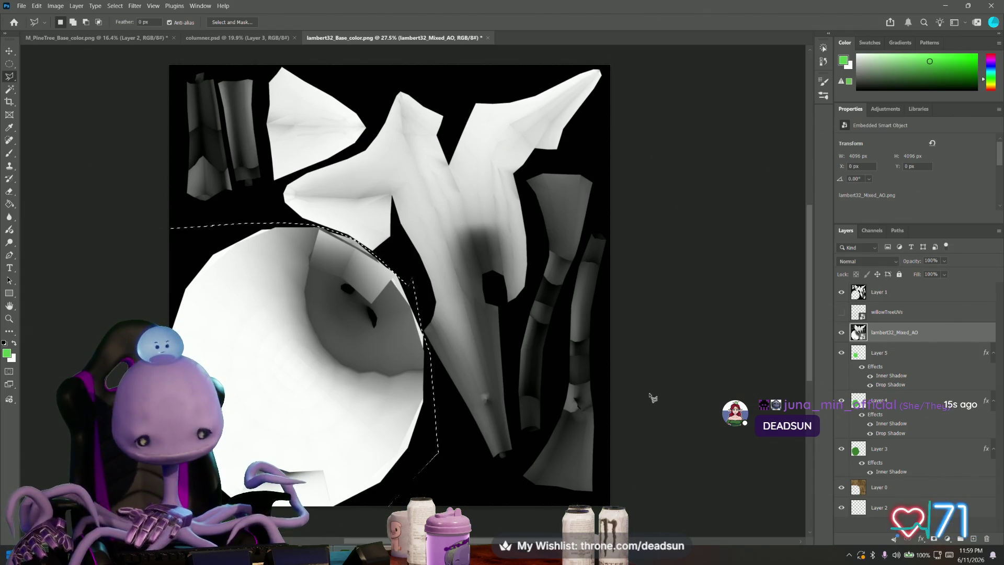
# Step: Rasterize the lambert32_Mixed_AO smart object and delete the selected canopy area
pyautogui.hotkey('ctrl', 'j')
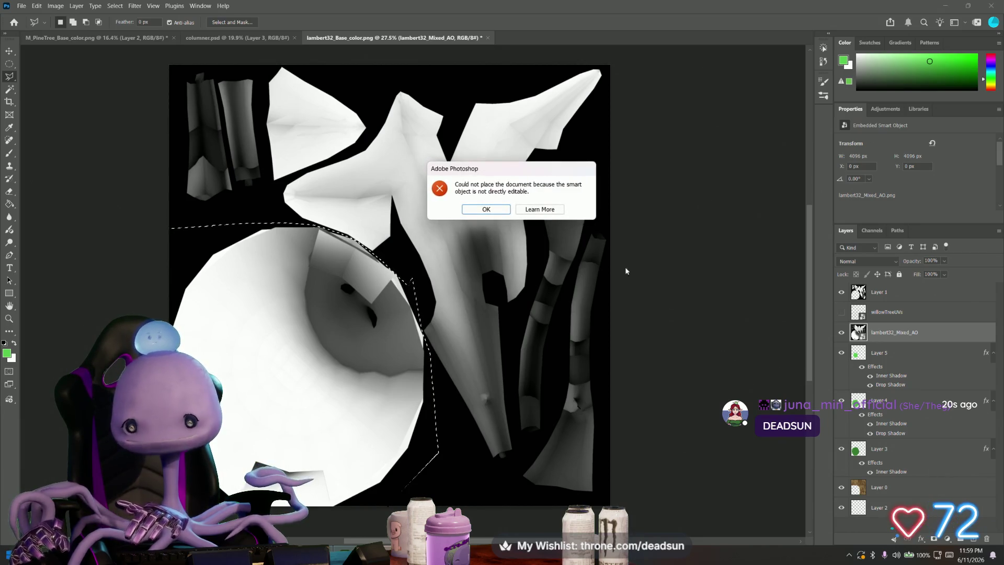
pyautogui.click(486, 209)
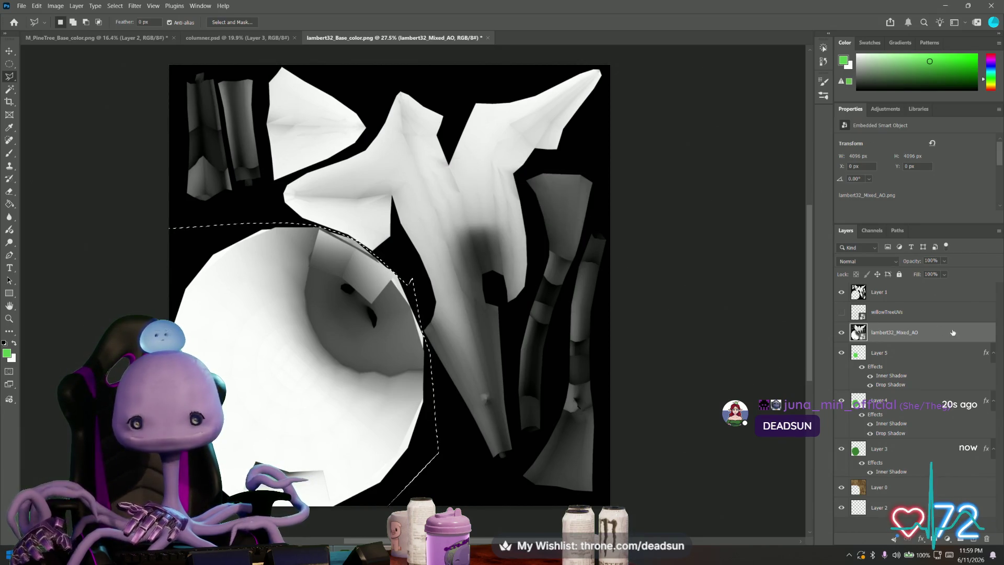
pyautogui.rightClick(927, 335)
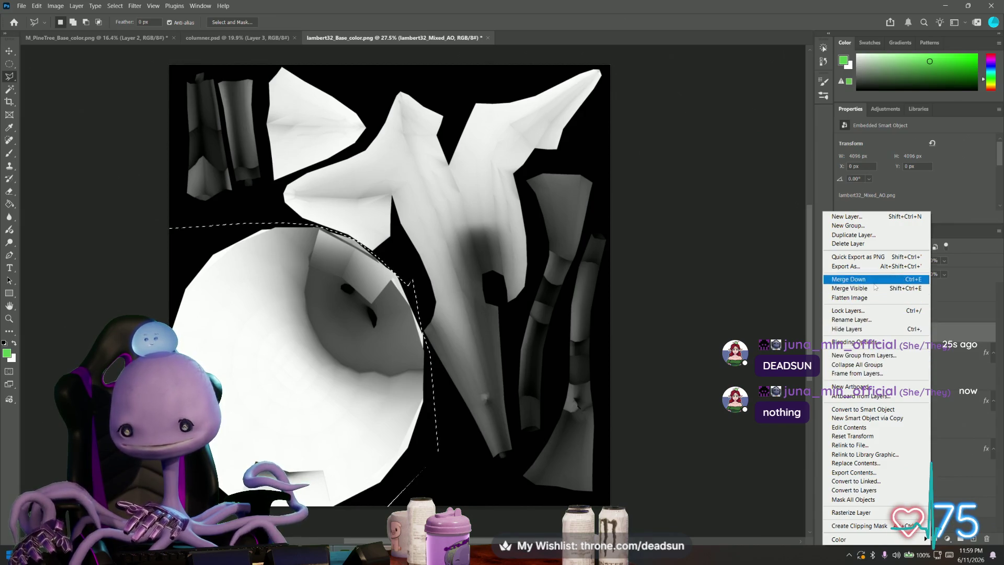
pyautogui.click(857, 513)
pyautogui.press('Delete')
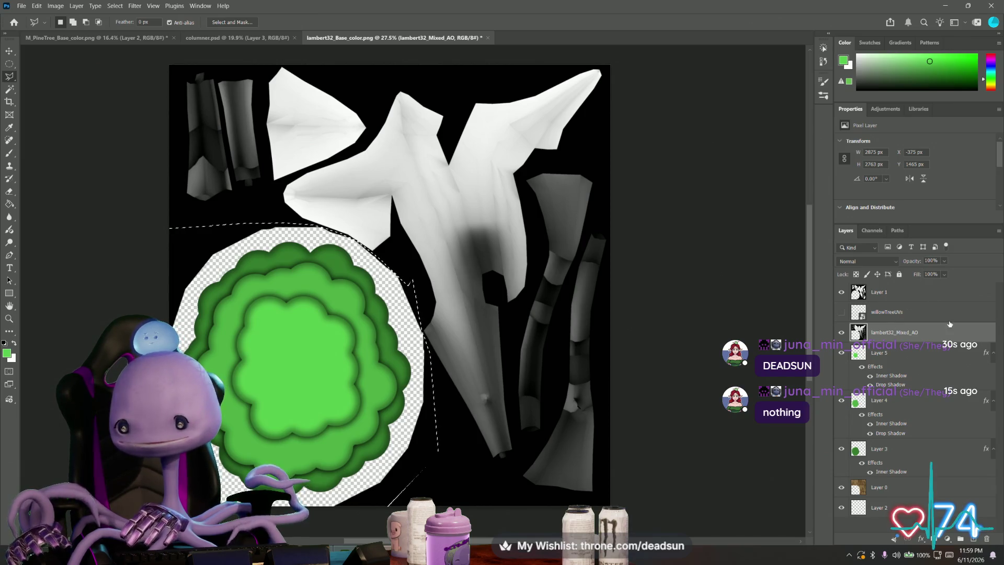
# Step: Set the AO layer's blend mode to Multiply and clear the selection
pyautogui.click(885, 260)
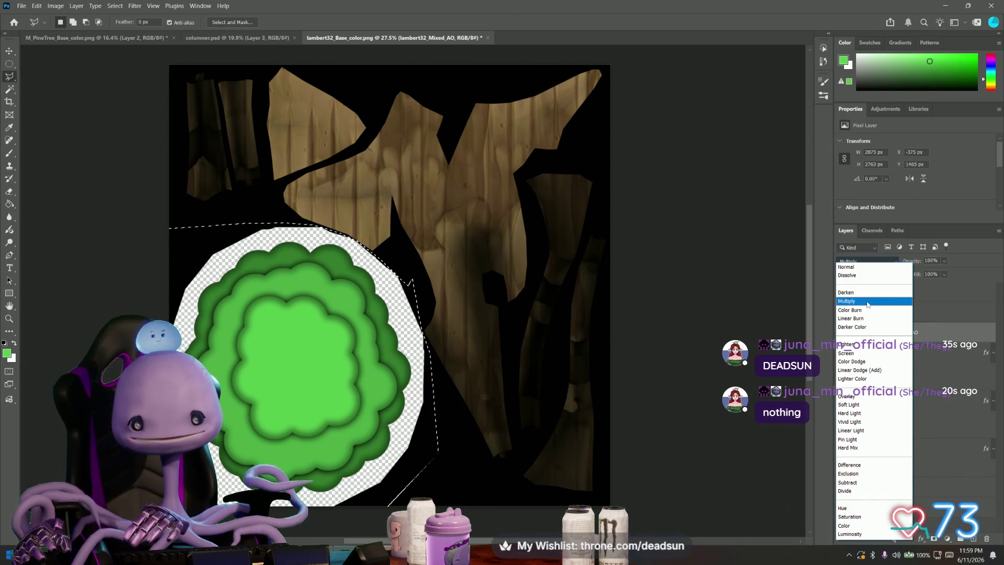
pyautogui.click(867, 302)
pyautogui.press('m')
pyautogui.hotkey('ctrl', 'd')
# Step: Save a copy as PineTree/Willow_base.png, replacing the existing file with PNG options accepted
pyautogui.click(21, 5)
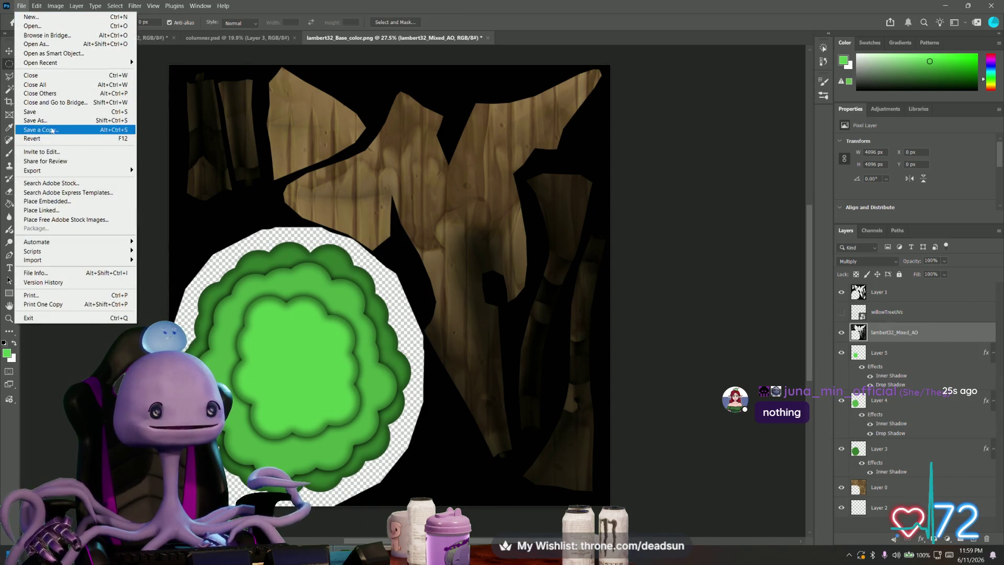
pyautogui.click(52, 130)
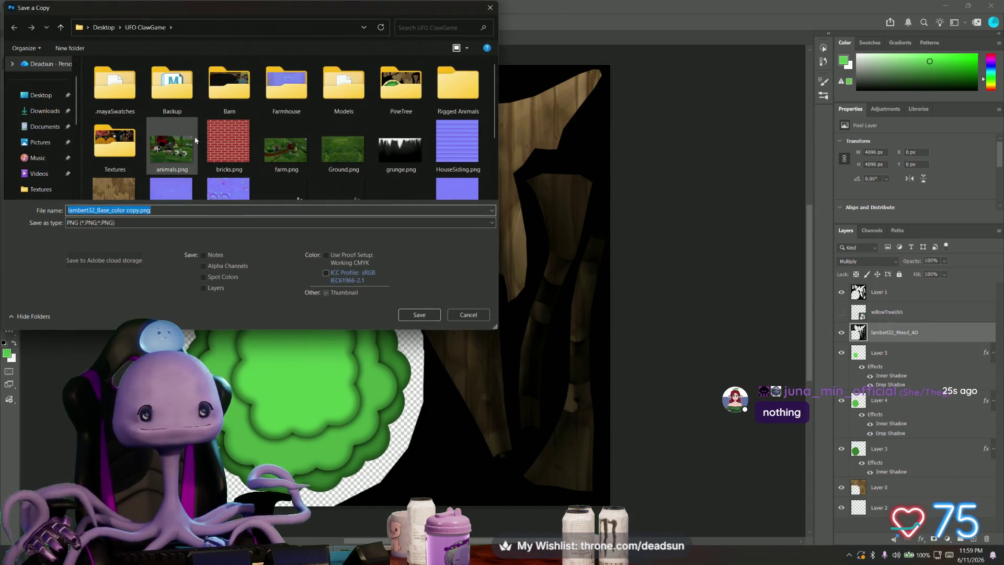
pyautogui.doubleClick(400, 86)
pyautogui.click(335, 84)
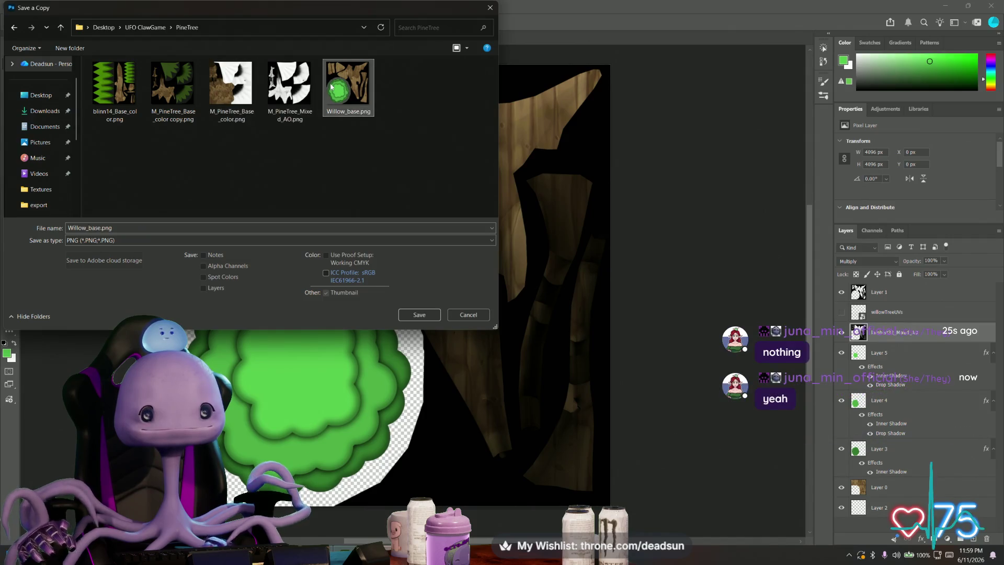
pyautogui.click(419, 315)
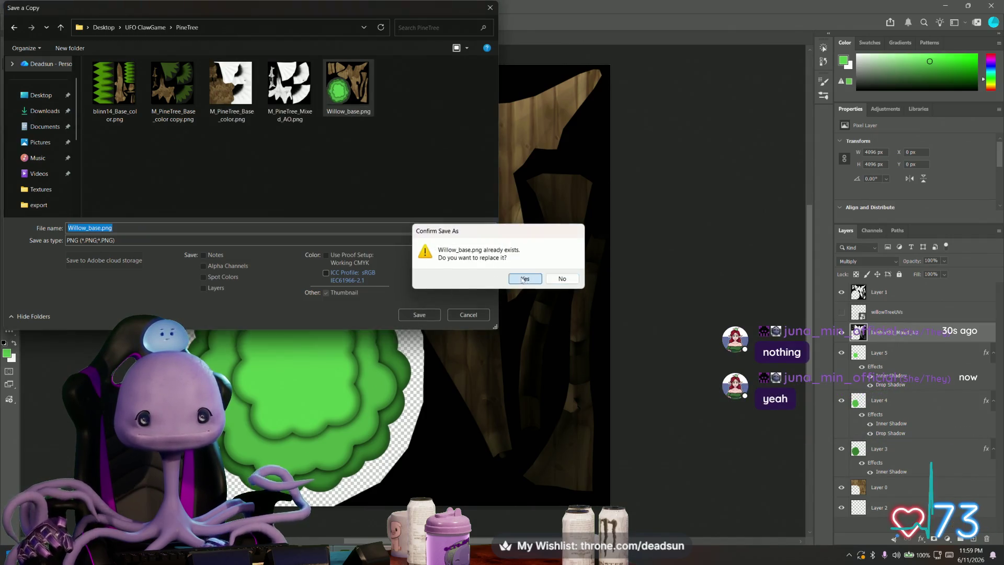
pyautogui.click(520, 277)
pyautogui.click(559, 166)
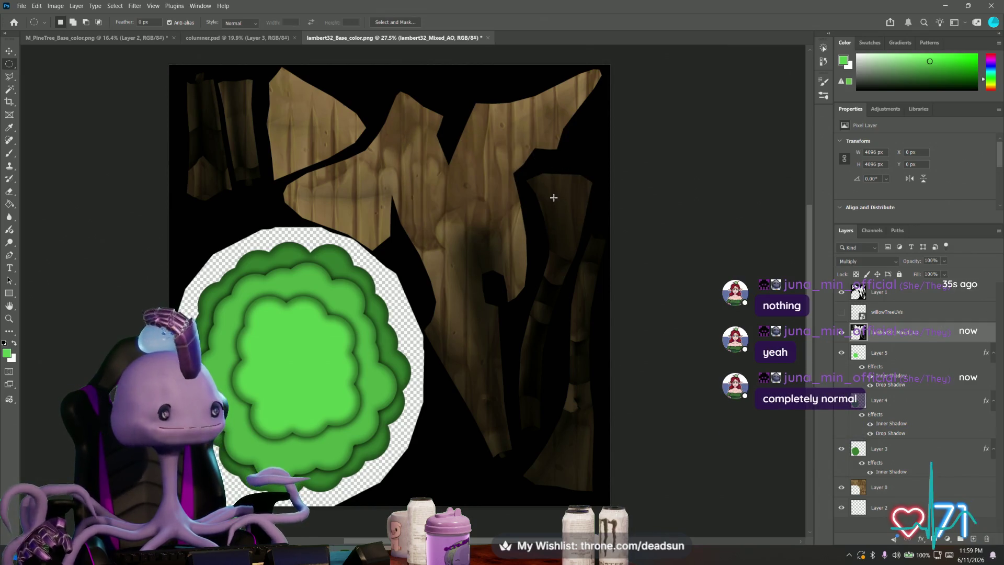
pyautogui.hotkey('alt', 'Tab')
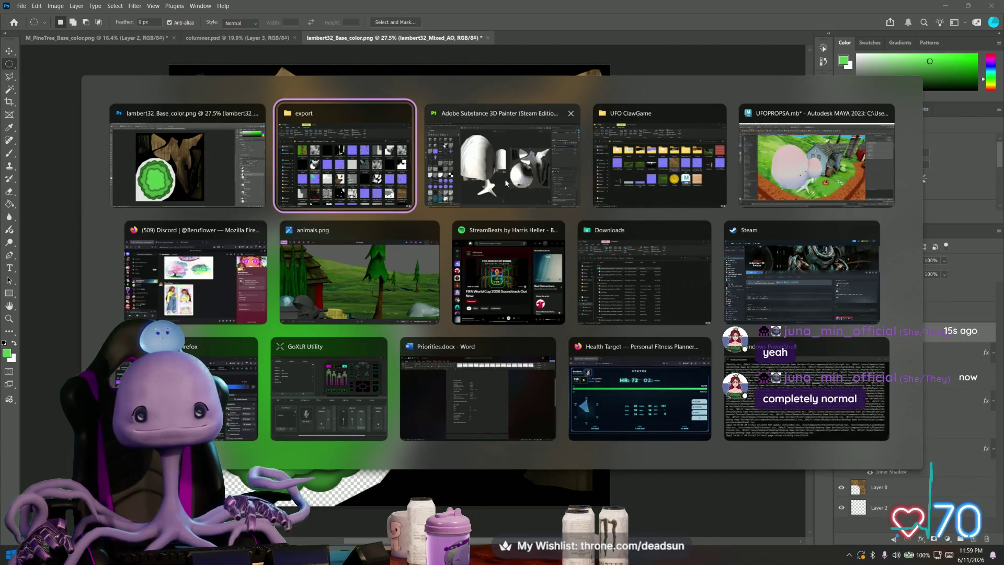
# Step: Load PineTree/Willow_base.png into the lambert32 material's file29 texture node in Maya
pyautogui.click(341, 287)
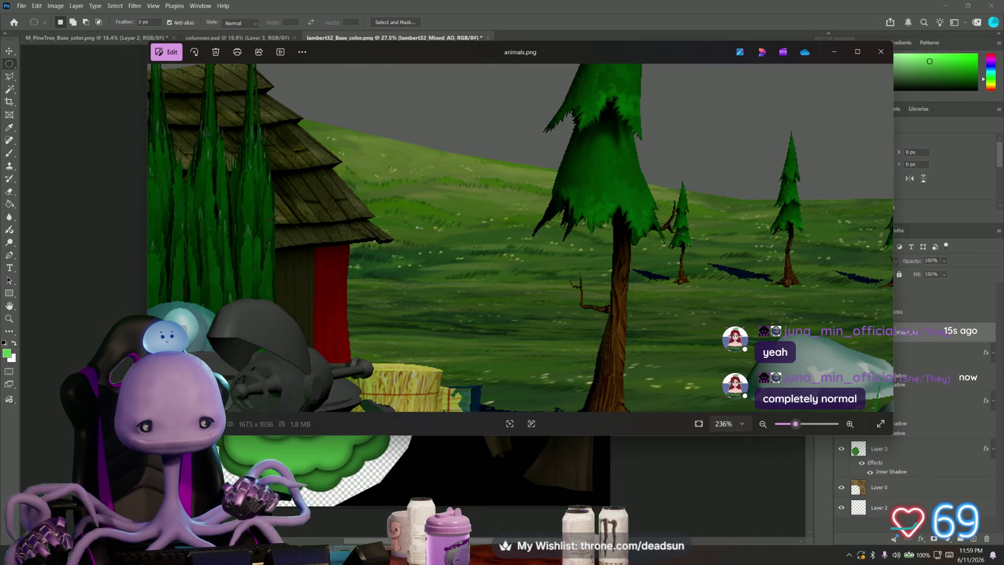
pyautogui.hotkey('alt', 'Tab')
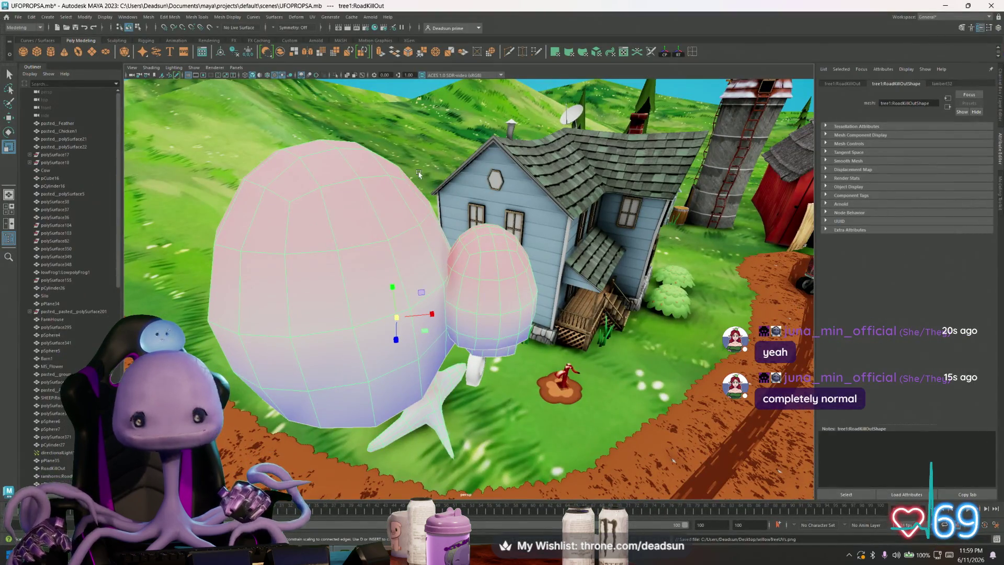
pyautogui.click(942, 83)
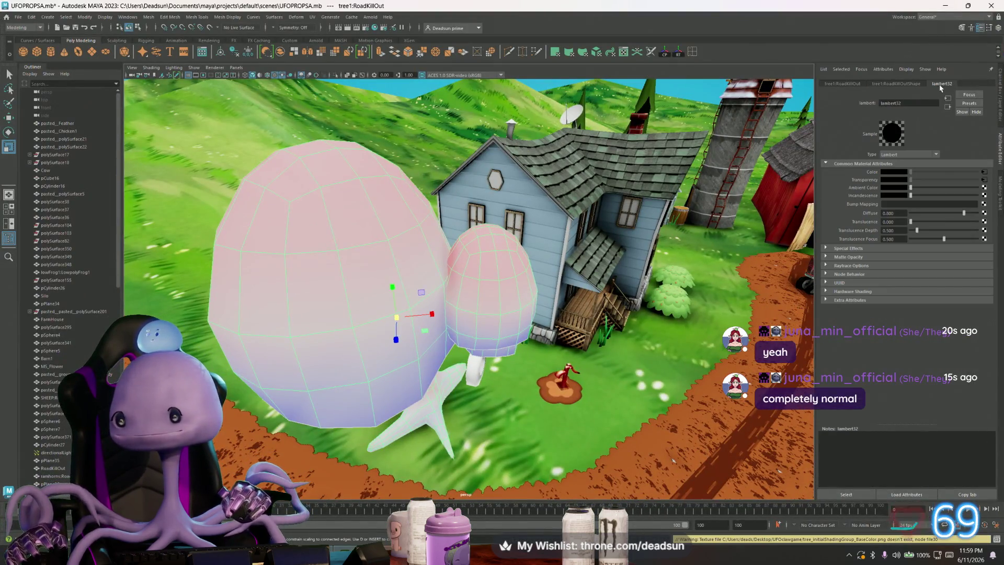
pyautogui.click(984, 171)
pyautogui.click(986, 190)
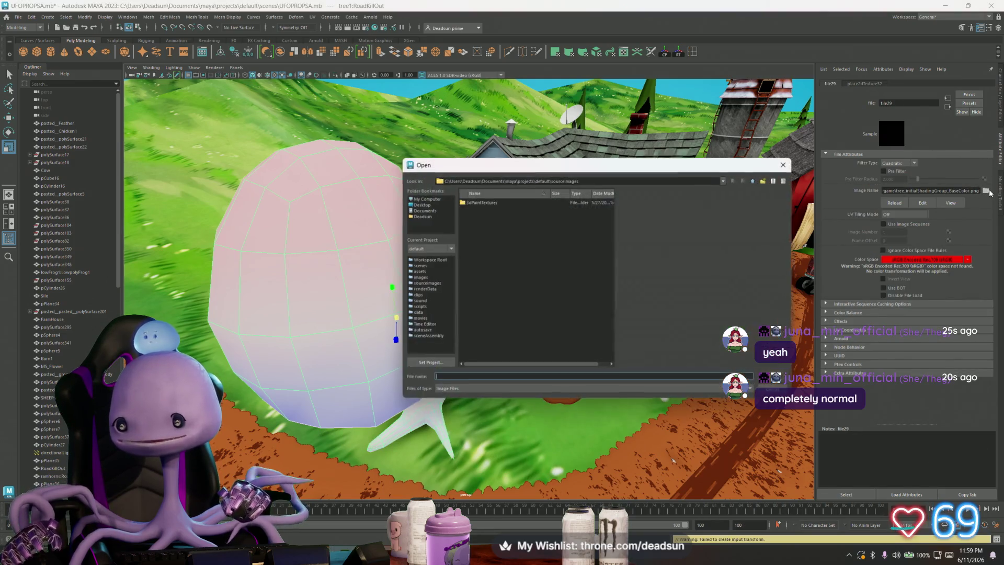
pyautogui.click(422, 205)
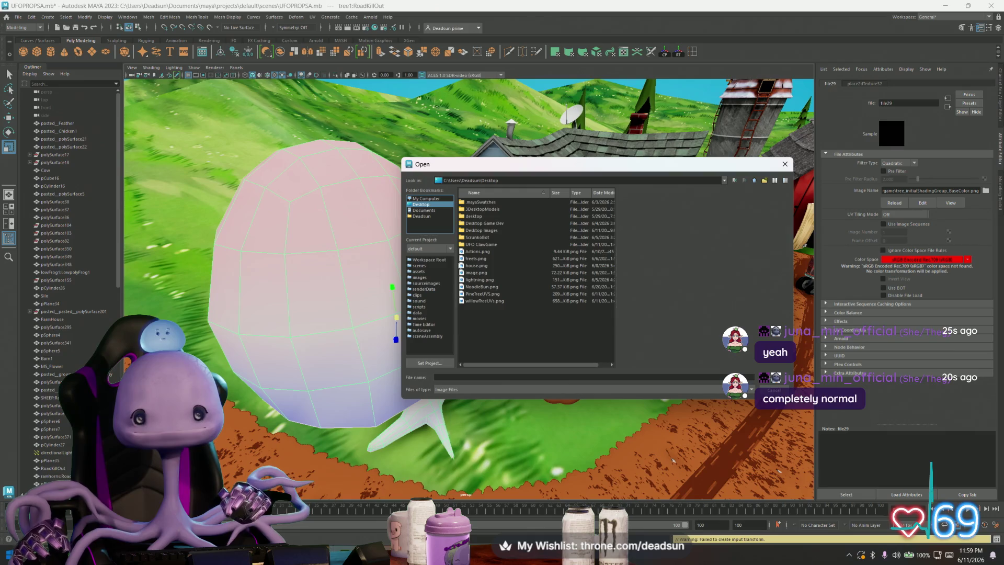
pyautogui.doubleClick(480, 244)
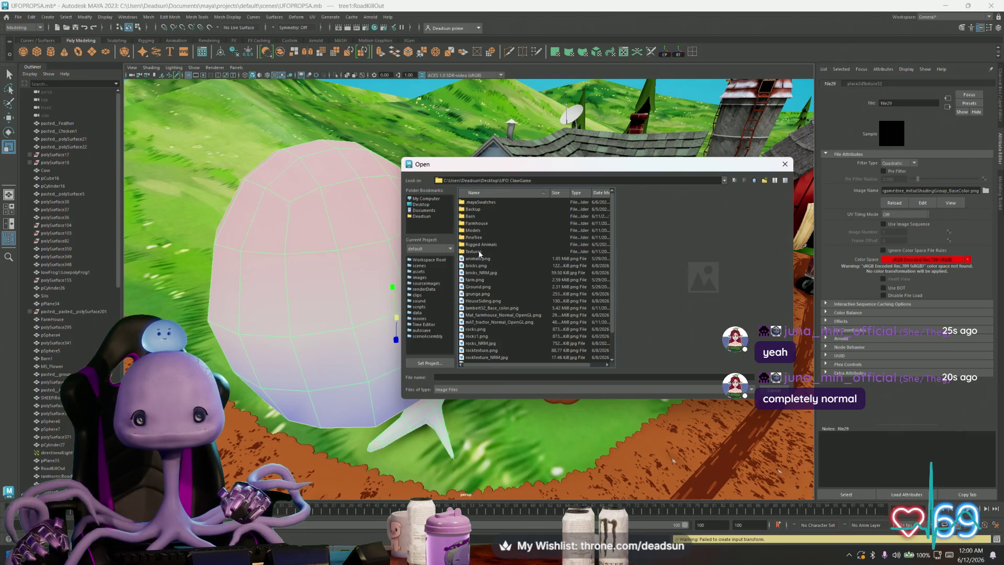
pyautogui.doubleClick(480, 237)
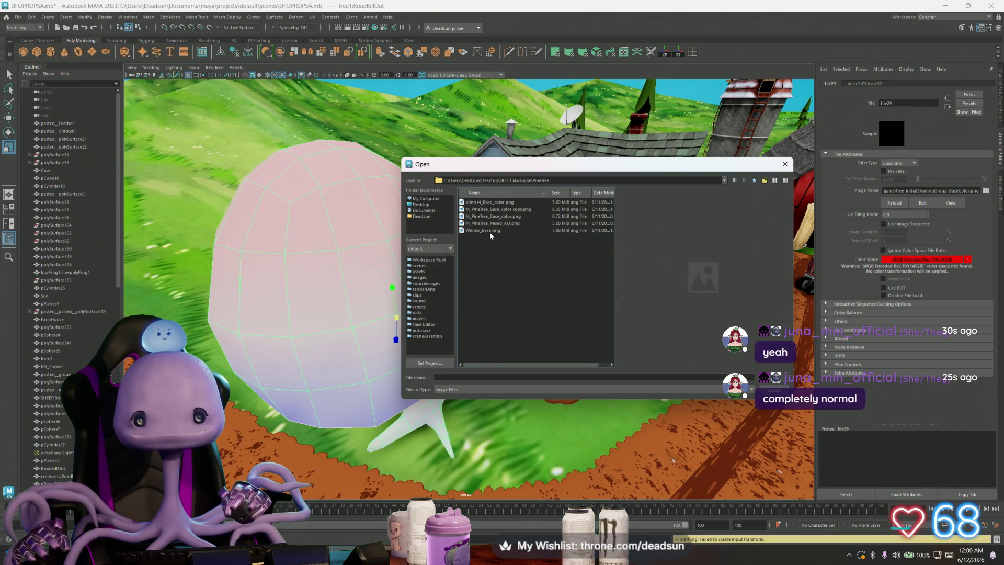
pyautogui.click(489, 231)
pyautogui.doubleClick(490, 231)
# Step: Review the textured tree from a lower angle, leaving the texture file unchanged
pyautogui.moveTo(471, 397)
pyautogui.keyDown('alt'); pyautogui.mouseDown()
pyautogui.moveTo(460, 335)
pyautogui.moveTo(481, 376)
pyautogui.moveTo(434, 395)
pyautogui.moveTo(400, 354)
pyautogui.mouseUp(); pyautogui.keyUp('alt')
pyautogui.scroll(4, 428, 396)
pyautogui.click(986, 190)
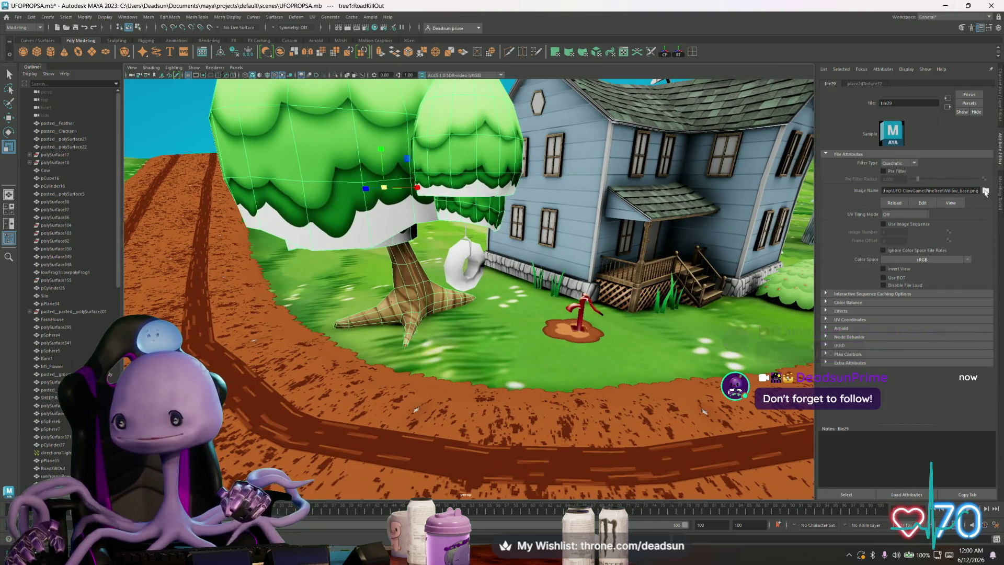
pyautogui.click(777, 165)
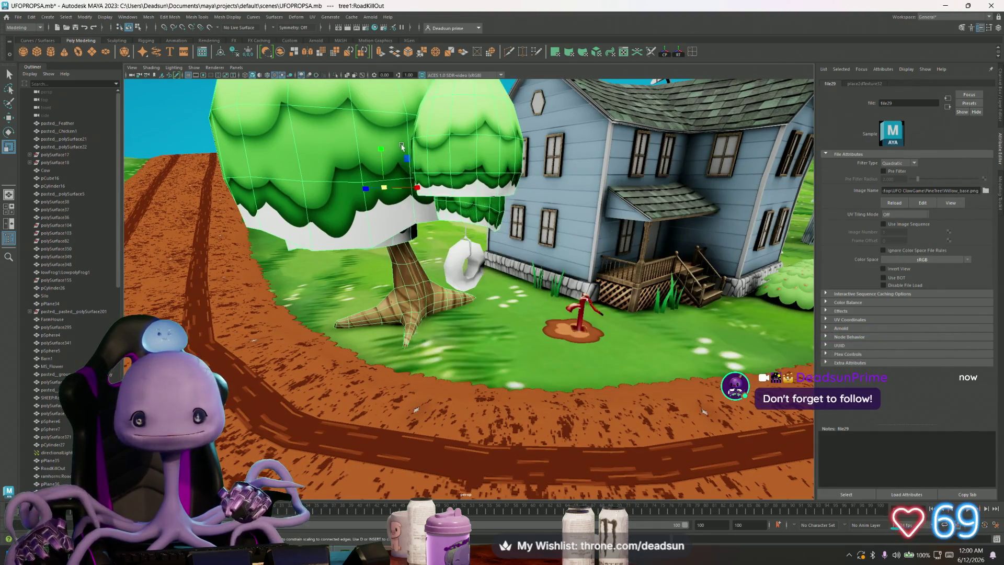
# Step: Load PineTree/Willow_base.png into the file30 texture node as well, then review the tree
pyautogui.click(984, 181)
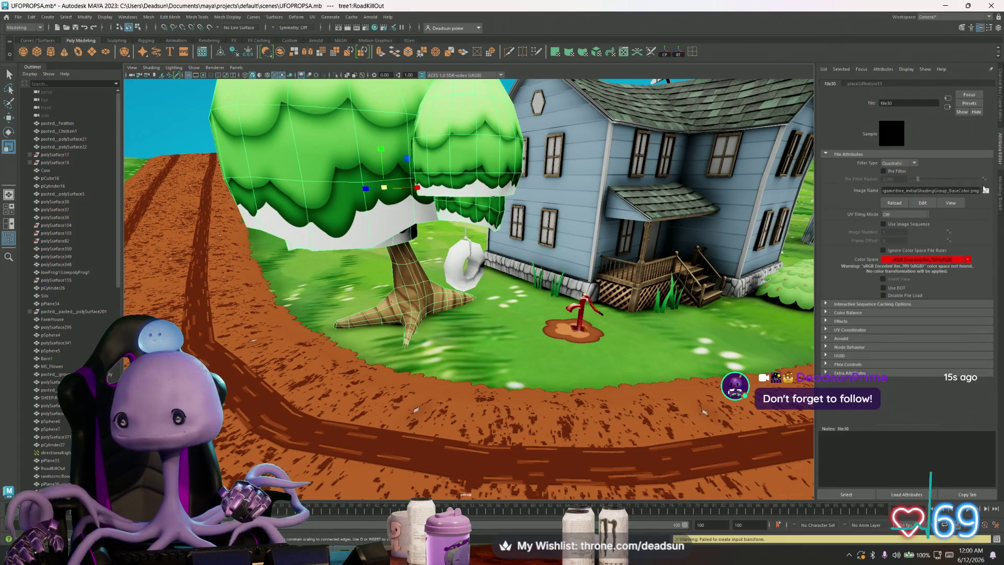
pyautogui.click(987, 192)
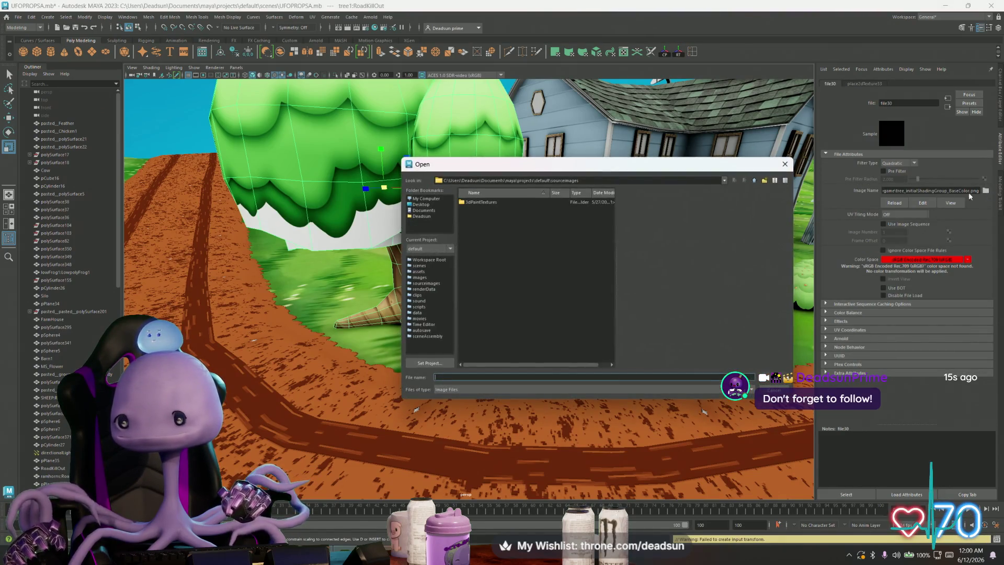
pyautogui.click(421, 205)
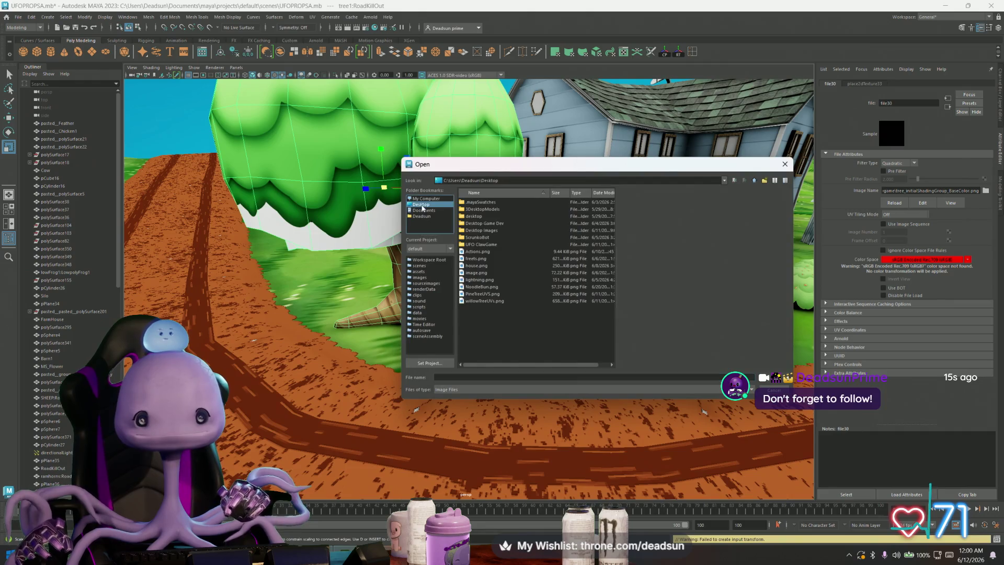
pyautogui.doubleClick(484, 245)
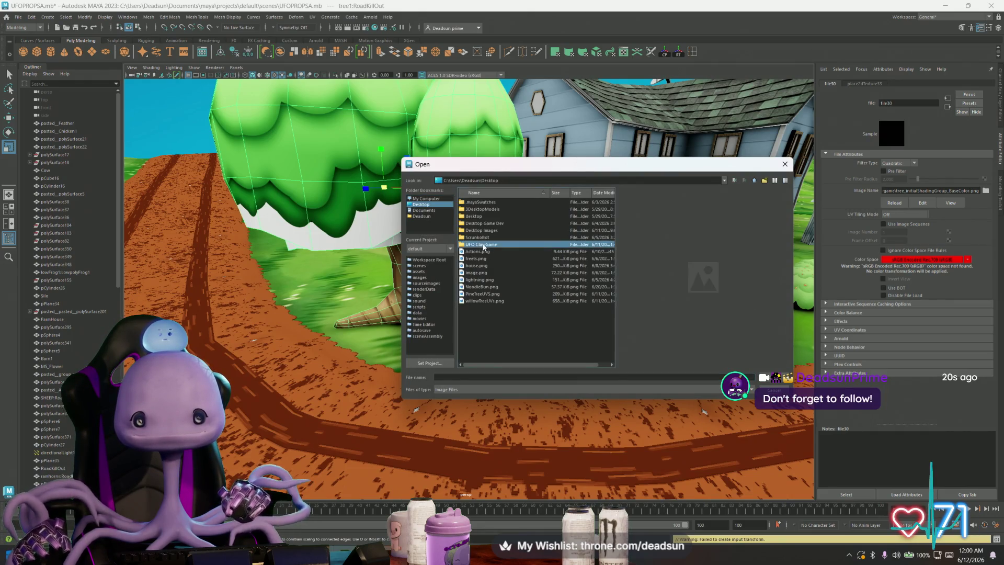
pyautogui.doubleClick(474, 238)
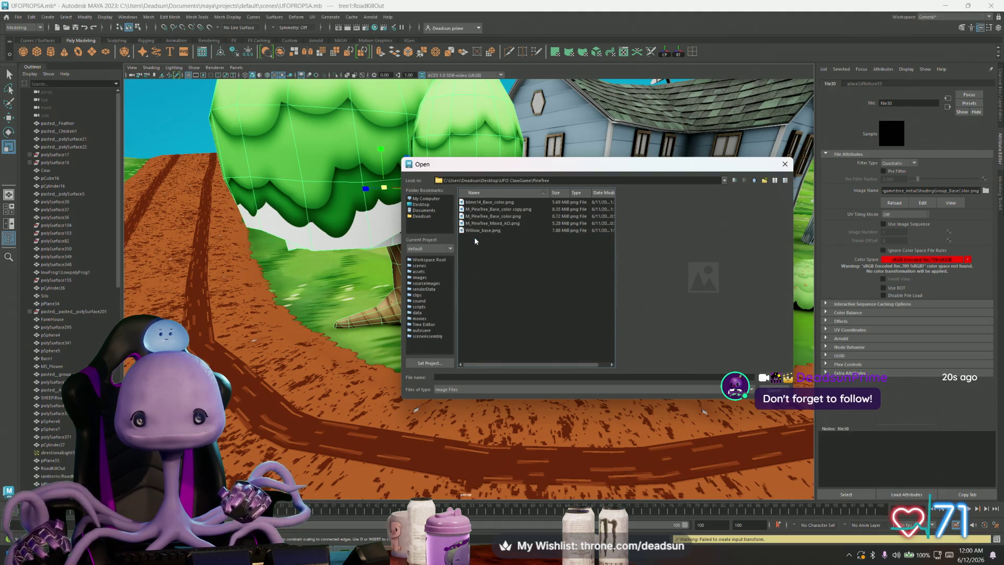
pyautogui.click(491, 232)
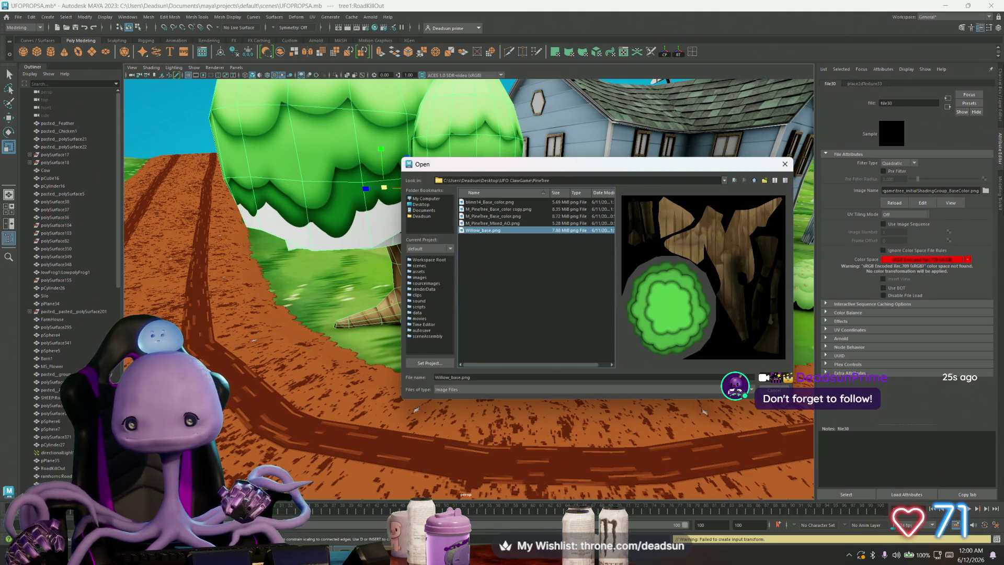
pyautogui.click(773, 377)
pyautogui.moveTo(495, 293)
pyautogui.keyDown('alt'); pyautogui.mouseDown()
pyautogui.moveTo(514, 292)
pyautogui.moveTo(465, 328)
pyautogui.mouseUp(); pyautogui.keyUp('alt')
# Step: Set file30's texture filter type to Off
pyautogui.click(897, 163)
pyautogui.click(901, 175)
pyautogui.scroll(5, 580, 257)
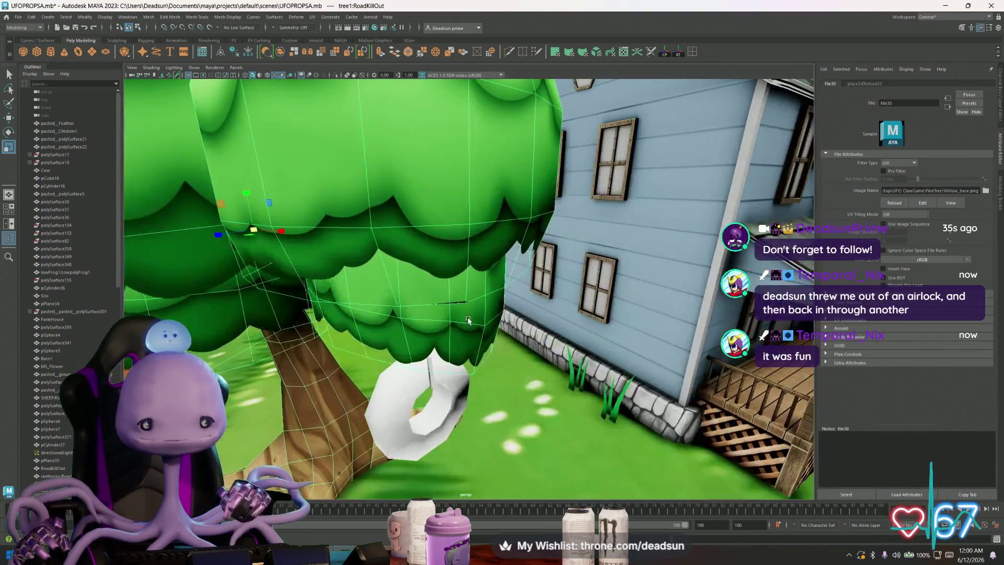
pyautogui.scroll(-3, 579, 257)
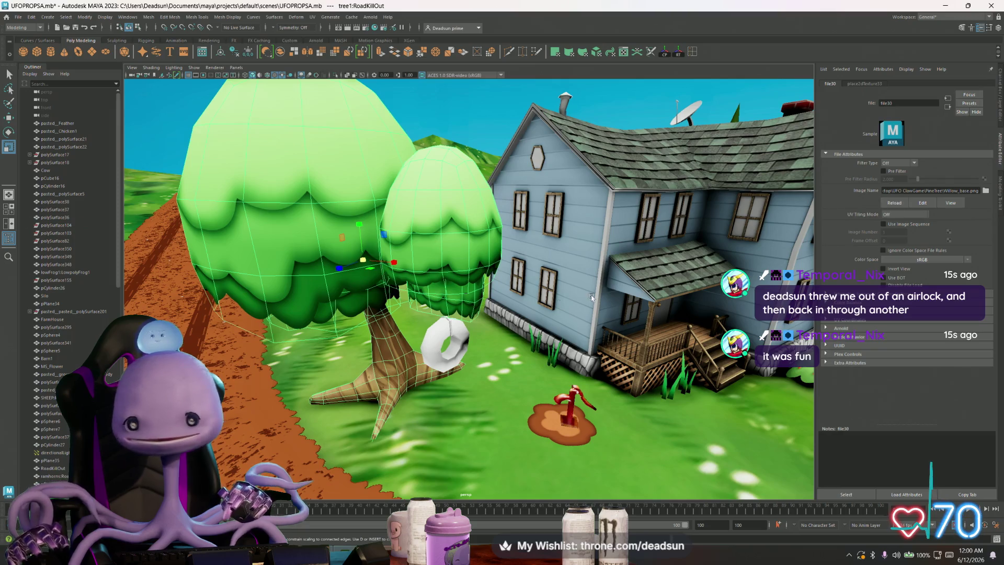
# Step: Select the farmhouse and view it from a low angle
pyautogui.click(517, 282)
pyautogui.scroll(-5, 510, 316)
pyautogui.moveTo(510, 316)
pyautogui.keyDown('alt'); pyautogui.mouseDown()
pyautogui.moveTo(510, 283)
pyautogui.moveTo(472, 343)
pyautogui.moveTo(531, 346)
pyautogui.moveTo(407, 302)
pyautogui.moveTo(385, 213)
pyautogui.mouseUp(); pyautogui.keyUp('alt')
pyautogui.scroll(5, 510, 282)
pyautogui.scroll(5, 517, 347)
pyautogui.scroll(3, 517, 340)
pyautogui.scroll(-2, 518, 340)
pyautogui.scroll(2, 517, 335)
pyautogui.scroll(-2, 517, 334)
pyautogui.scroll(2, 532, 346)
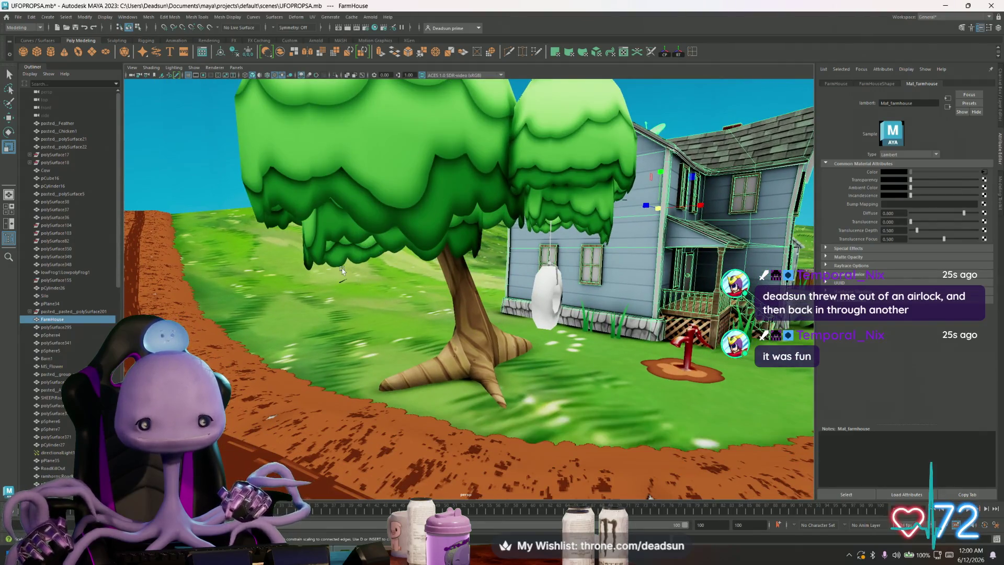
# Step: Select the willow tree, switch it to vertex mode and pick a single vertex
pyautogui.click(531, 346)
pyautogui.scroll(3, 406, 302)
pyautogui.moveTo(377, 208); pyautogui.dragTo(340, 209, button='right')
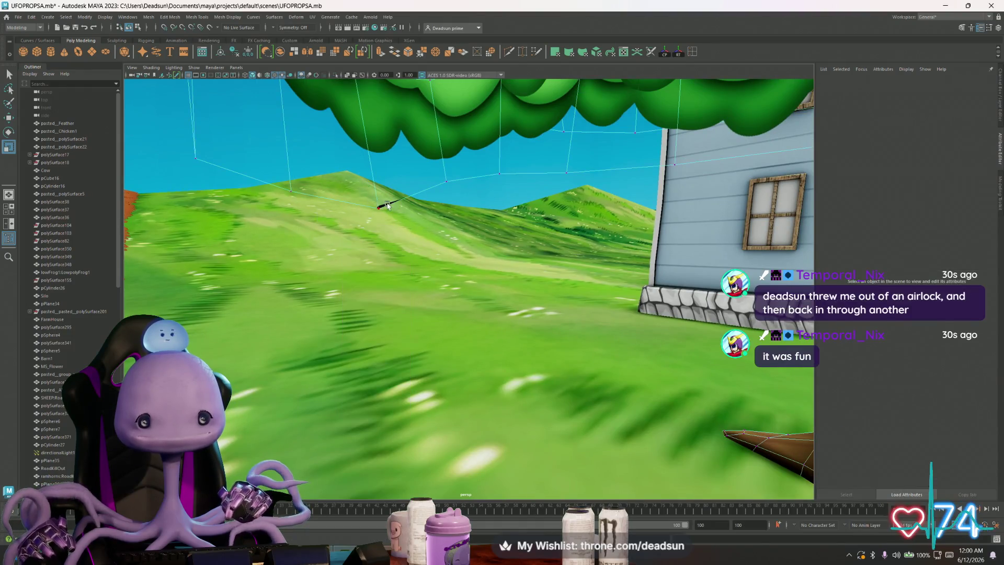
pyautogui.click(378, 209)
pyautogui.click(313, 20)
# Step: Inspect the picked vertex in the UV Editor with the Move tool active, then close it
pyautogui.moveTo(330, 17)
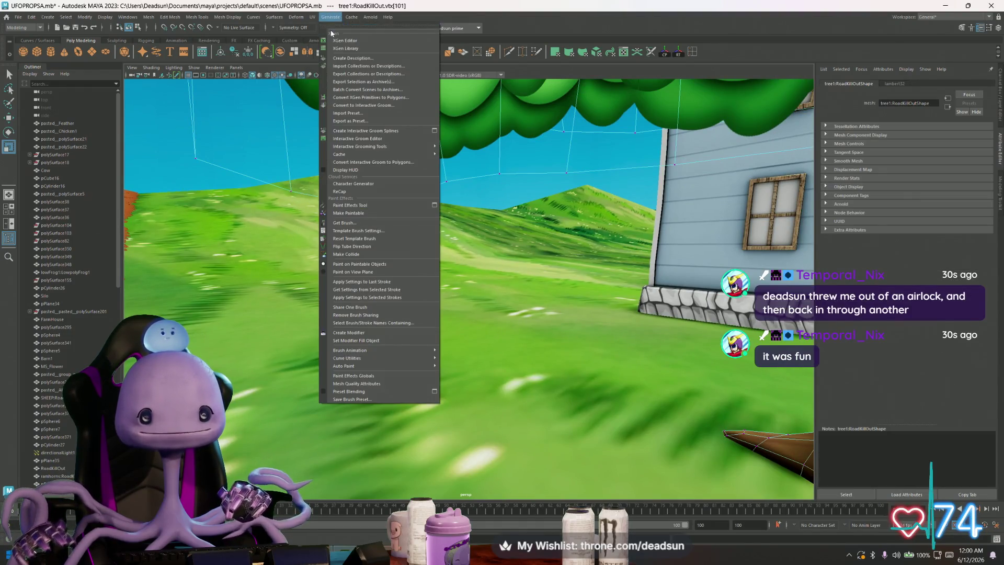
pyautogui.click(335, 35)
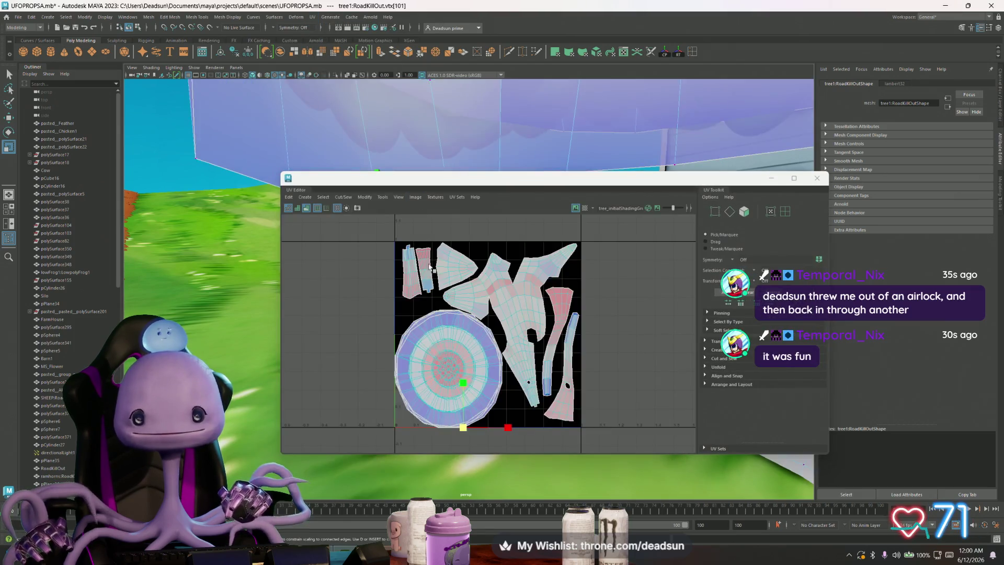
pyautogui.scroll(3, 462, 403)
pyautogui.scroll(4, 458, 413)
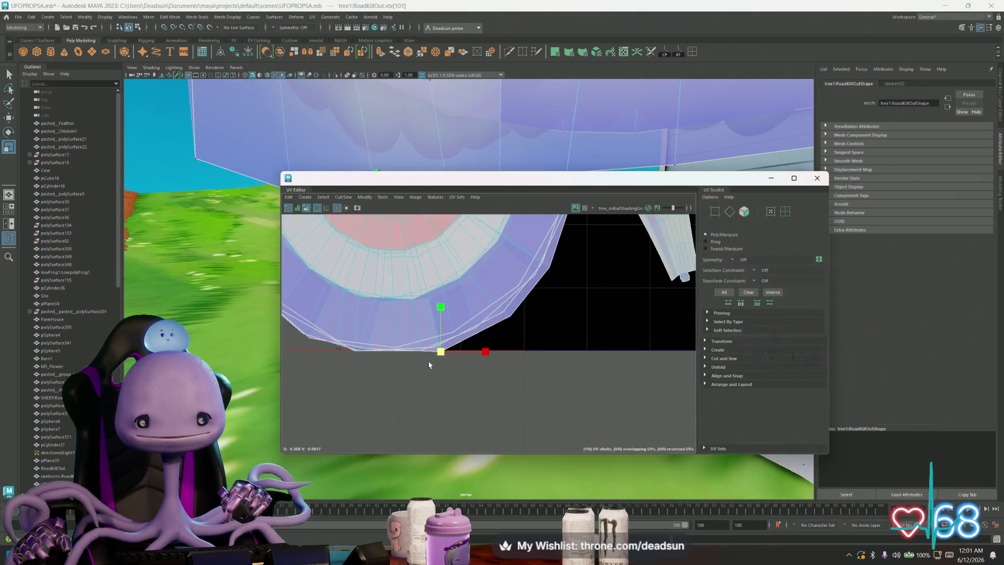
pyautogui.moveTo(453, 345)
pyautogui.keyDown('alt'); pyautogui.mouseDown(button='middle')
pyautogui.moveTo(463, 367)
pyautogui.moveTo(447, 338)
pyautogui.mouseUp(button='middle'); pyautogui.keyUp('alt')
pyautogui.press('w')
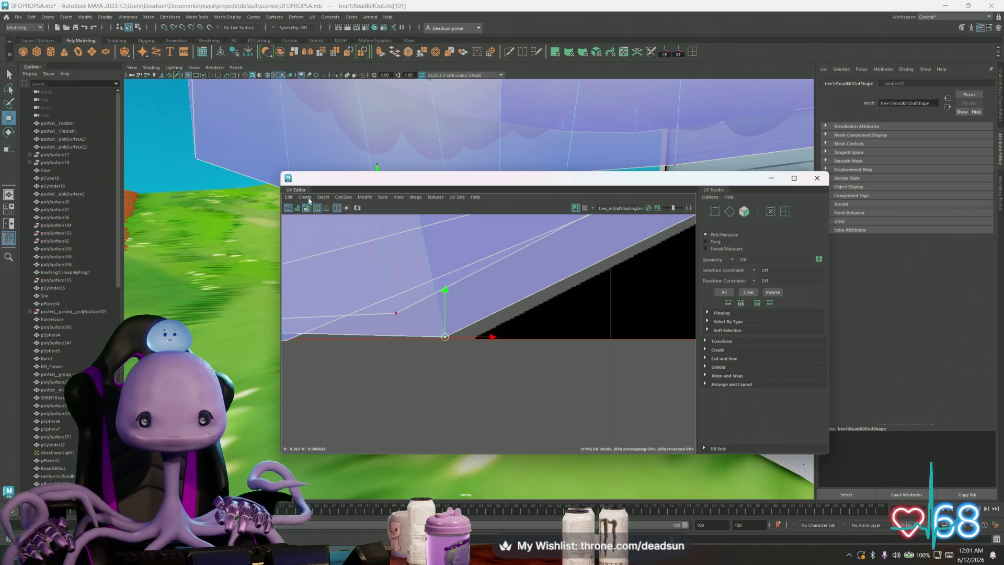
pyautogui.click(816, 179)
# Step: Return the willow tree to object mode
pyautogui.scroll(-3, 558, 262)
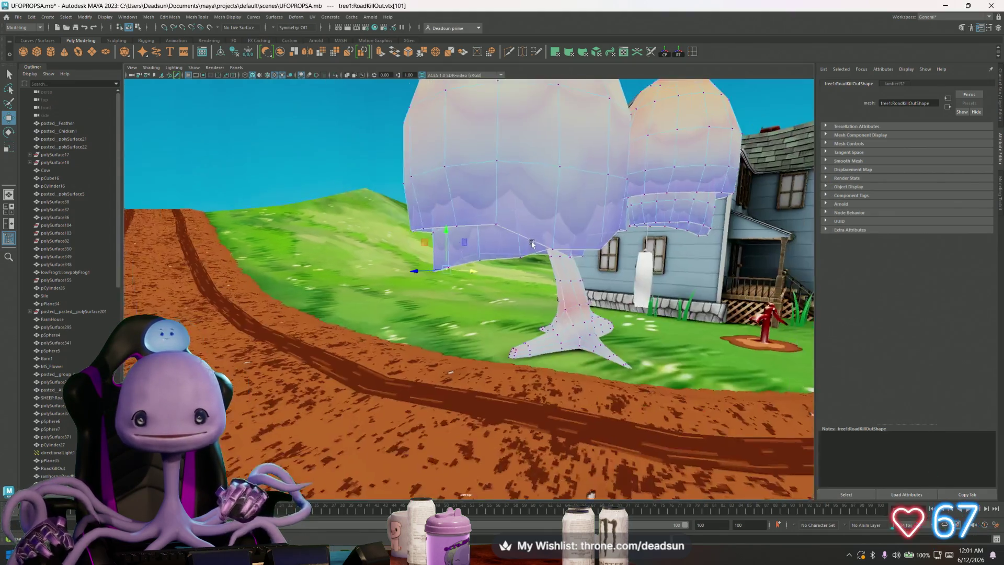
pyautogui.scroll(4, 557, 262)
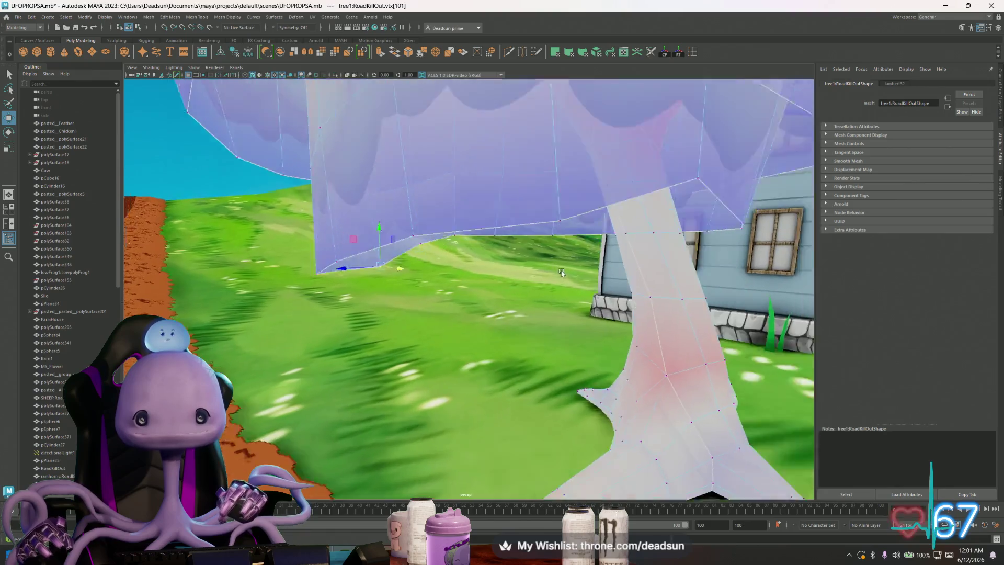
pyautogui.scroll(-2, 561, 272)
pyautogui.rightClick(523, 248)
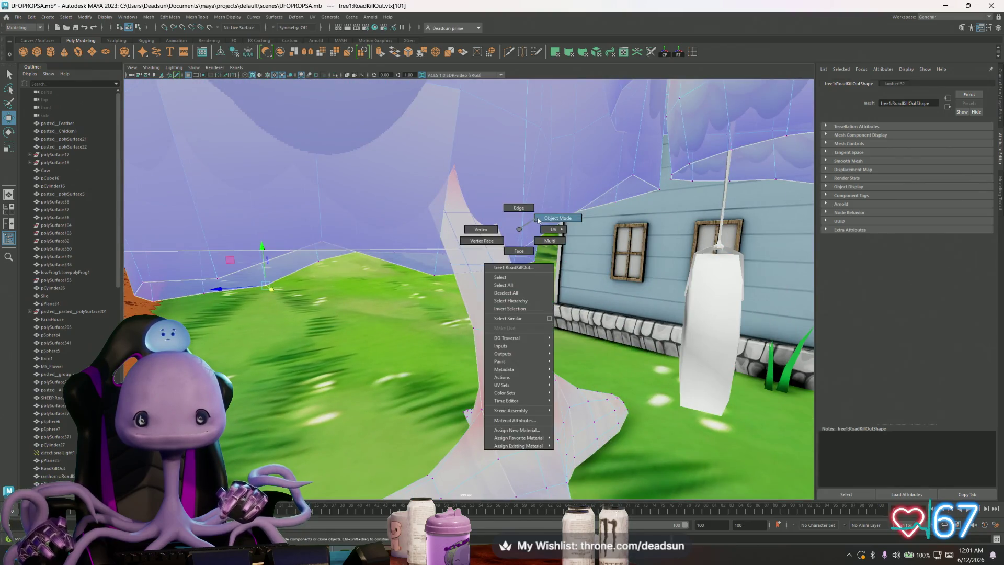
pyautogui.click(518, 402)
pyautogui.scroll(-5, 444, 296)
pyautogui.scroll(-5, 444, 296)
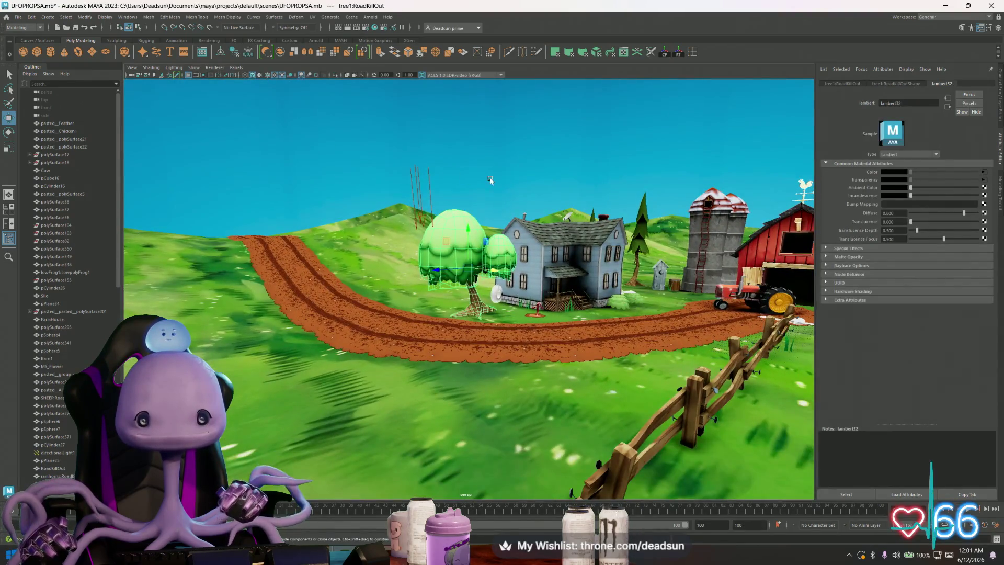
# Step: Look over the farmhouse from front and wide views, save the scene, and reselect the willow mesh
pyautogui.click(520, 263)
pyautogui.scroll(8, 521, 263)
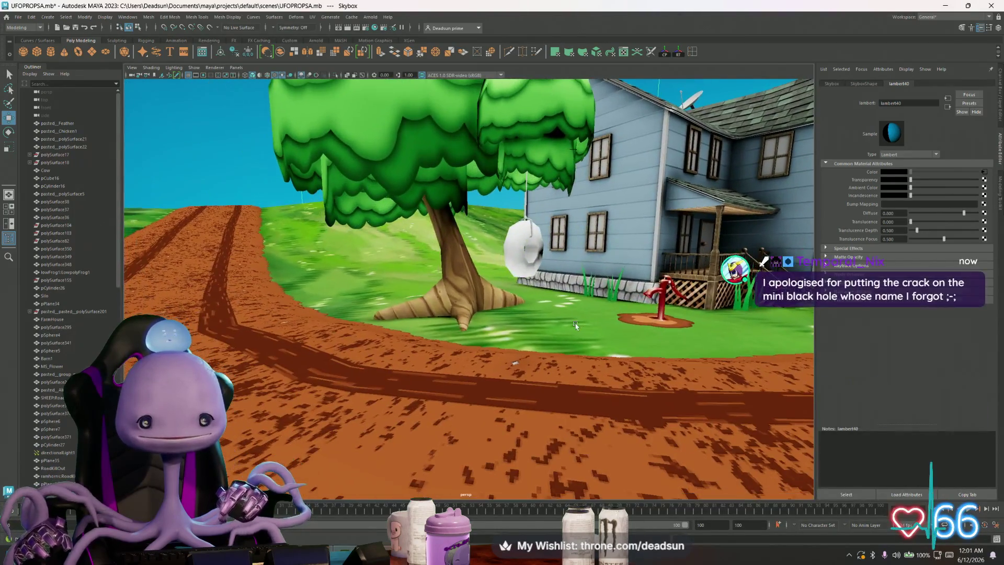
pyautogui.scroll(-5, 575, 325)
pyautogui.moveTo(575, 326)
pyautogui.keyDown('alt'); pyautogui.mouseDown()
pyautogui.moveTo(536, 343)
pyautogui.moveTo(532, 334)
pyautogui.moveTo(542, 334)
pyautogui.moveTo(538, 346)
pyautogui.moveTo(517, 323)
pyautogui.moveTo(610, 326)
pyautogui.moveTo(501, 323)
pyautogui.mouseUp(); pyautogui.keyUp('alt')
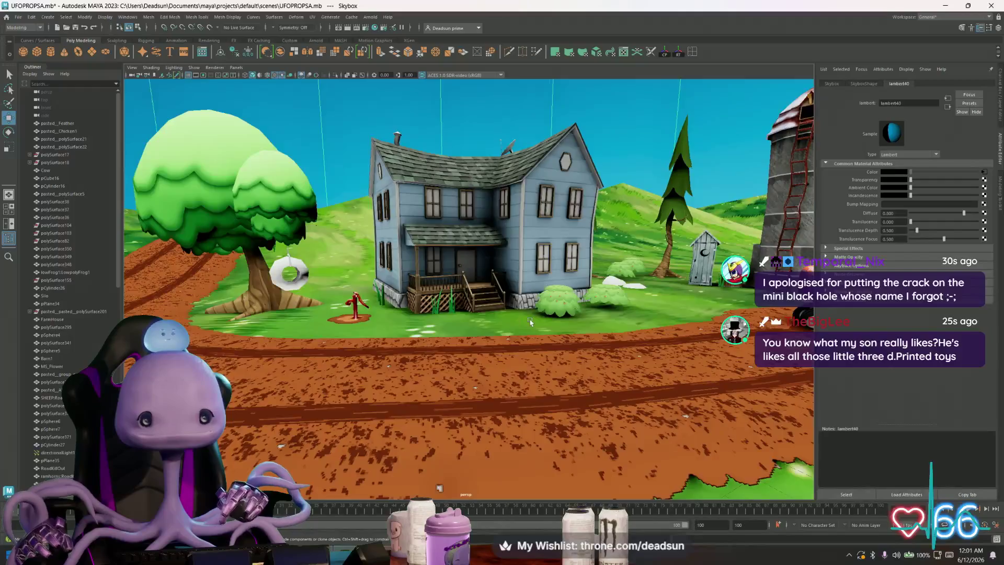
pyautogui.press('[')
pyautogui.press('[')
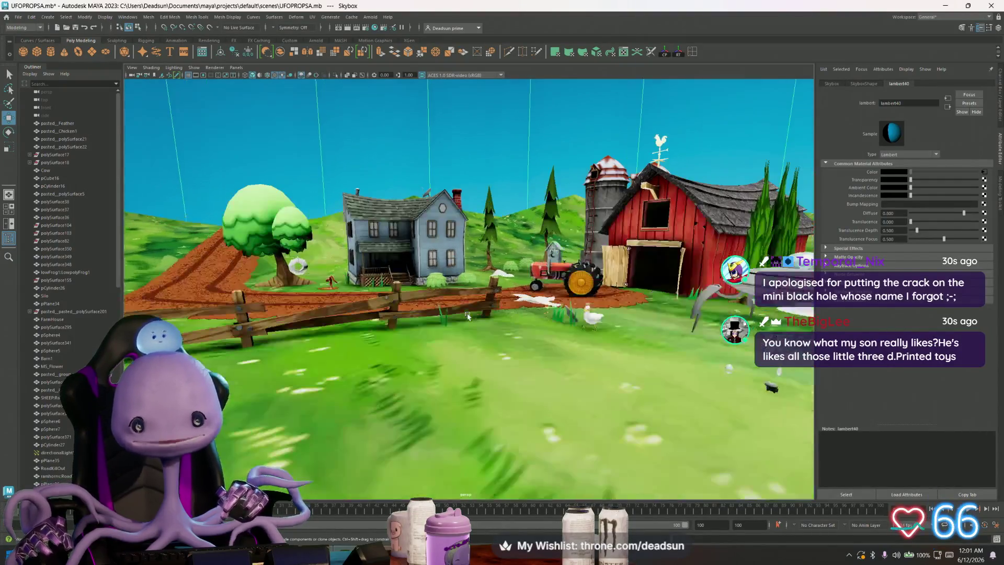
pyautogui.click(18, 17)
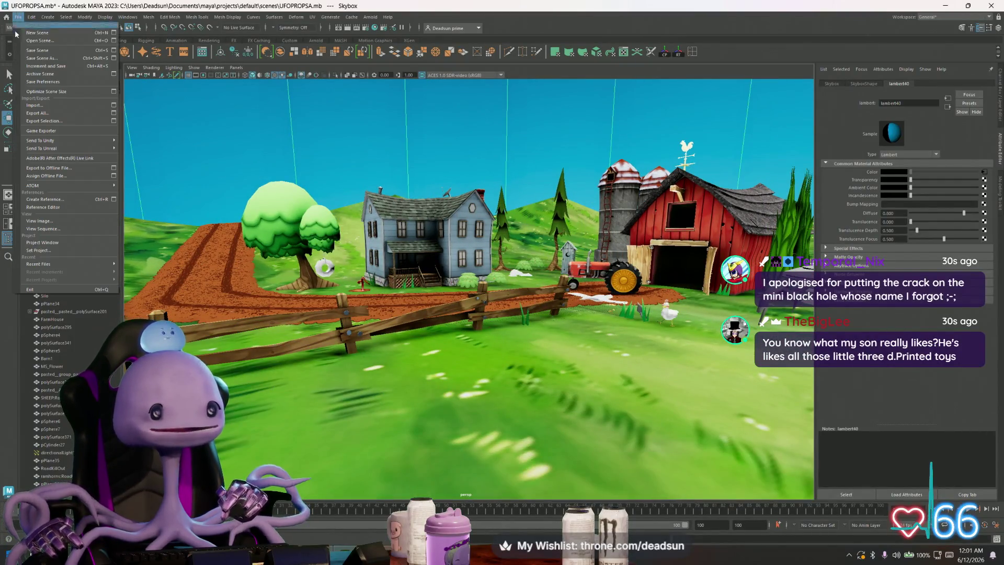
pyautogui.click(29, 51)
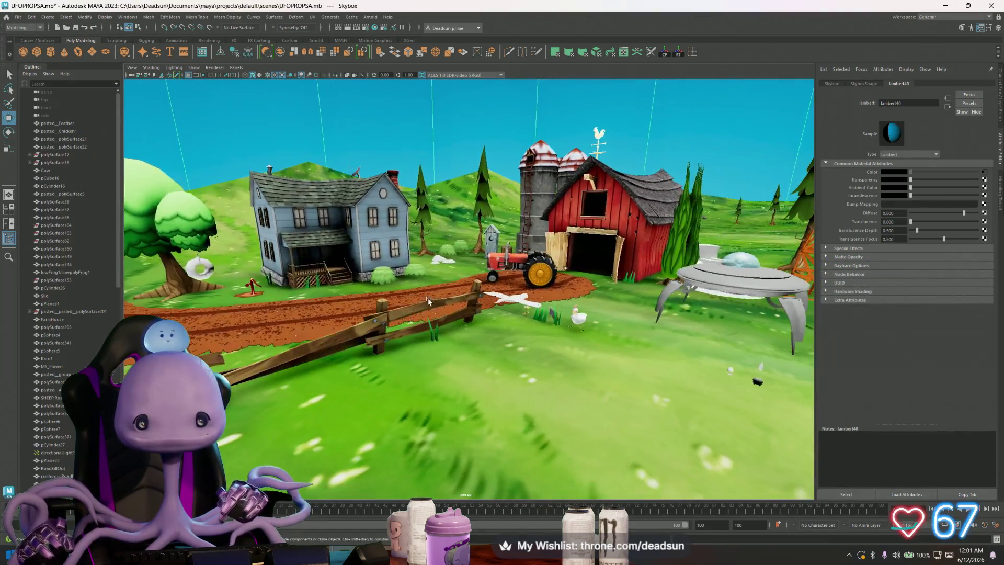
pyautogui.hotkey('ctrl', 'z')
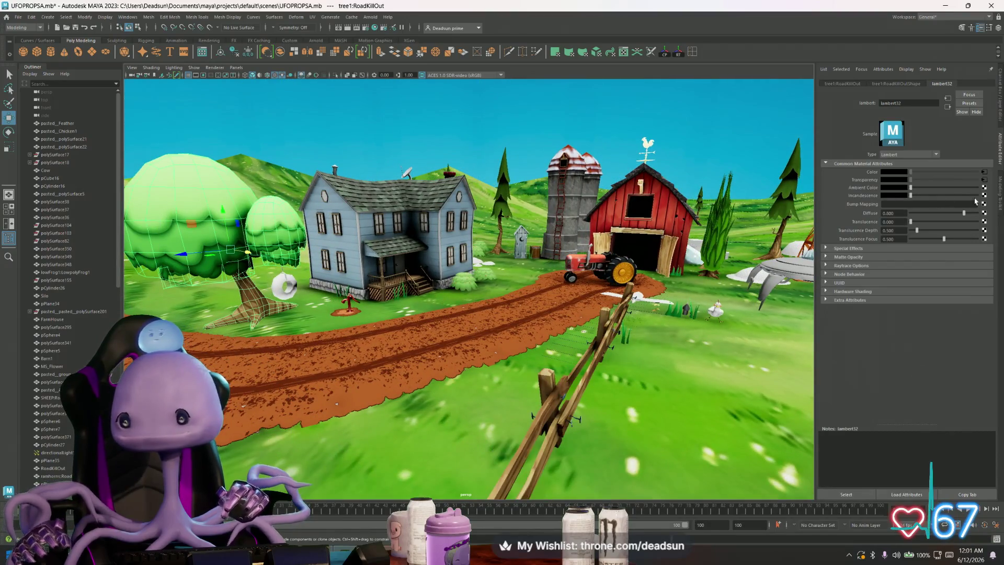
# Step: Lower lambert32's Diffuse from 0.800 to 0.333, then select the muddy road plane
pyautogui.moveTo(965, 215); pyautogui.dragTo(944, 216)
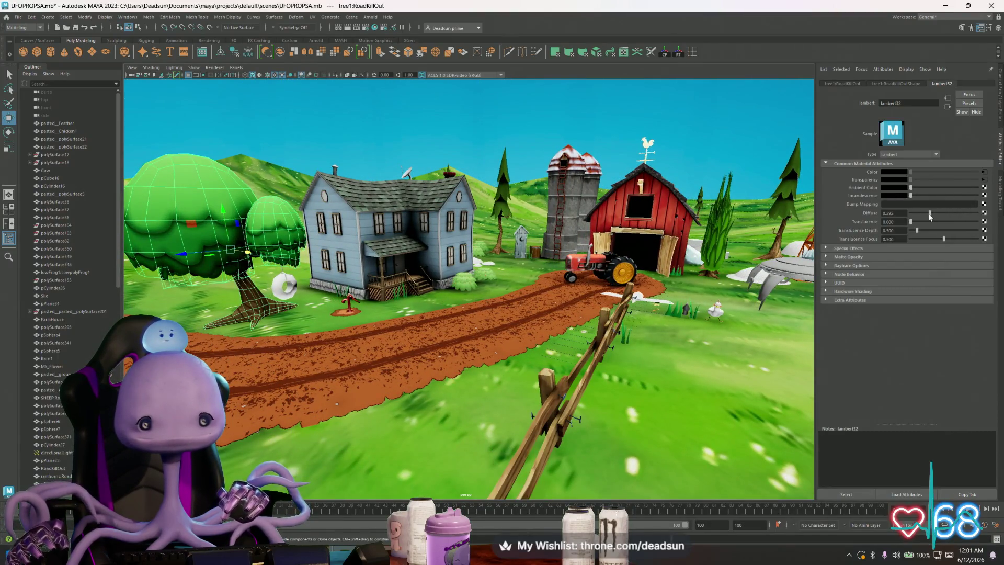
pyautogui.moveTo(920, 213); pyautogui.dragTo(932, 213)
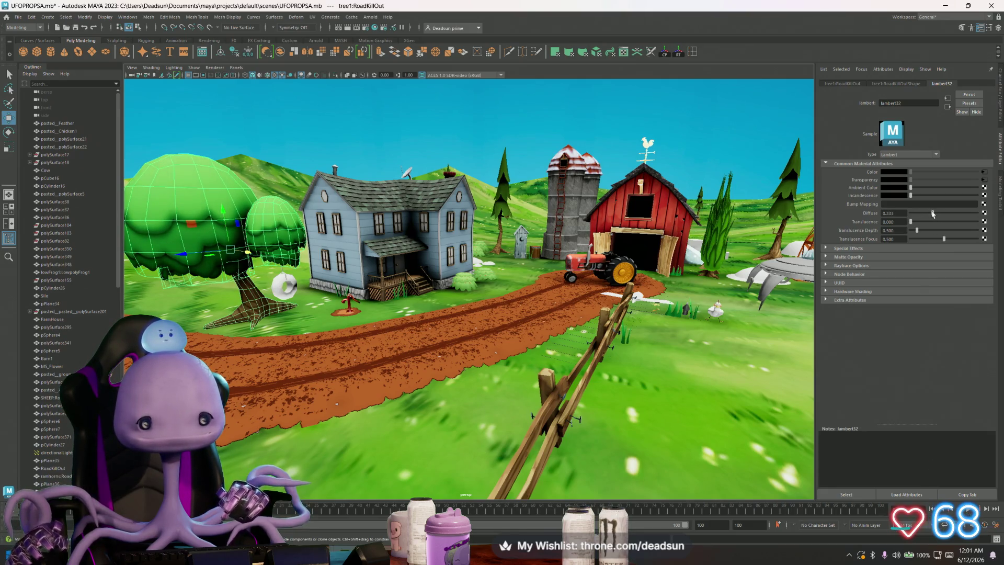
pyautogui.click(549, 320)
pyautogui.moveTo(492, 308)
pyautogui.keyDown('alt'); pyautogui.mouseDown()
pyautogui.moveTo(505, 312)
pyautogui.moveTo(419, 304)
pyautogui.moveTo(475, 324)
pyautogui.mouseUp(); pyautogui.keyUp('alt')
pyautogui.scroll(5, 476, 327)
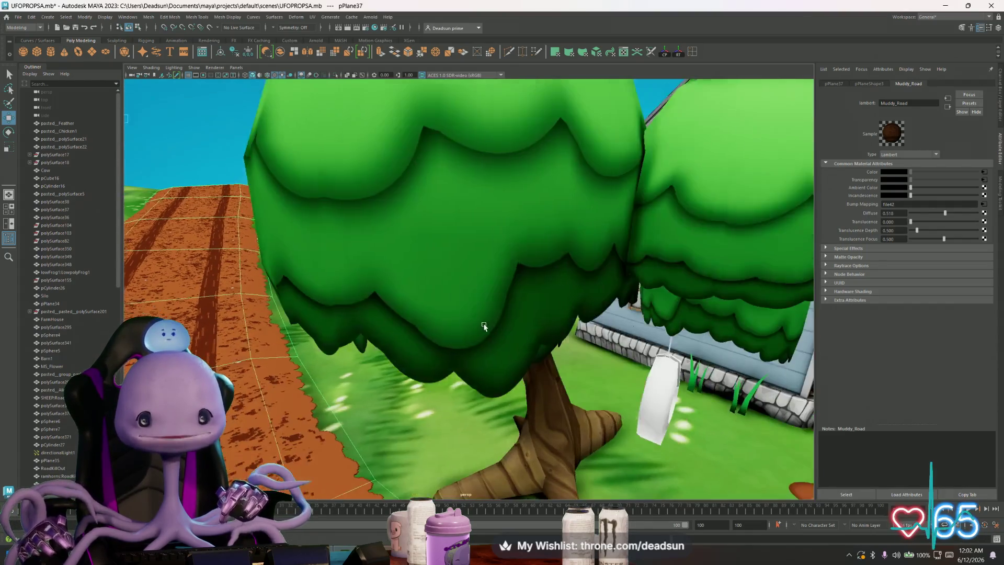
pyautogui.scroll(-8, 476, 325)
pyautogui.scroll(2, 477, 322)
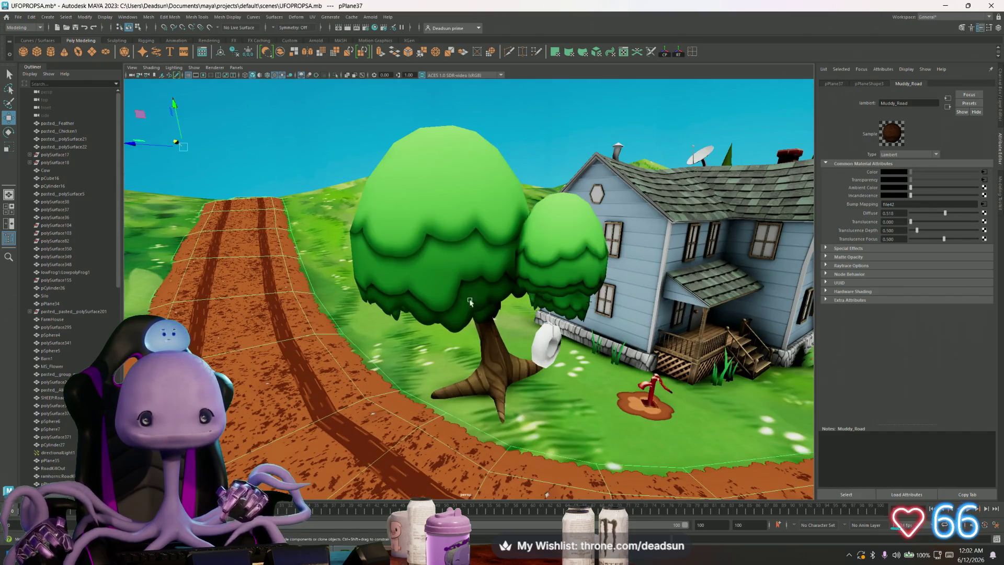
pyautogui.scroll(-4, 434, 282)
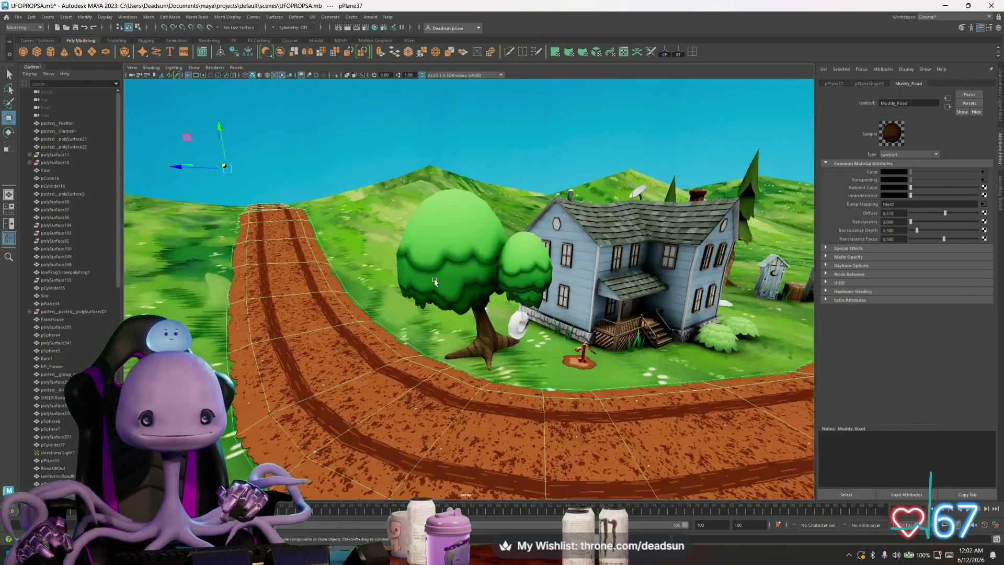
pyautogui.scroll(4, 435, 282)
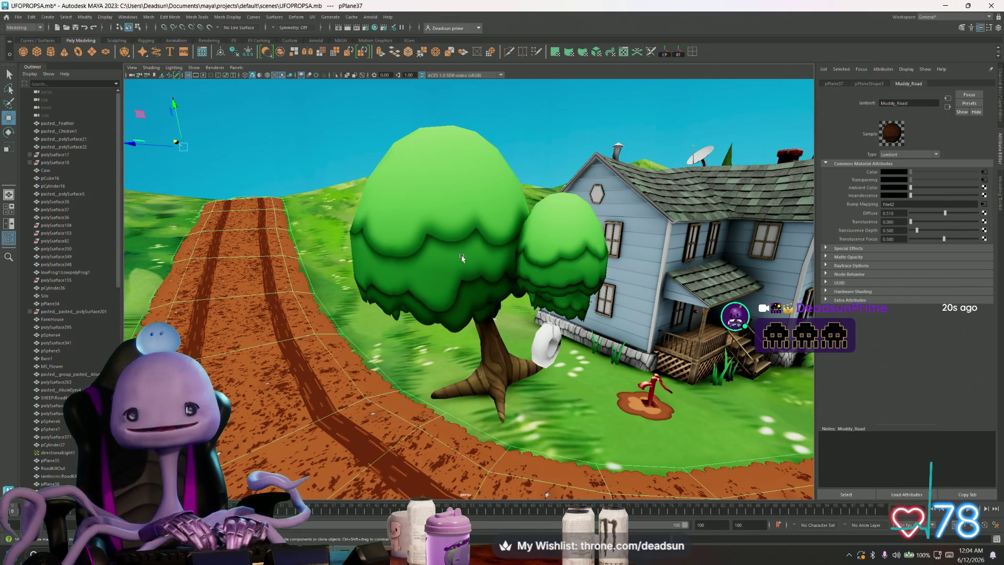
pyautogui.scroll(-5, 516, 232)
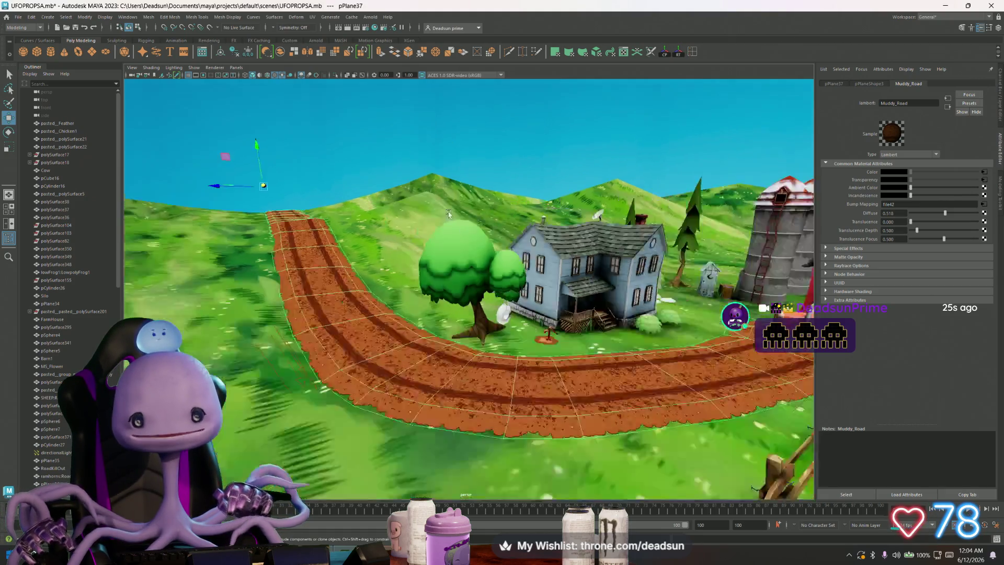
pyautogui.moveTo(516, 231)
pyautogui.keyDown('alt'); pyautogui.mouseDown()
pyautogui.moveTo(402, 236)
pyautogui.moveTo(471, 262)
pyautogui.moveTo(468, 188)
pyautogui.moveTo(276, 255)
pyautogui.moveTo(314, 267)
pyautogui.moveTo(305, 255)
pyautogui.mouseUp(); pyautogui.keyUp('alt')
pyautogui.click(465, 191)
pyautogui.click(244, 271)
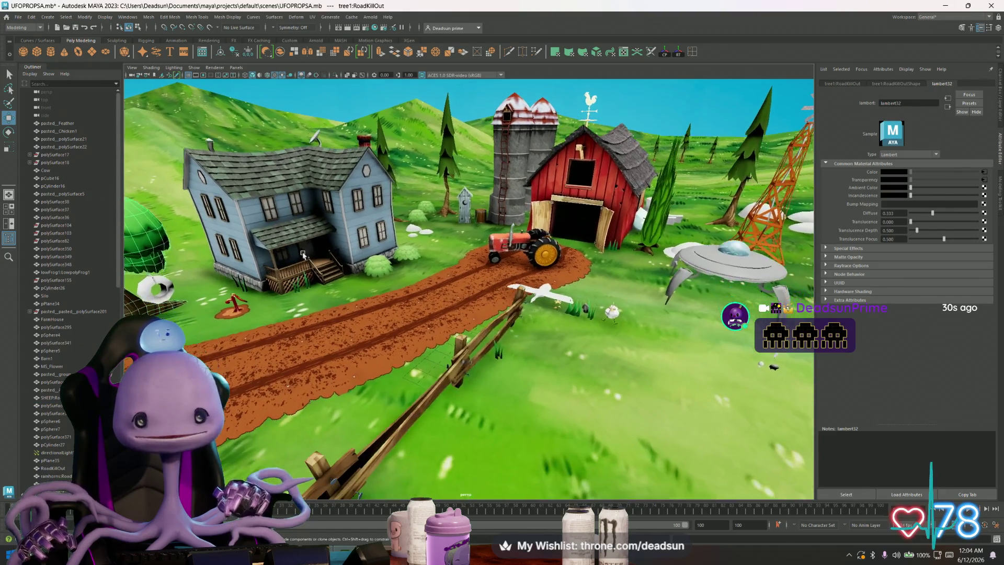
pyautogui.click(131, 292)
pyautogui.moveTo(313, 292)
pyautogui.keyDown('alt'); pyautogui.mouseDown()
pyautogui.moveTo(272, 282)
pyautogui.moveTo(345, 296)
pyautogui.mouseUp(); pyautogui.keyUp('alt')
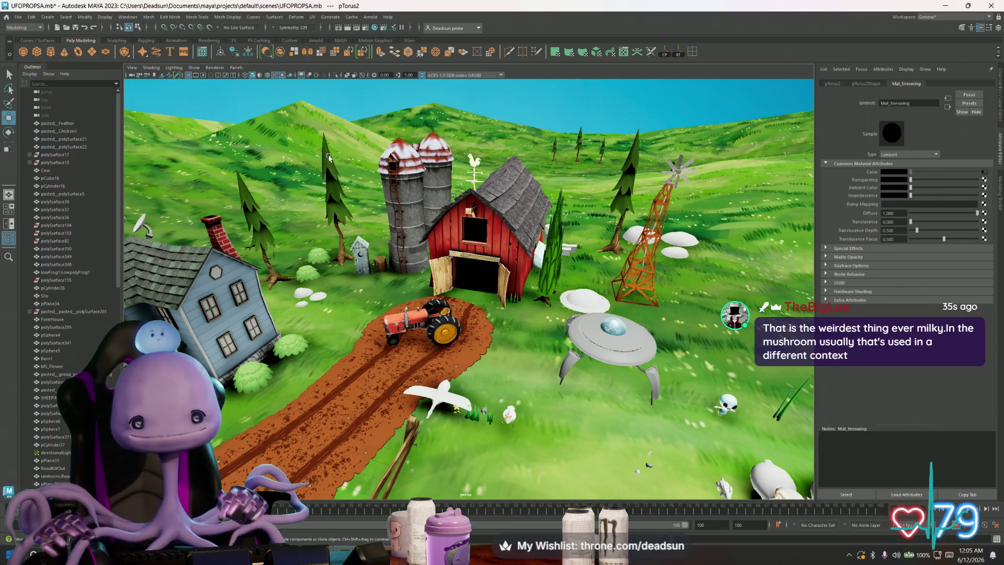
pyautogui.scroll(5, 394, 293)
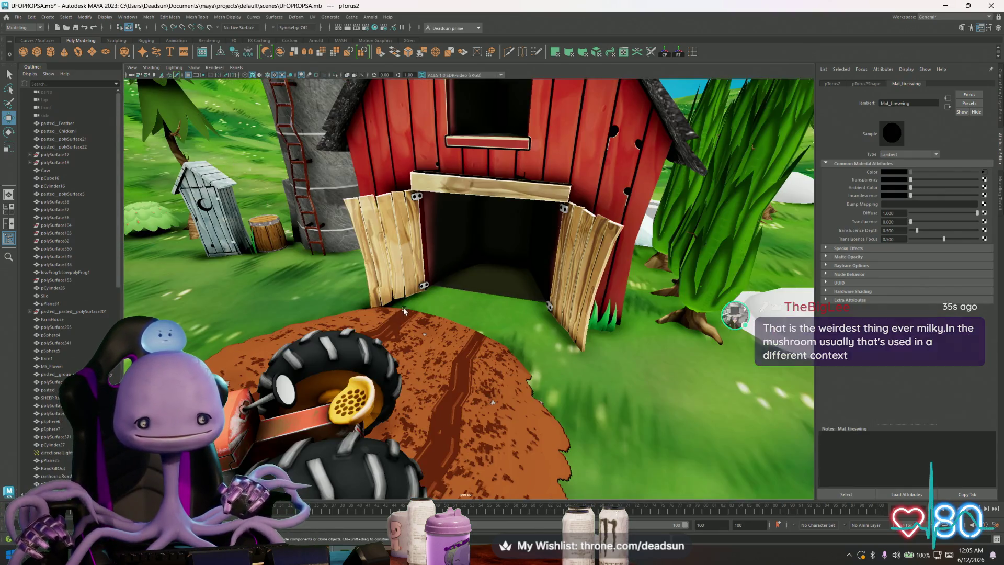
pyautogui.scroll(-6, 405, 310)
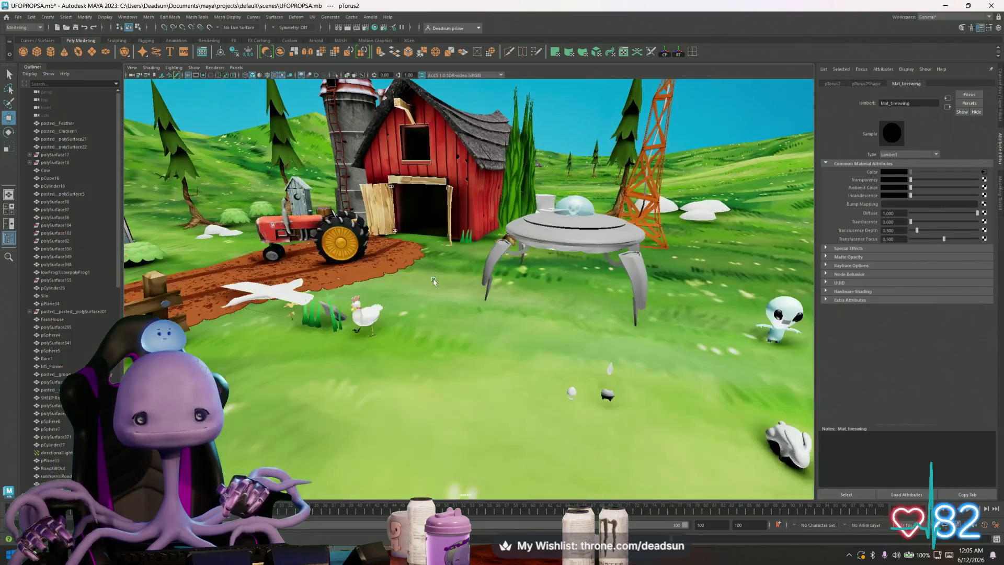
pyautogui.scroll(5, 433, 281)
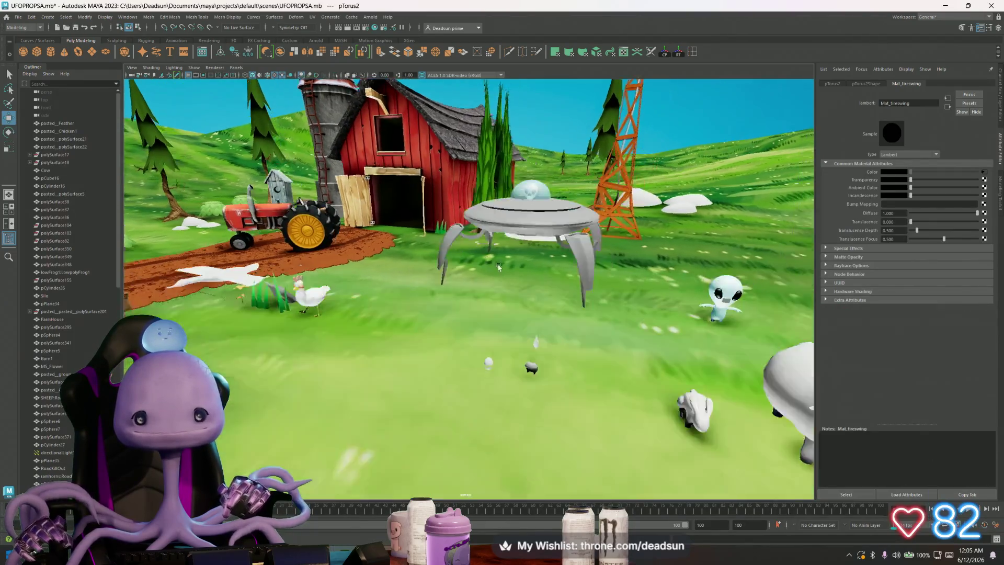
pyautogui.scroll(-4, 464, 256)
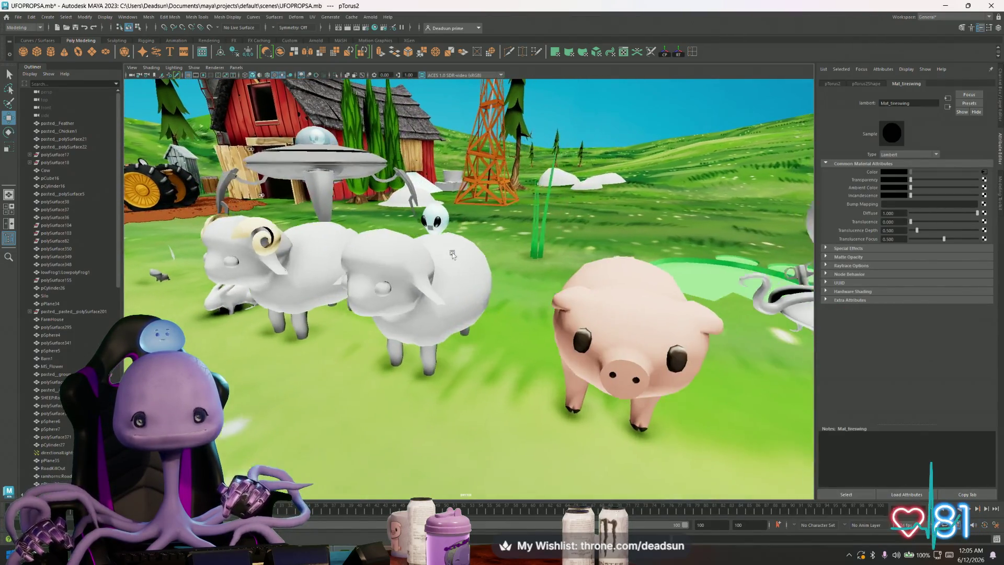
pyautogui.scroll(-2, 435, 270)
pyautogui.click(435, 269)
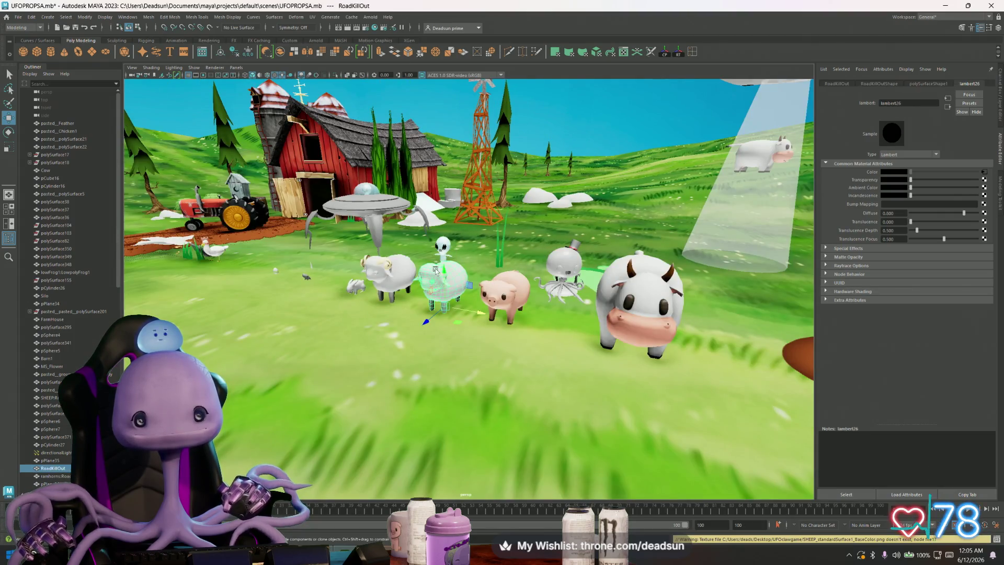
pyautogui.scroll(-5, 471, 286)
pyautogui.scroll(1, 471, 286)
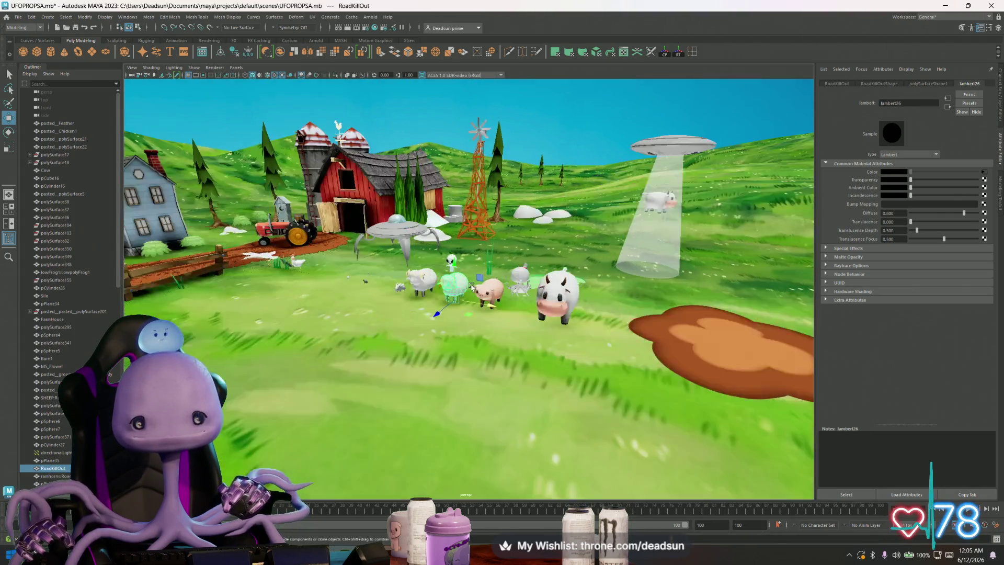
pyautogui.scroll(-6, 472, 287)
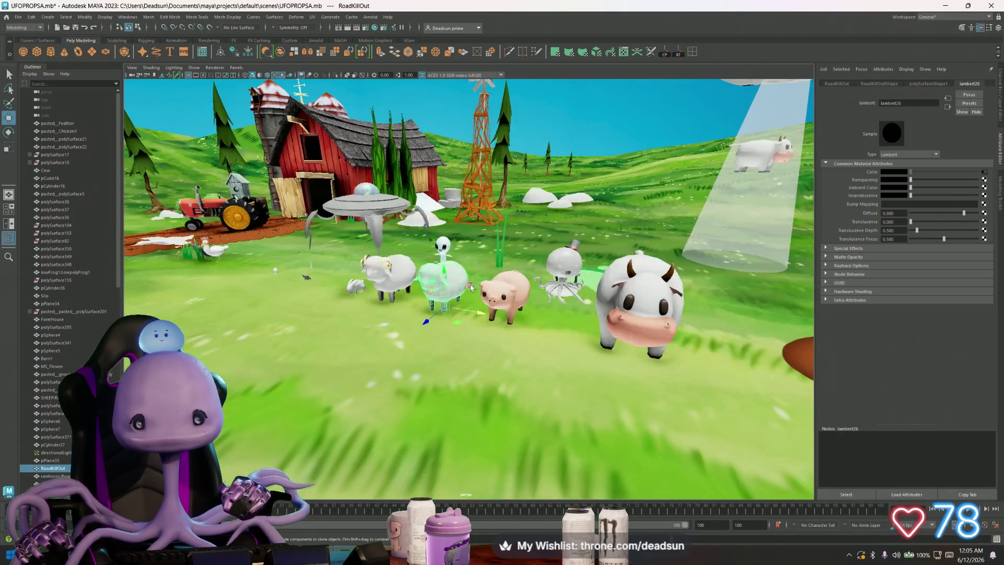
pyautogui.moveTo(470, 287)
pyautogui.keyDown('alt'); pyautogui.mouseDown()
pyautogui.moveTo(552, 284)
pyautogui.moveTo(523, 277)
pyautogui.mouseUp(); pyautogui.keyUp('alt')
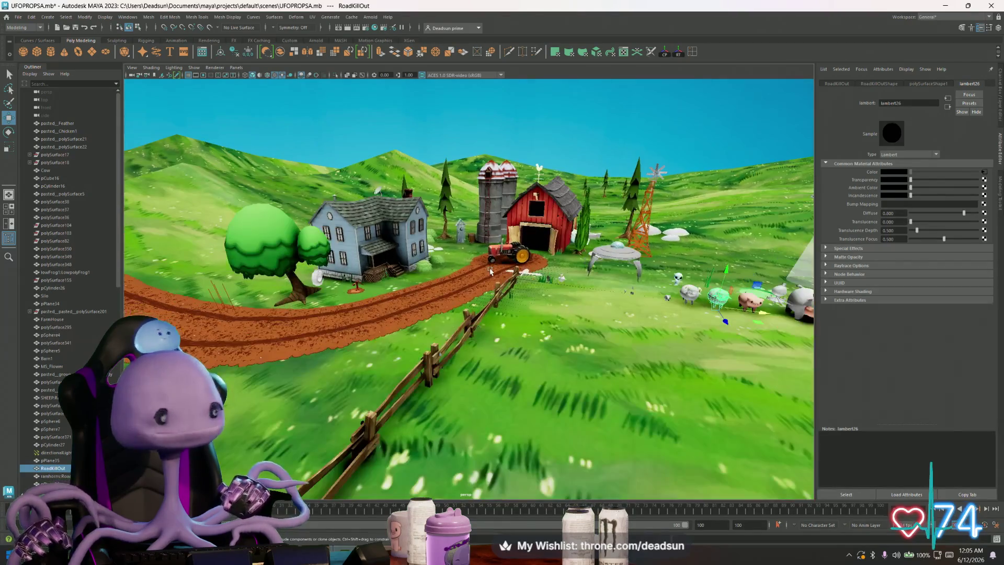
pyautogui.scroll(5, 503, 287)
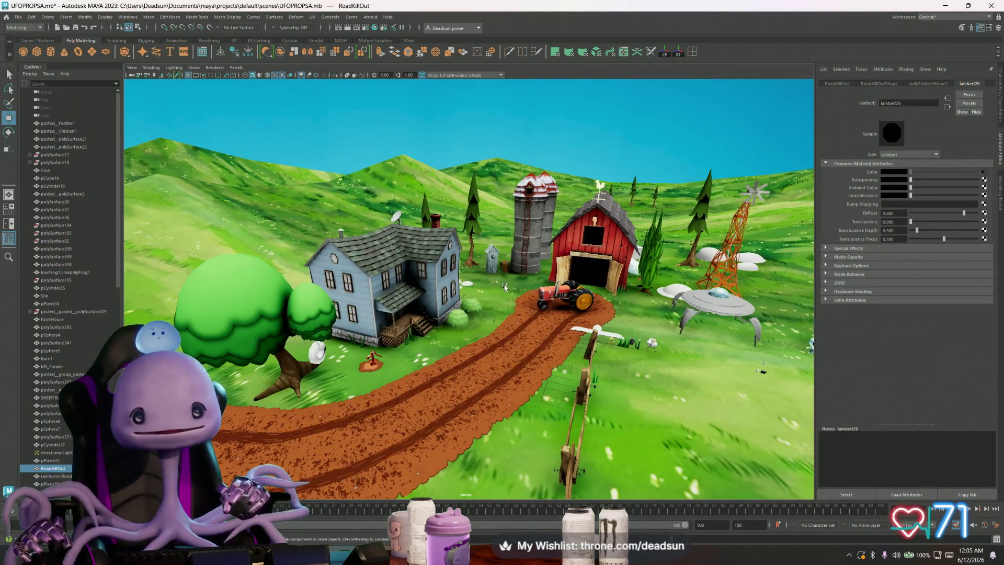
pyautogui.scroll(4, 503, 287)
pyautogui.scroll(4, 494, 282)
pyautogui.keyDown('alt'); pyautogui.moveTo(472, 312); pyautogui.dragTo(328, 311); pyautogui.keyUp('alt')
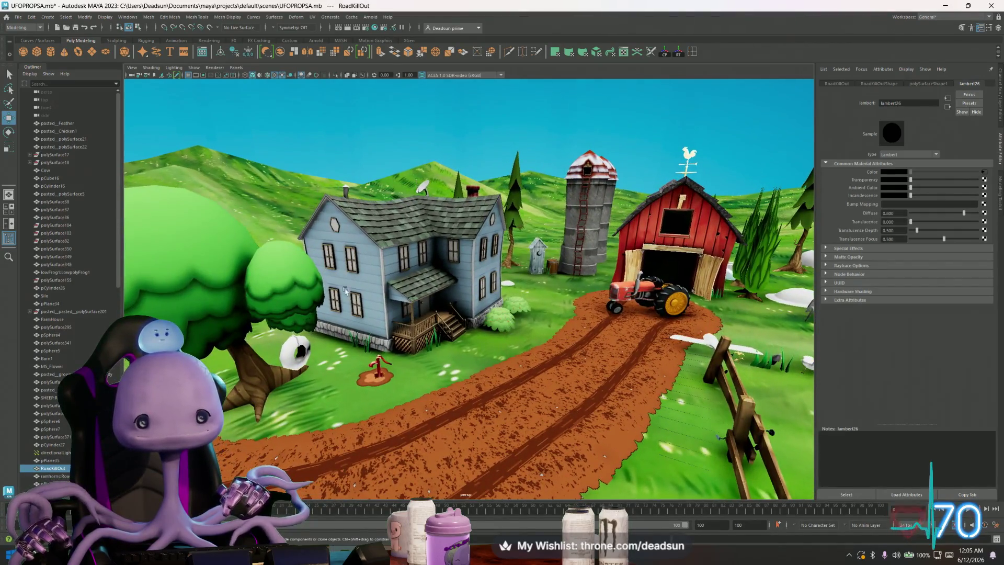
pyautogui.click(288, 350)
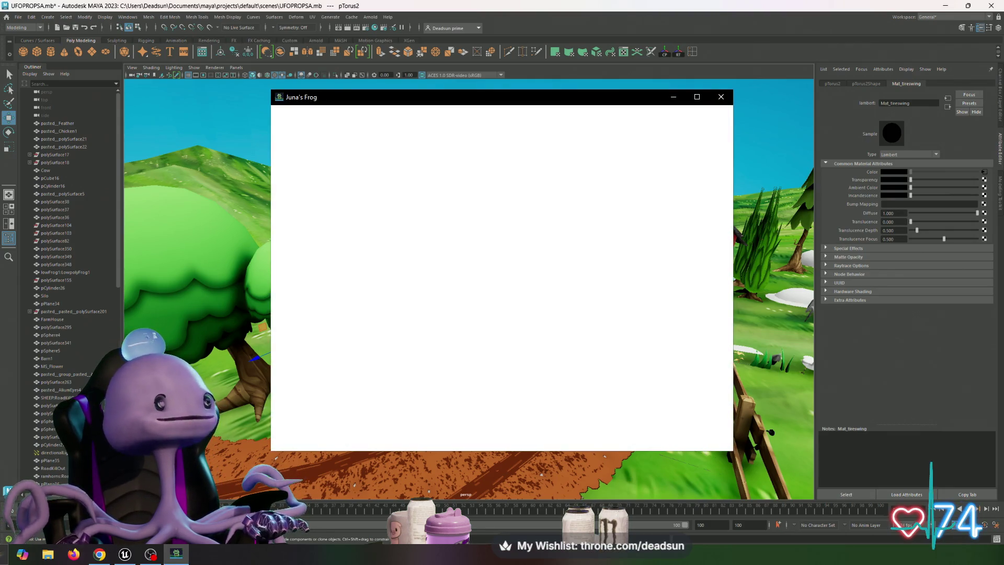
# Step: Turn the frog scene to a front view and bring up the VTuber controls menu
pyautogui.moveTo(566, 263); pyautogui.dragTo(631, 242)
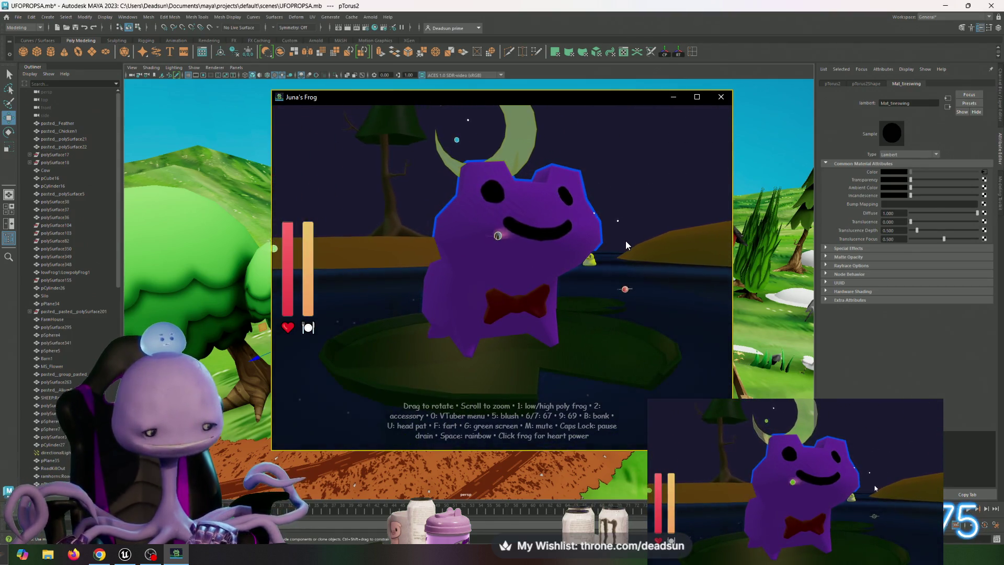
pyautogui.press('0')
pyautogui.press('0')
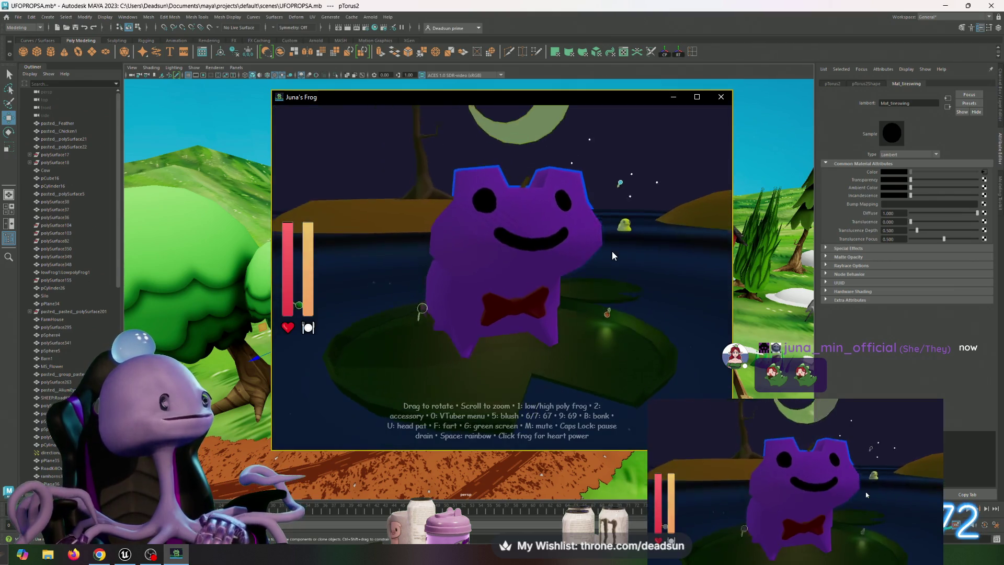
pyautogui.scroll(3, 612, 254)
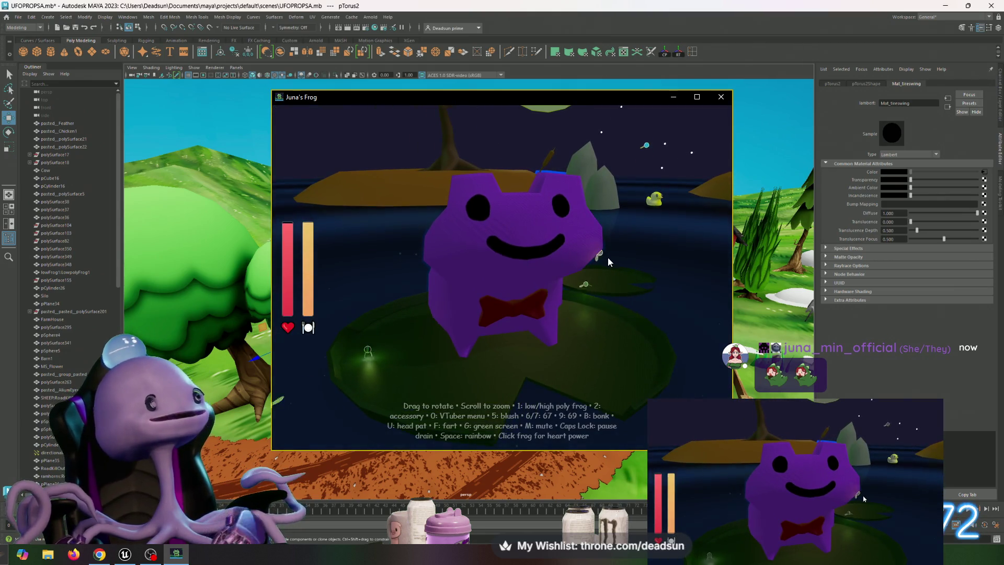
pyautogui.scroll(-1, 609, 266)
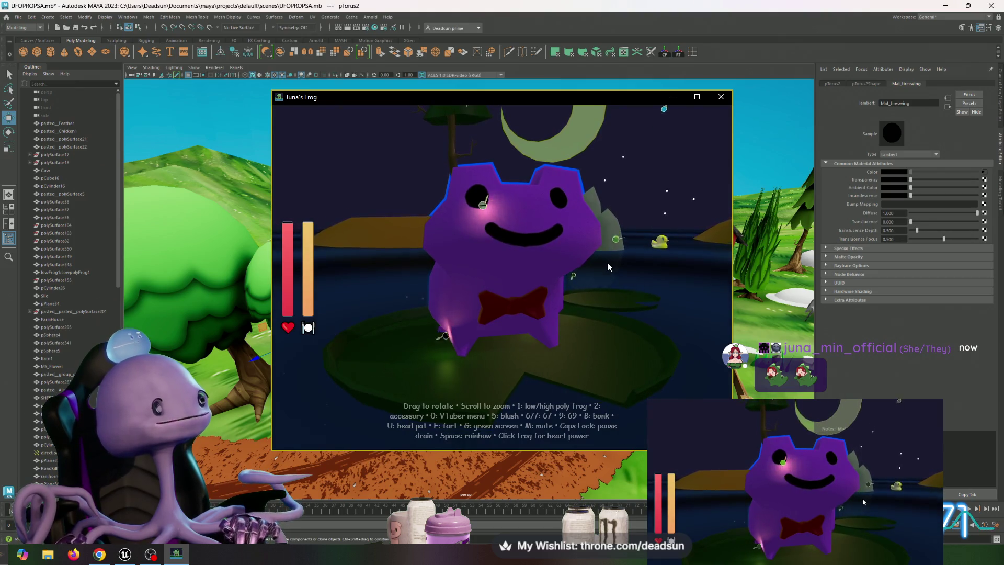
# Step: Swing the view so rocks sit behind the frog, make its background transparent, and shift the window down-left
pyautogui.moveTo(626, 262); pyautogui.dragTo(603, 252)
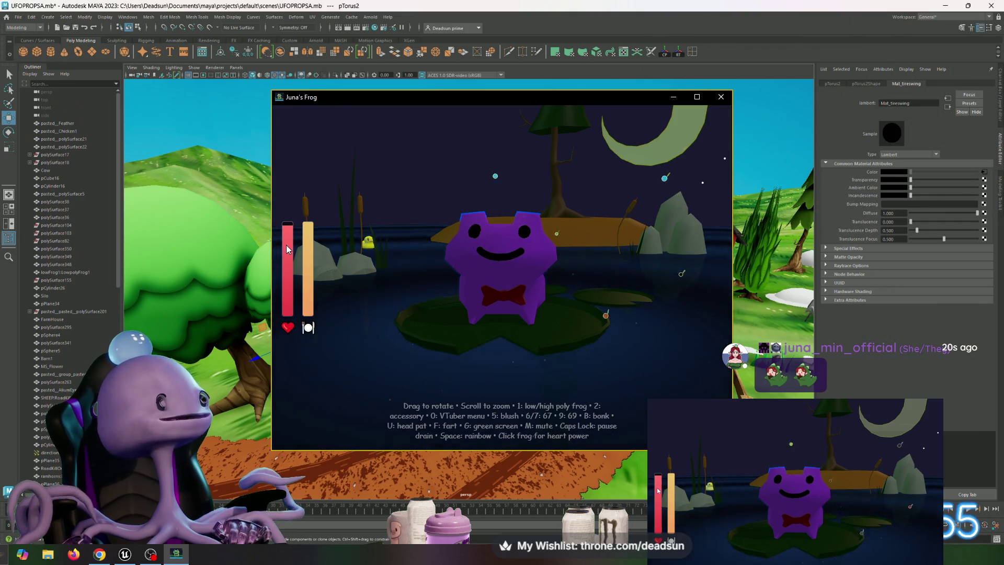
pyautogui.moveTo(481, 282)
pyautogui.mouseDown()
pyautogui.moveTo(439, 280)
pyautogui.moveTo(473, 276)
pyautogui.moveTo(620, 344)
pyautogui.mouseUp()
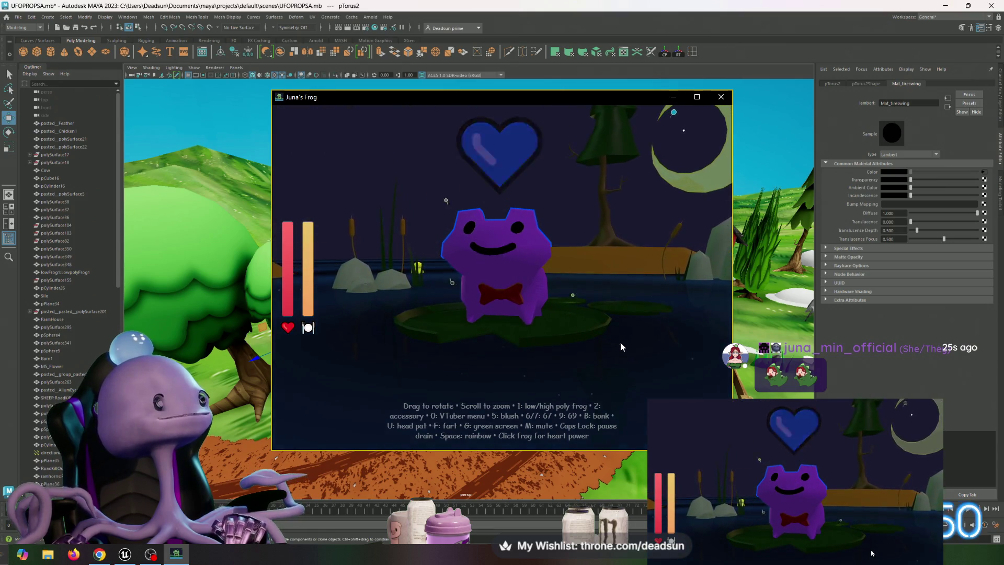
pyautogui.moveTo(425, 290)
pyautogui.mouseDown()
pyautogui.moveTo(435, 284)
pyautogui.moveTo(396, 294)
pyautogui.moveTo(517, 288)
pyautogui.moveTo(305, 309)
pyautogui.moveTo(544, 293)
pyautogui.moveTo(454, 291)
pyautogui.moveTo(387, 305)
pyautogui.moveTo(510, 305)
pyautogui.moveTo(380, 299)
pyautogui.moveTo(485, 303)
pyautogui.moveTo(407, 303)
pyautogui.moveTo(440, 301)
pyautogui.moveTo(427, 300)
pyautogui.mouseUp()
pyautogui.press('g')
pyautogui.press('g')
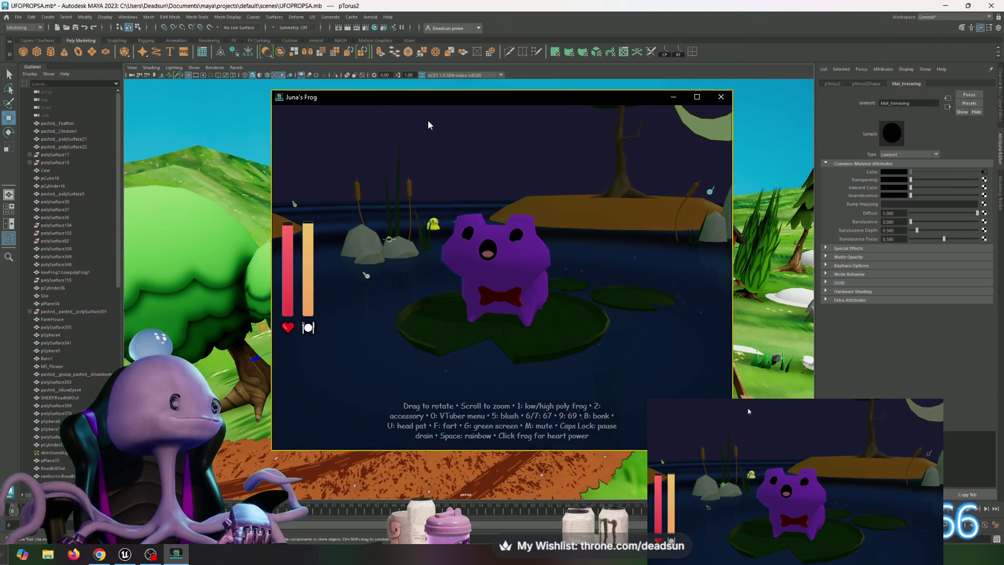
pyautogui.moveTo(379, 97)
pyautogui.mouseDown()
pyautogui.moveTo(533, 90)
pyautogui.moveTo(349, 114)
pyautogui.moveTo(1003, 120)
pyautogui.mouseUp()
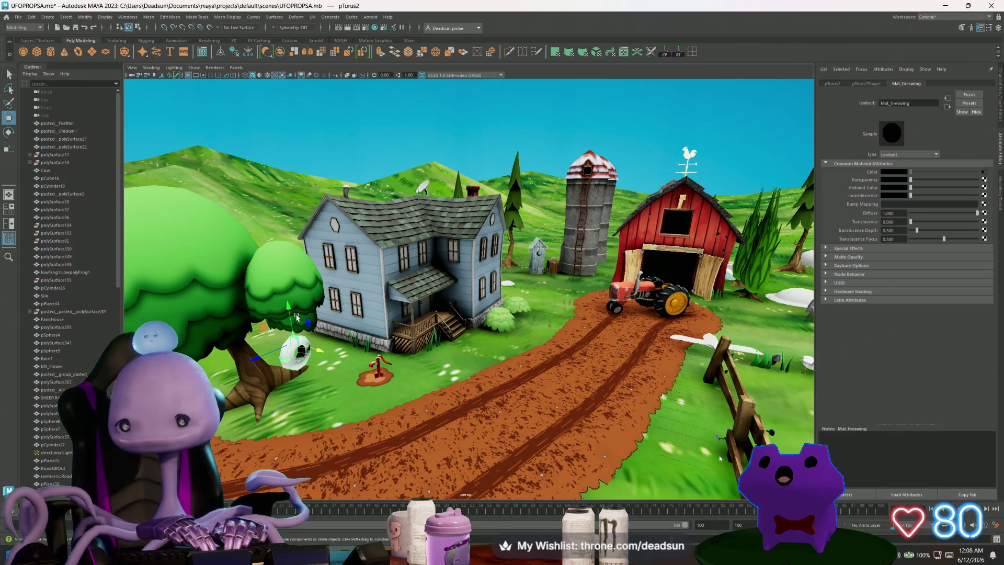
# Step: Orbit past the house and barn, then pull back to frame the animals by the UFO
pyautogui.keyDown('alt'); pyautogui.moveTo(371, 265); pyautogui.dragTo(359, 269); pyautogui.keyUp('alt')
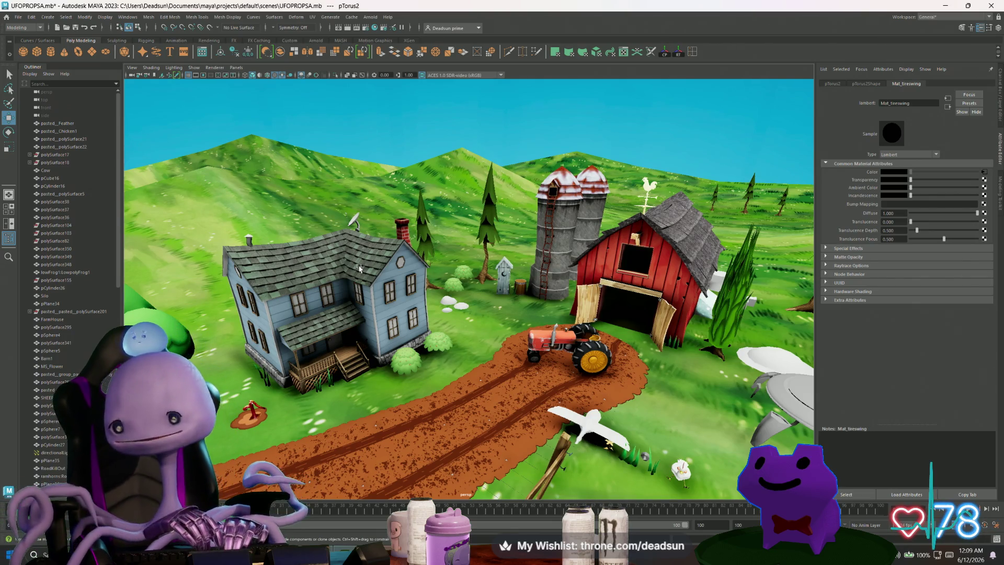
pyautogui.moveTo(359, 269)
pyautogui.keyDown('alt'); pyautogui.mouseDown()
pyautogui.moveTo(423, 323)
pyautogui.moveTo(431, 316)
pyautogui.moveTo(395, 310)
pyautogui.moveTo(464, 292)
pyautogui.mouseUp(); pyautogui.keyUp('alt')
pyautogui.scroll(10, 423, 323)
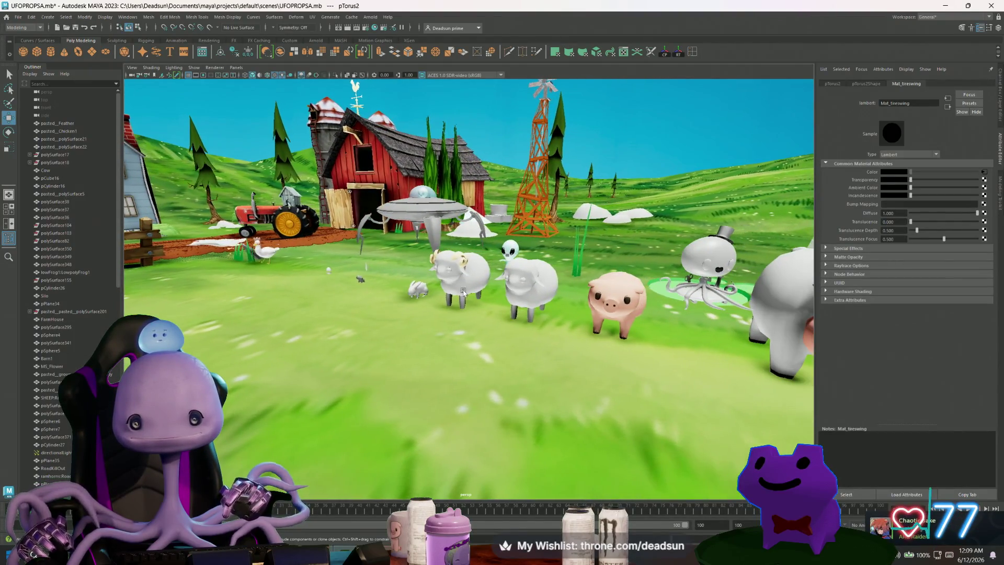
# Step: Select and frame the middle sheep RoadKillOut, then orbit and zoom around it
pyautogui.click(510, 286)
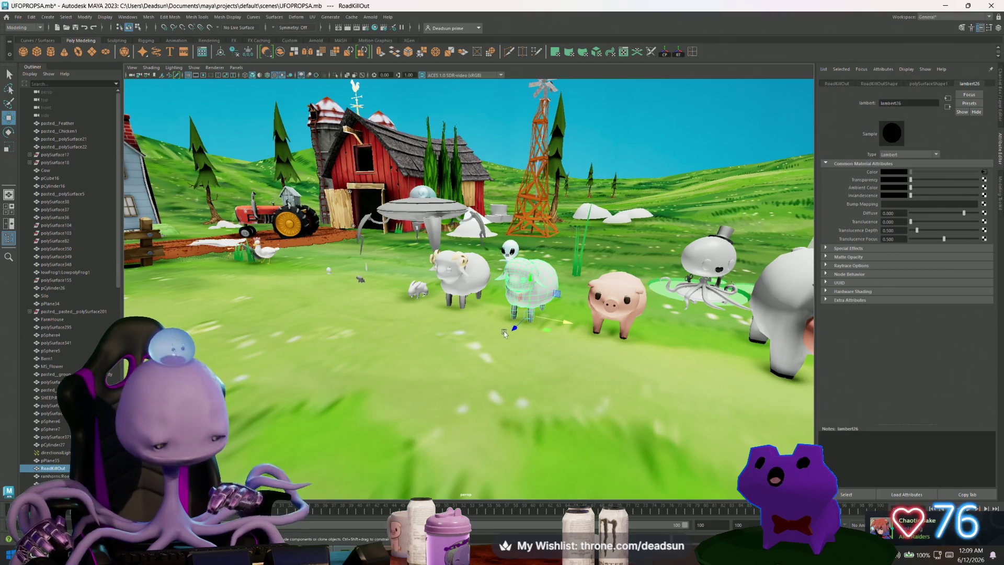
pyautogui.press('f')
pyautogui.keyDown('alt'); pyautogui.moveTo(496, 335); pyautogui.dragTo(462, 359); pyautogui.keyUp('alt')
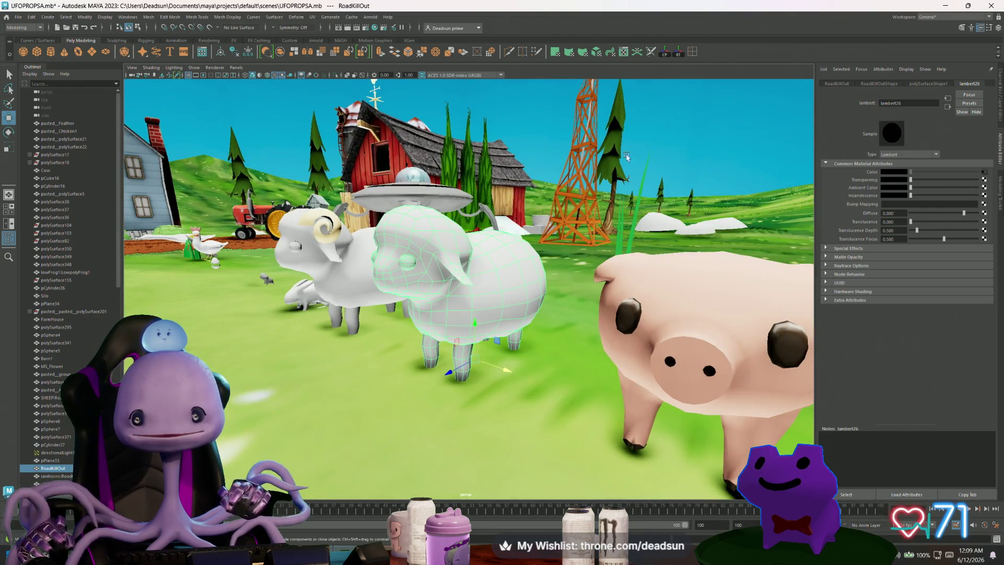
pyautogui.click(623, 116)
pyautogui.click(499, 293)
pyautogui.keyDown('alt'); pyautogui.moveTo(486, 321); pyautogui.dragTo(488, 327); pyautogui.keyUp('alt')
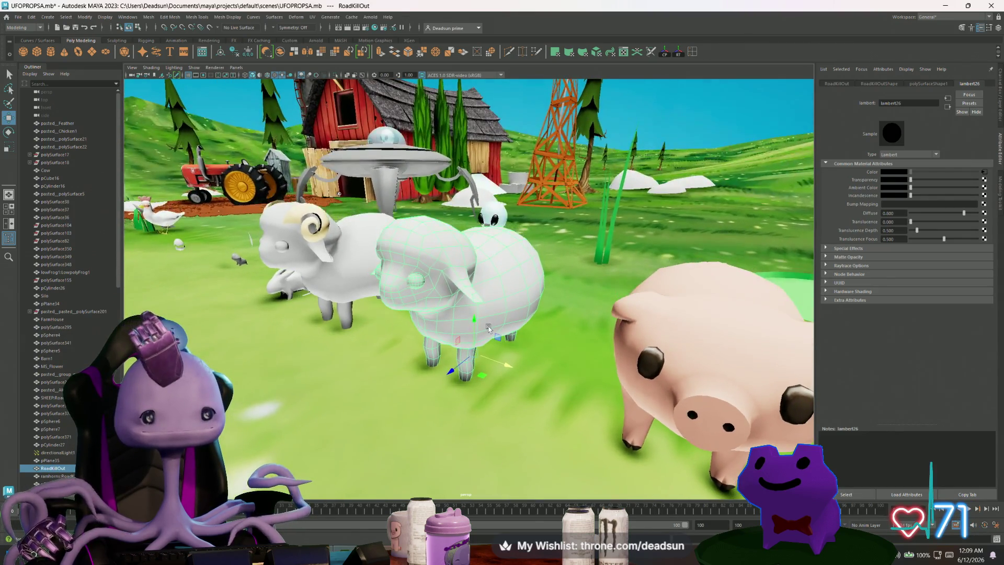
pyautogui.scroll(-5, 488, 328)
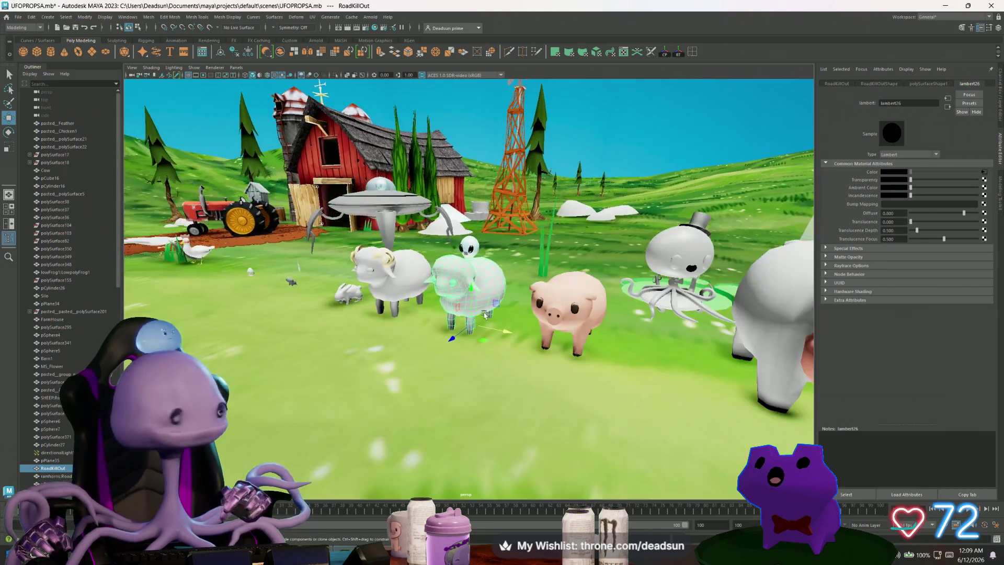
pyautogui.keyDown('alt'); pyautogui.moveTo(474, 322); pyautogui.dragTo(462, 332); pyautogui.keyUp('alt')
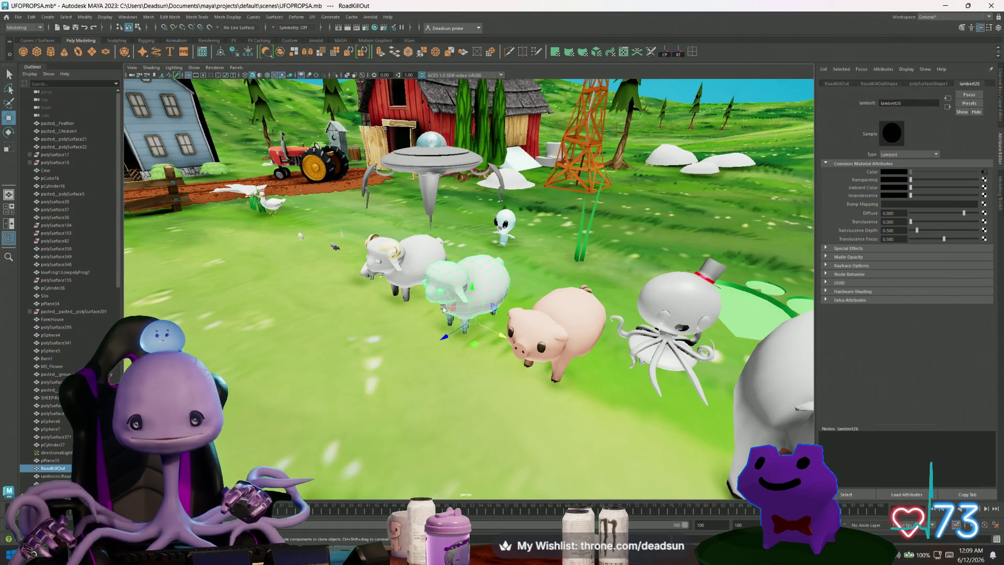
pyautogui.scroll(3, 372, 363)
pyautogui.scroll(-5, 371, 354)
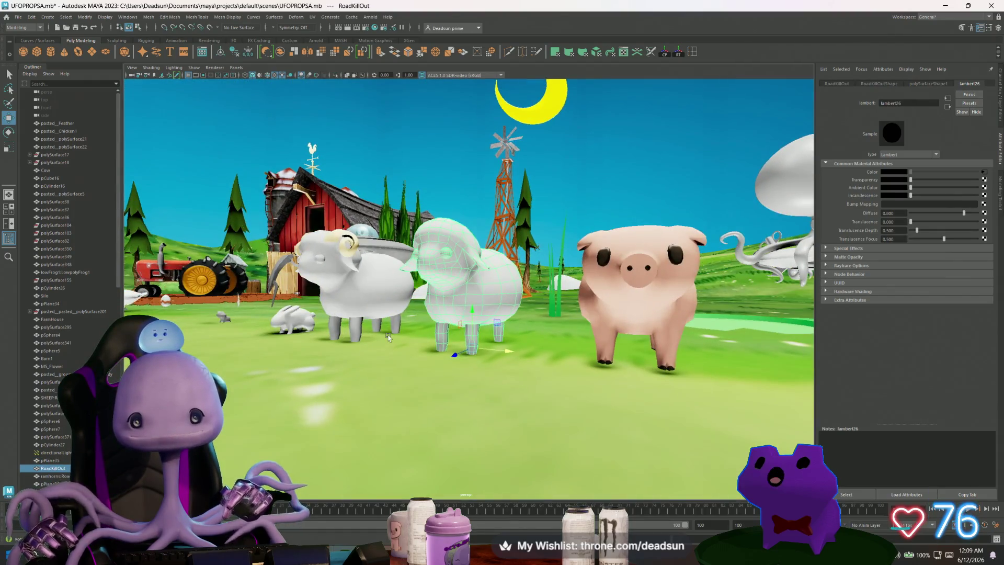
pyautogui.scroll(5, 378, 345)
pyautogui.scroll(-4, 378, 345)
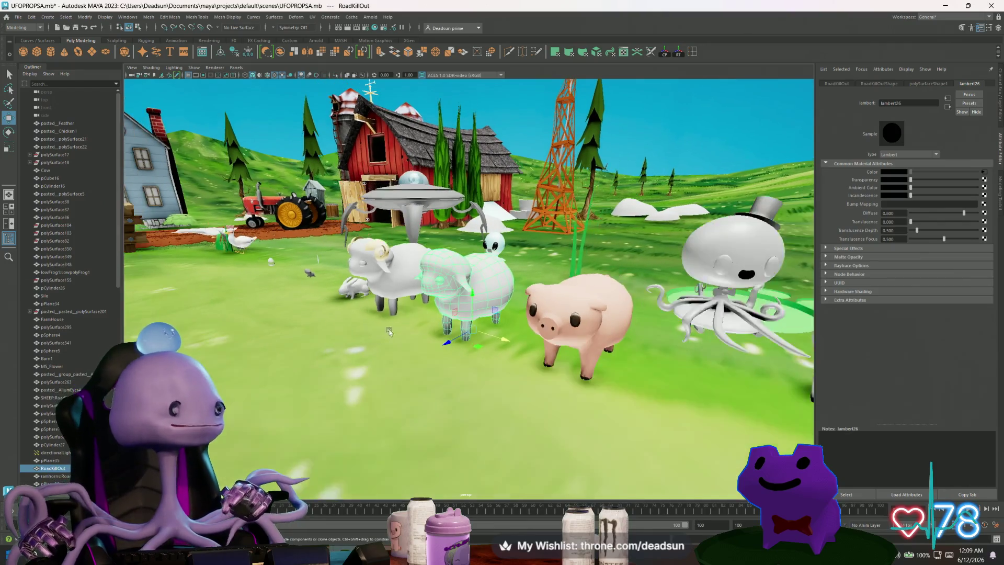
pyautogui.scroll(4, 388, 340)
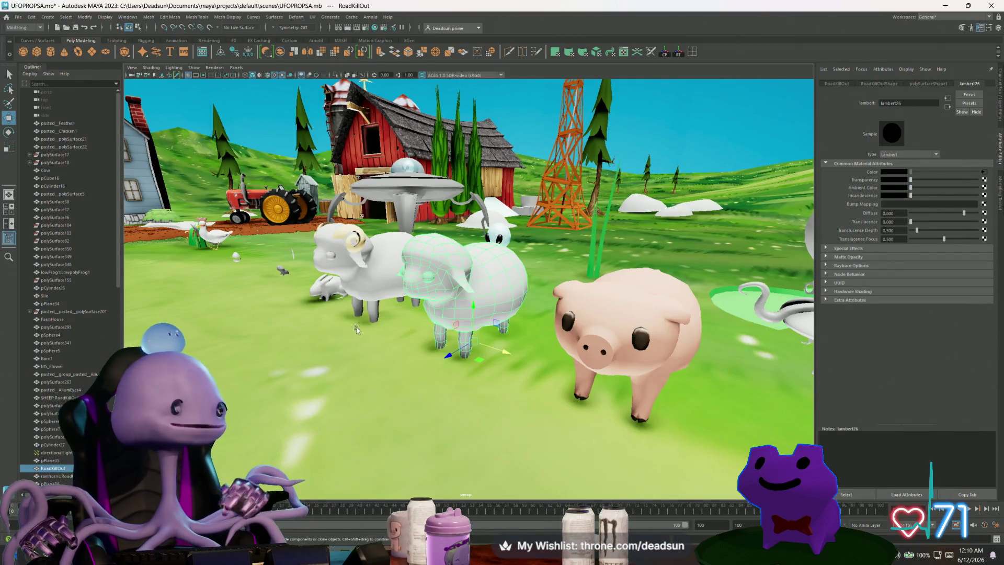
# Step: Select the horned sheep, pig and middle sheep in turn, orbiting down to a lower angle
pyautogui.click(378, 276)
pyautogui.keyDown('alt'); pyautogui.moveTo(378, 275); pyautogui.dragTo(322, 307); pyautogui.keyUp('alt')
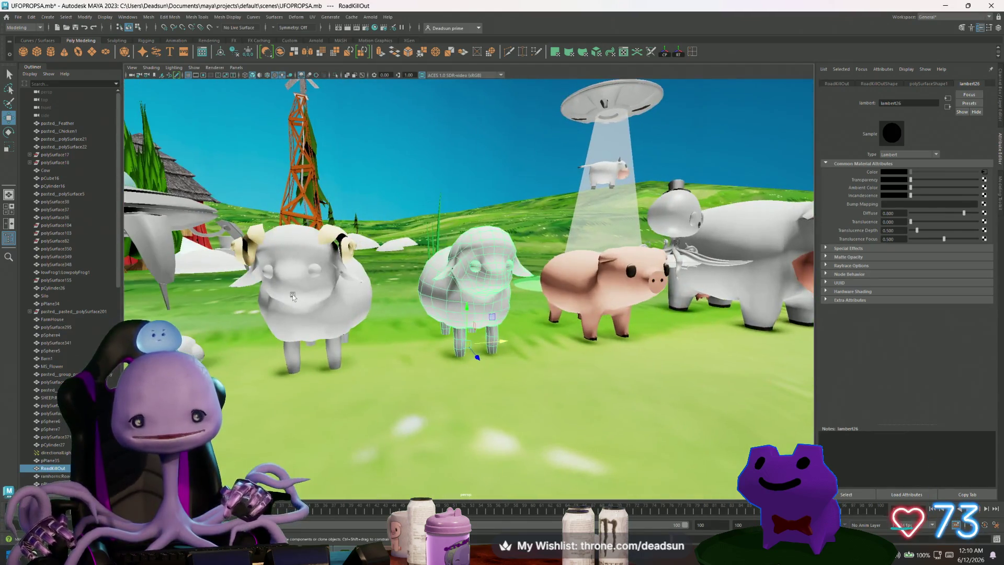
pyautogui.click(603, 306)
pyautogui.click(478, 342)
pyautogui.moveTo(478, 343)
pyautogui.keyDown('alt'); pyautogui.mouseDown()
pyautogui.moveTo(638, 288)
pyautogui.moveTo(459, 336)
pyautogui.mouseUp(); pyautogui.keyUp('alt')
pyautogui.click(638, 288)
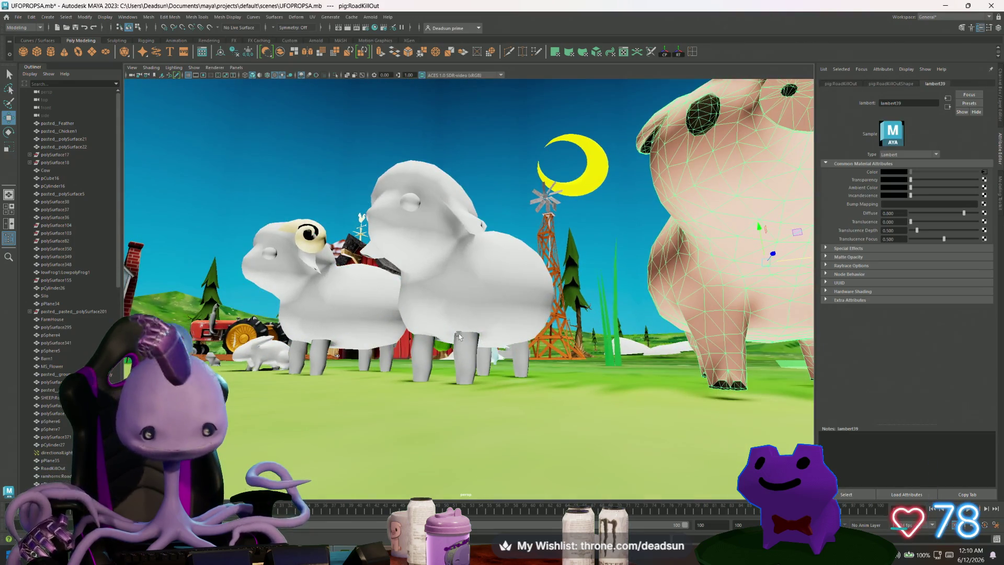
pyautogui.click(479, 304)
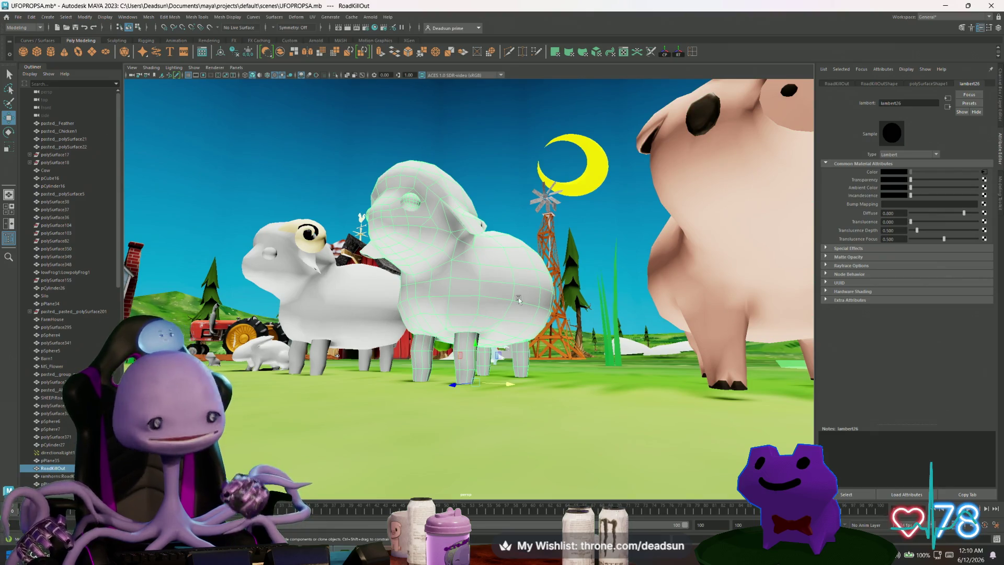
pyautogui.keyDown('alt'); pyautogui.moveTo(473, 343); pyautogui.dragTo(482, 370); pyautogui.keyUp('alt')
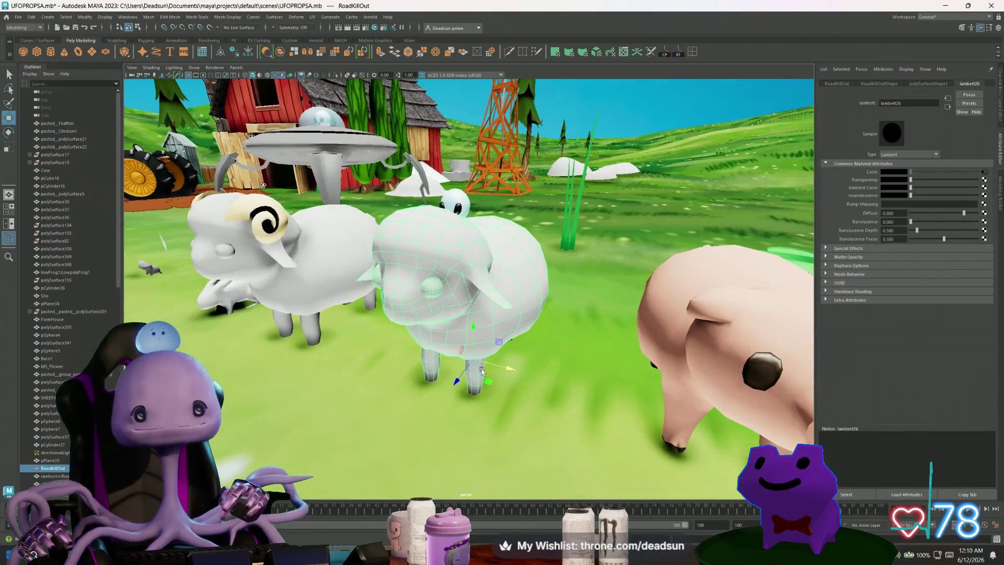
pyautogui.hotkey('alt', 'Tab')
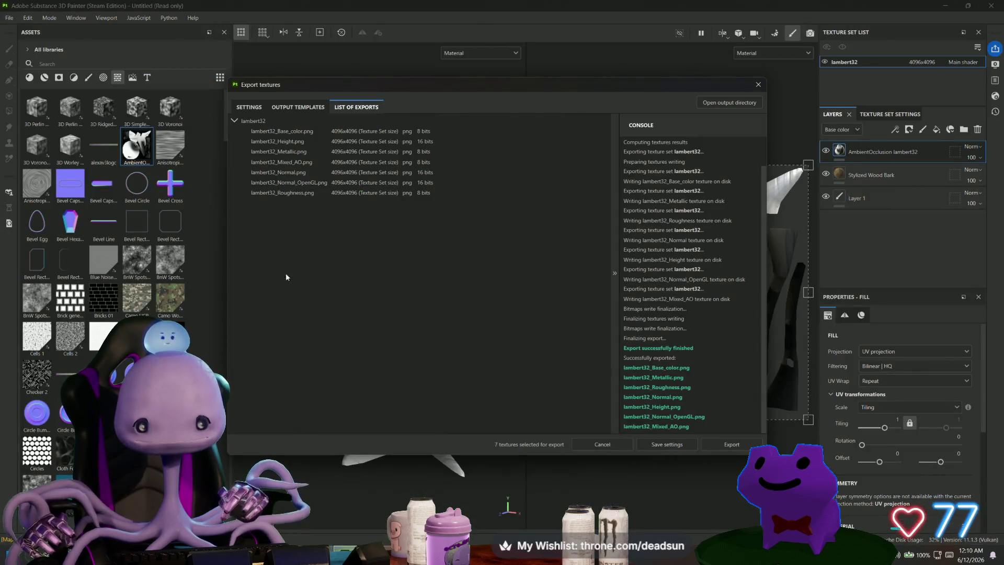
# Step: Close the finished lambert32 Export textures dialog and orbit around the textured tree mesh
pyautogui.click(756, 84)
pyautogui.moveTo(434, 197)
pyautogui.keyDown('alt'); pyautogui.mouseDown()
pyautogui.moveTo(465, 225)
pyautogui.moveTo(406, 121)
pyautogui.moveTo(389, 268)
pyautogui.moveTo(366, 288)
pyautogui.mouseUp(); pyautogui.keyUp('alt')
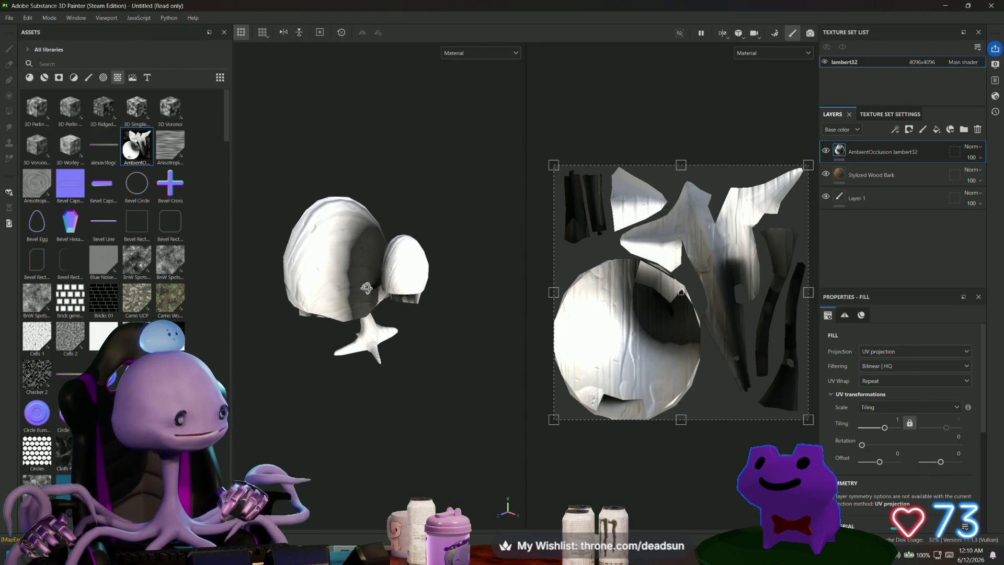